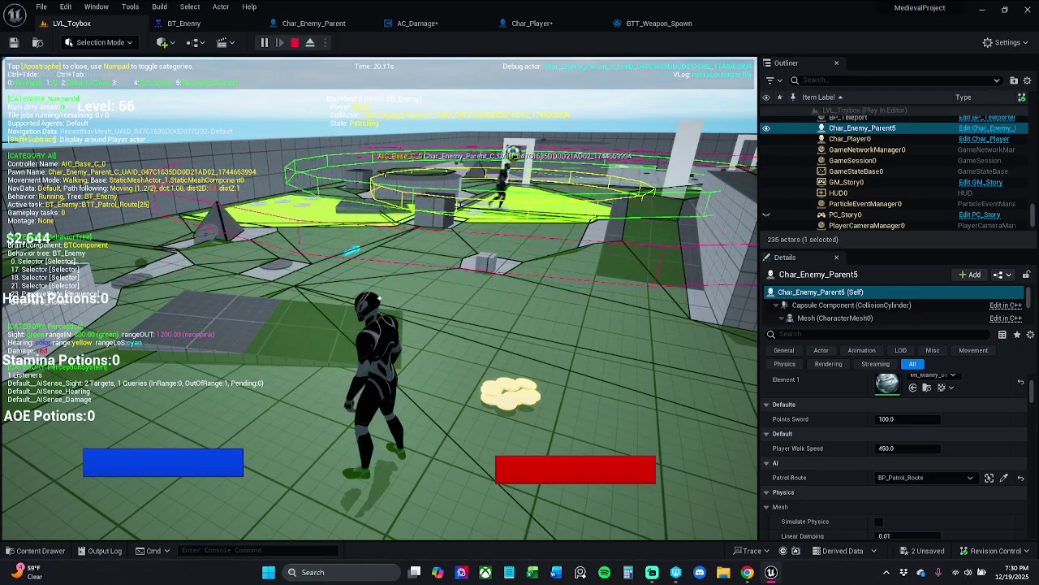
- Run and jump the player along the green ramp and platform toward the enemy
key("w")
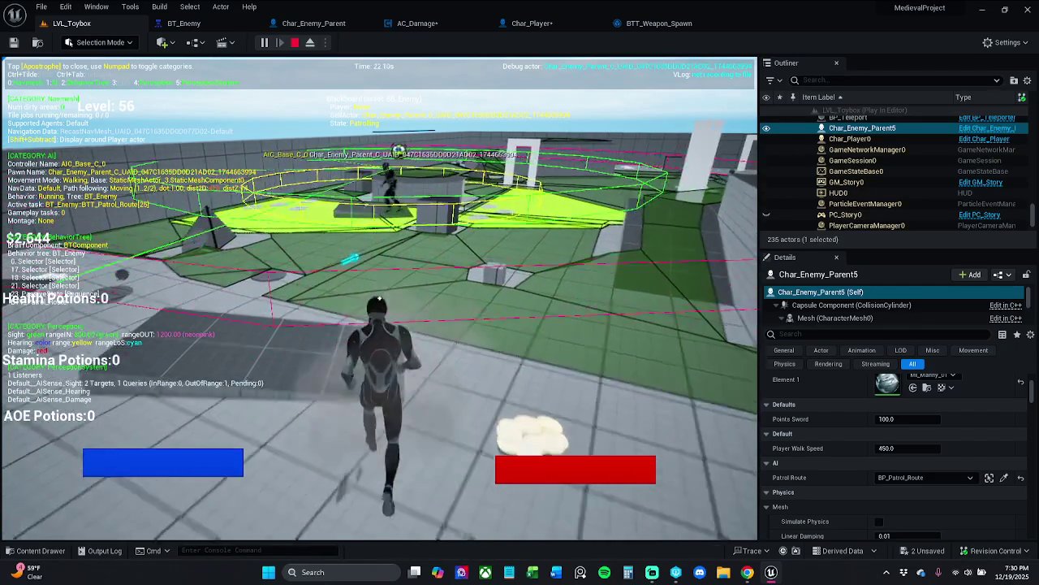
key("space")
key("w")
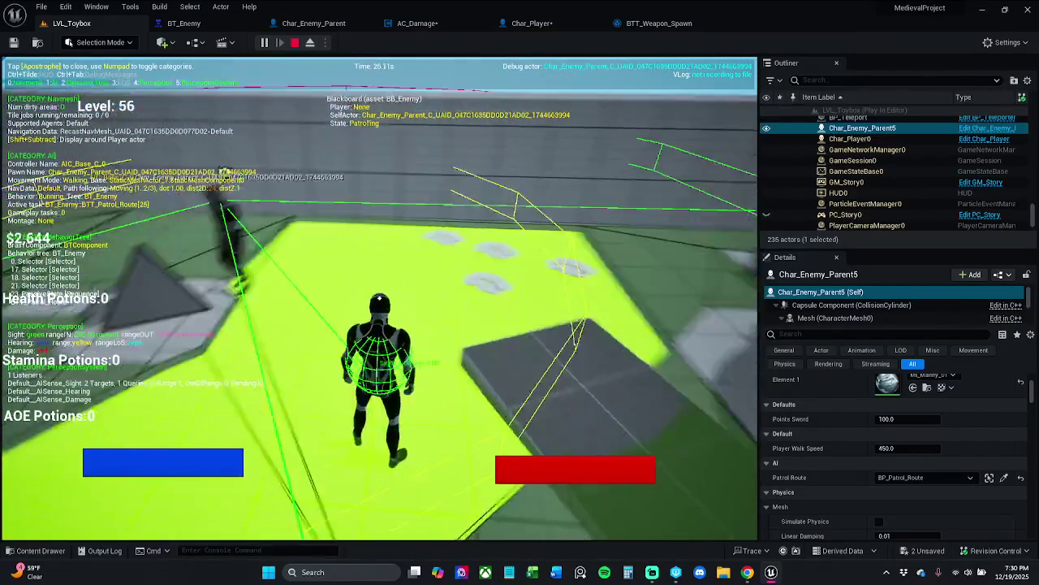
key("w")
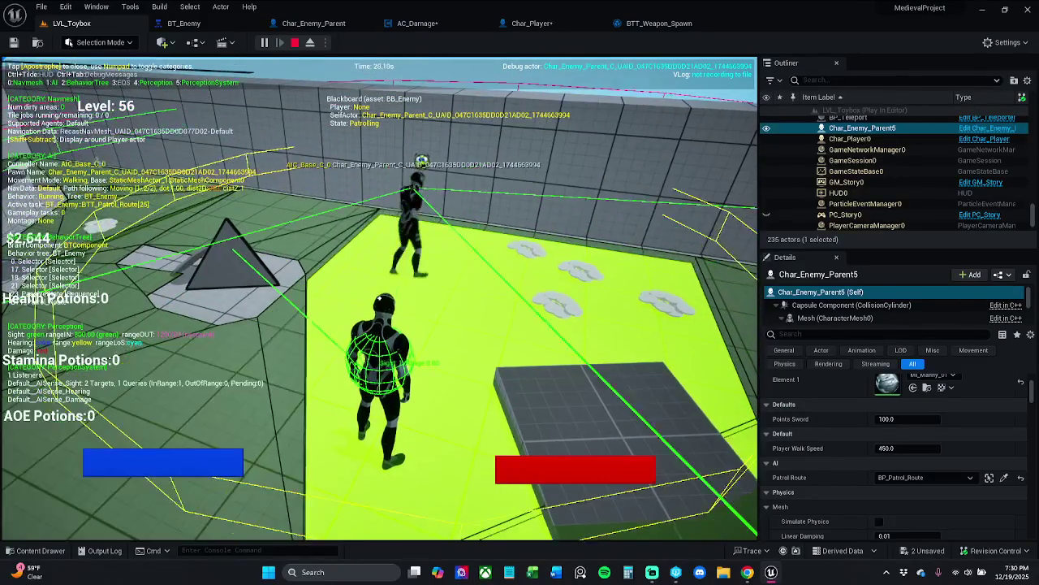
- Stop the session, reset Char_Enemy_Parent5's Patrol Route to None, and play again
key("Escape")
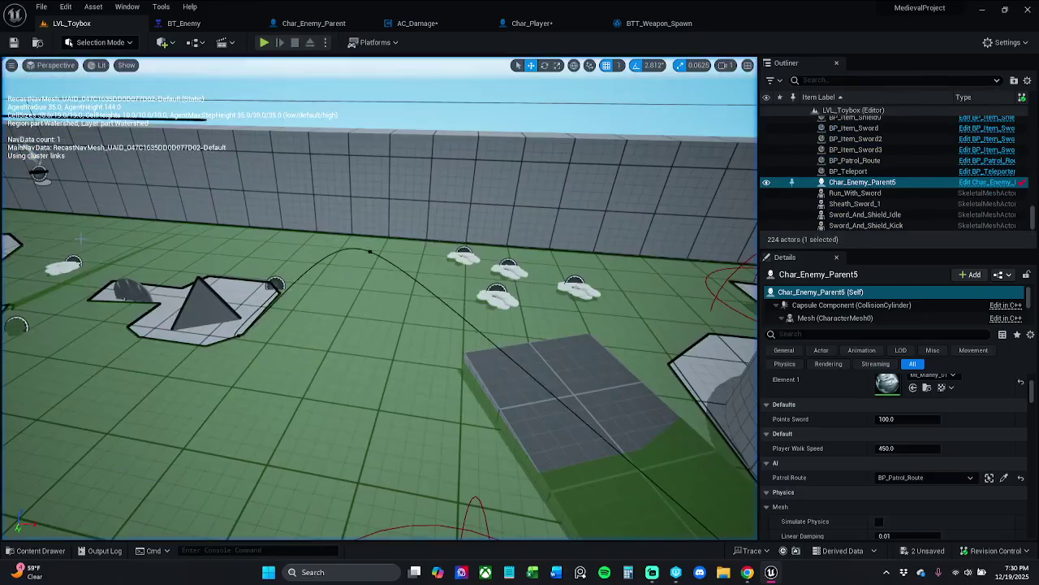
key("f")
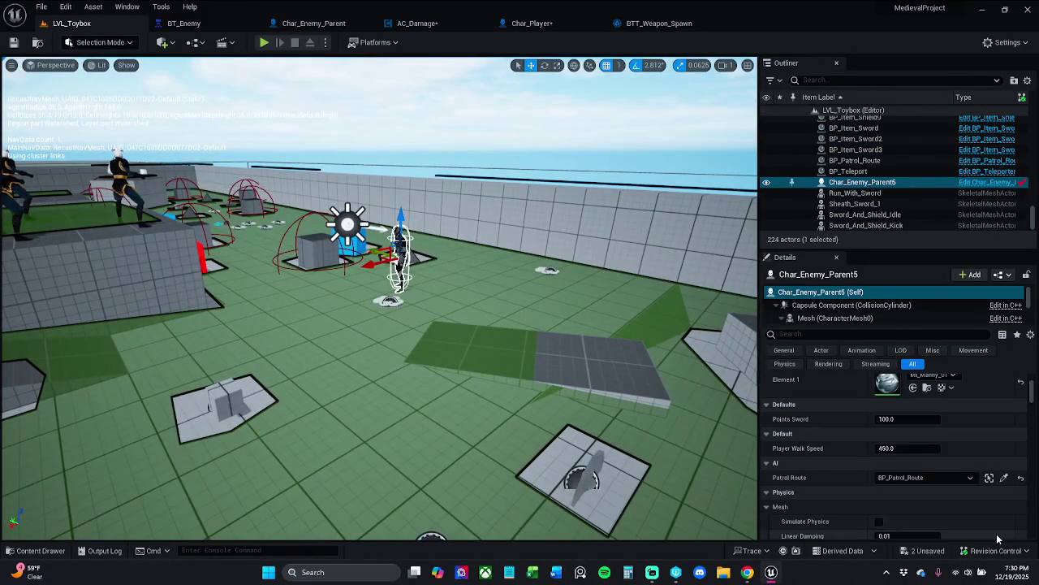
left_click(1021, 478)
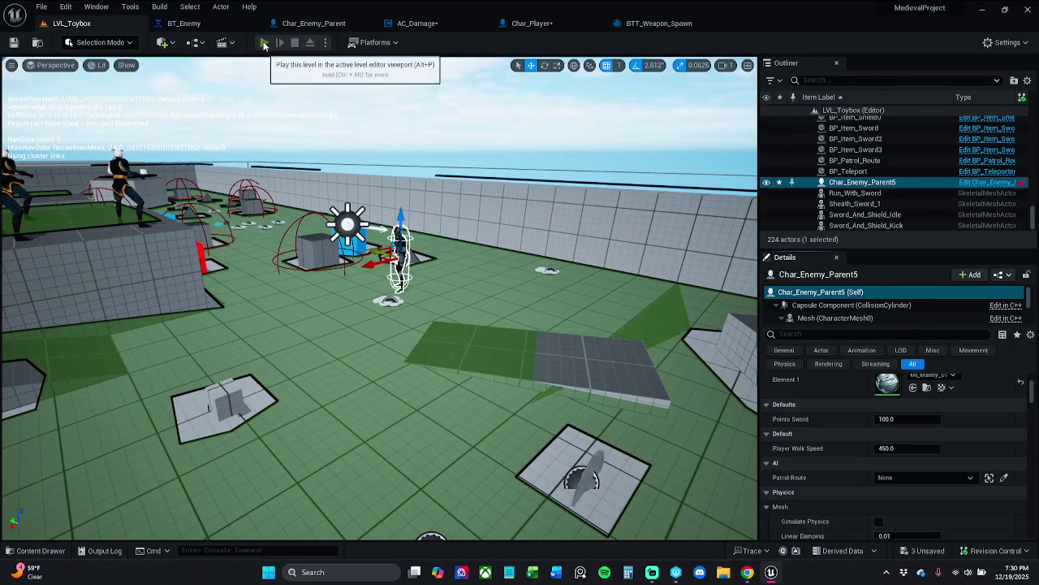
left_click(264, 42)
- Run toward the pyramid with the AI debugger showing Perception, toggling EQS on and off
key("w")
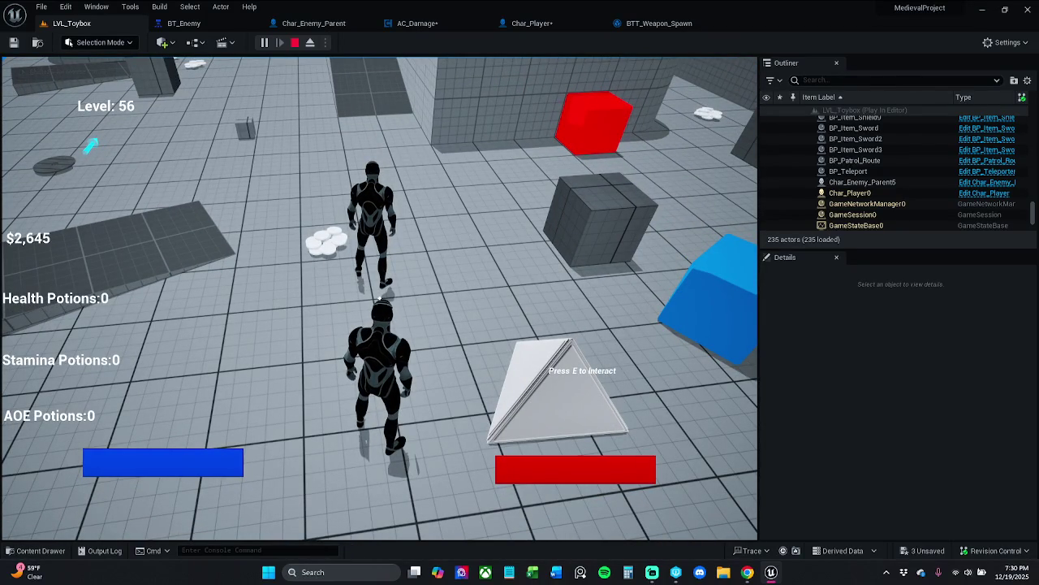
key("apostrophe")
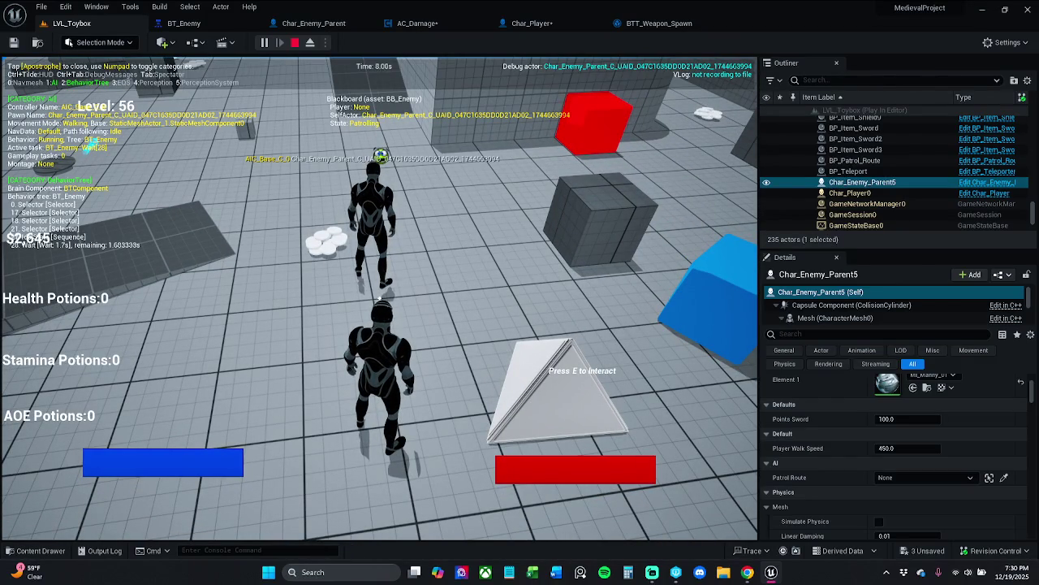
key("KP_3")
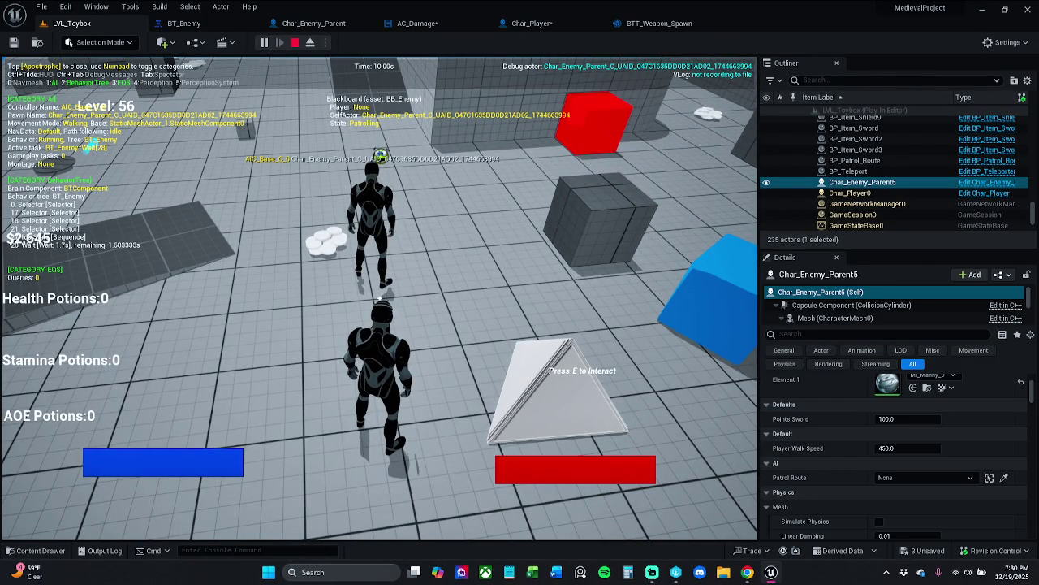
key("KP_4")
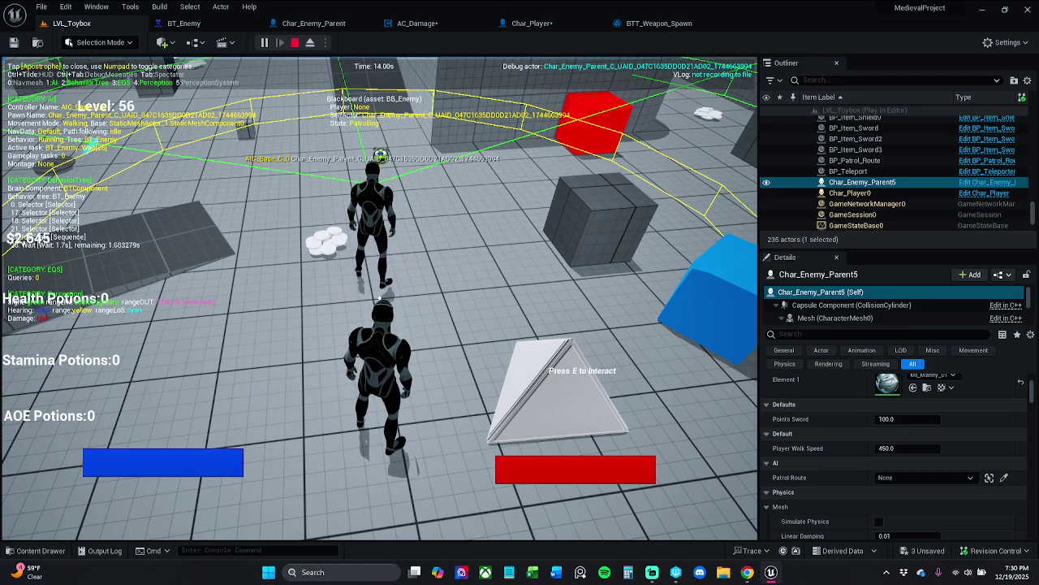
key("KP_3")
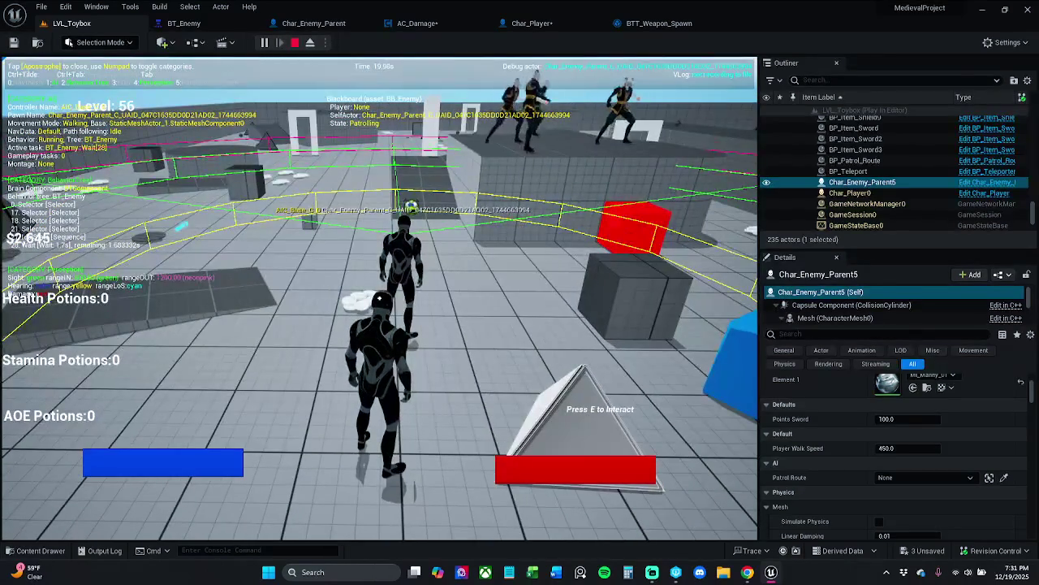
- Fire two area-of-effect attacks while backing off, then stop the play session
key("q")
key("q")
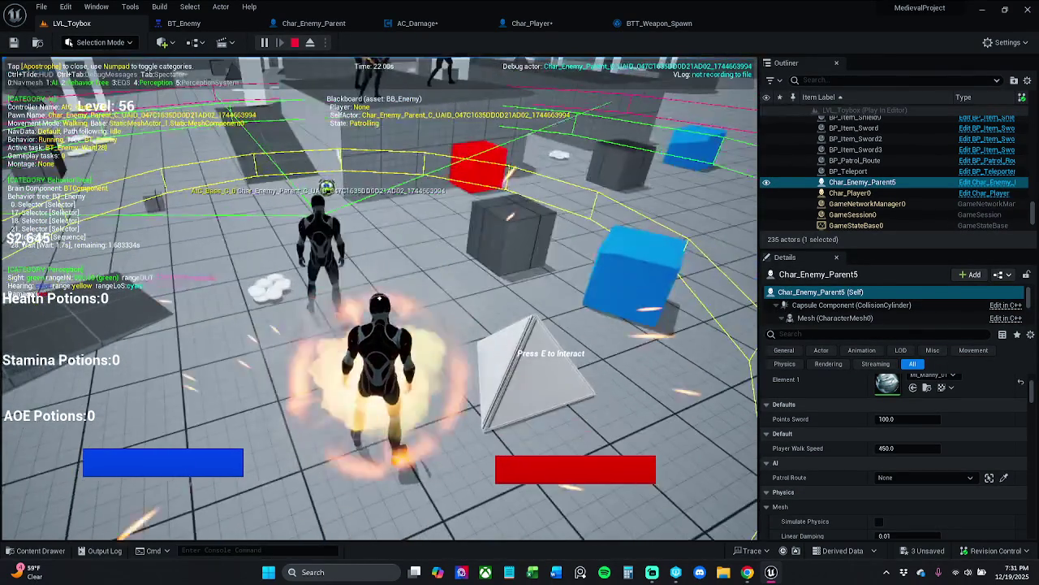
key("s")
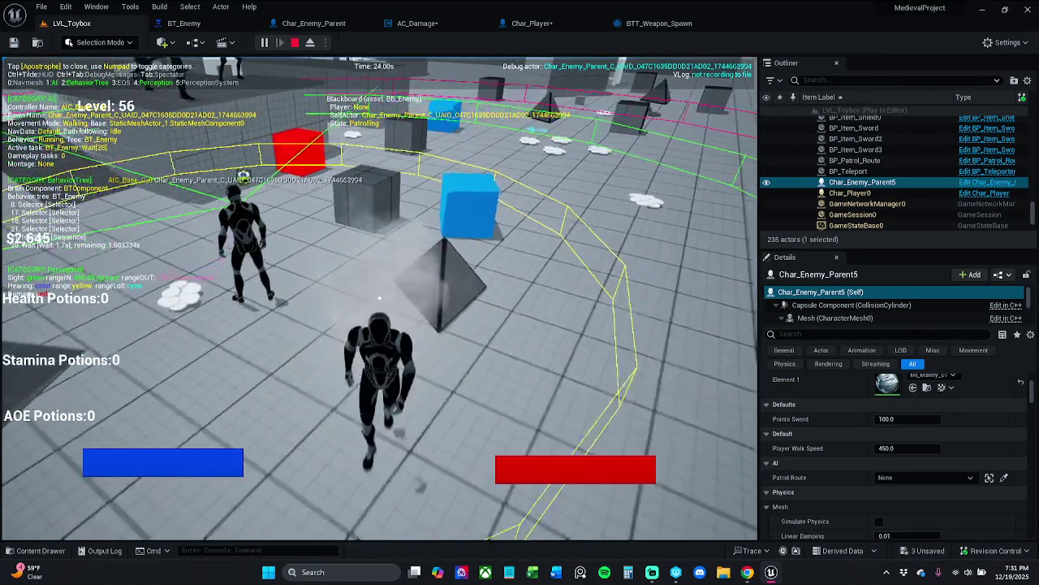
key("q")
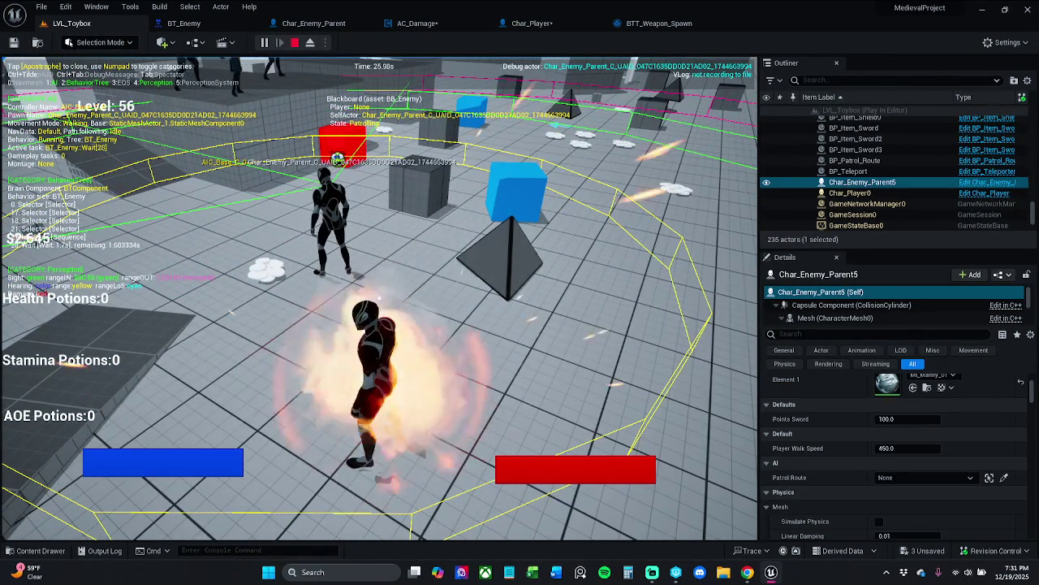
key("Escape")
left_click(295, 42)
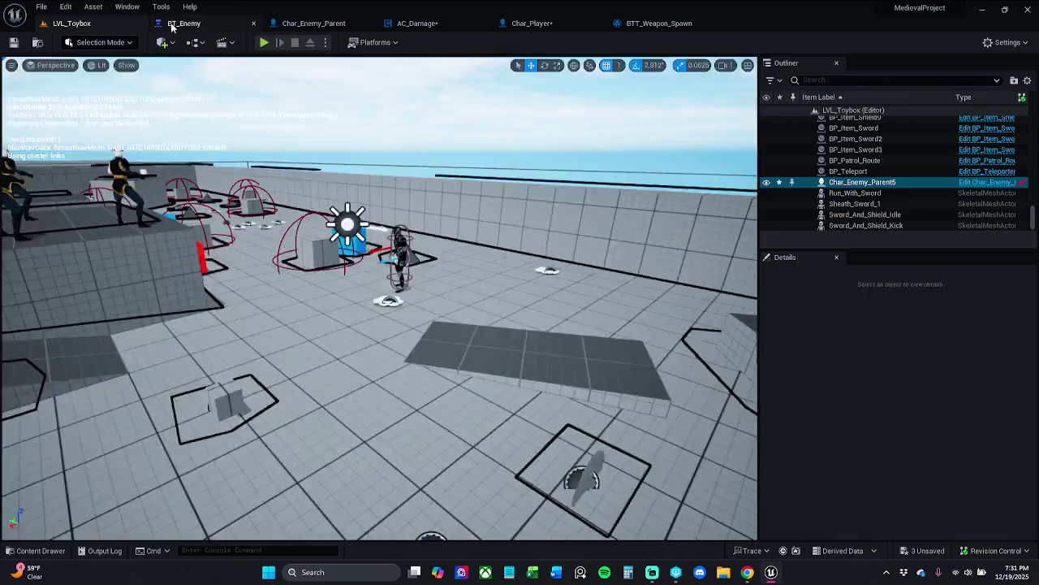
- Browse the Char_Enemy_Parent, Char_Player and AC_Damage tabs, then open the Enemy Weapon Spawn function
left_click(313, 23)
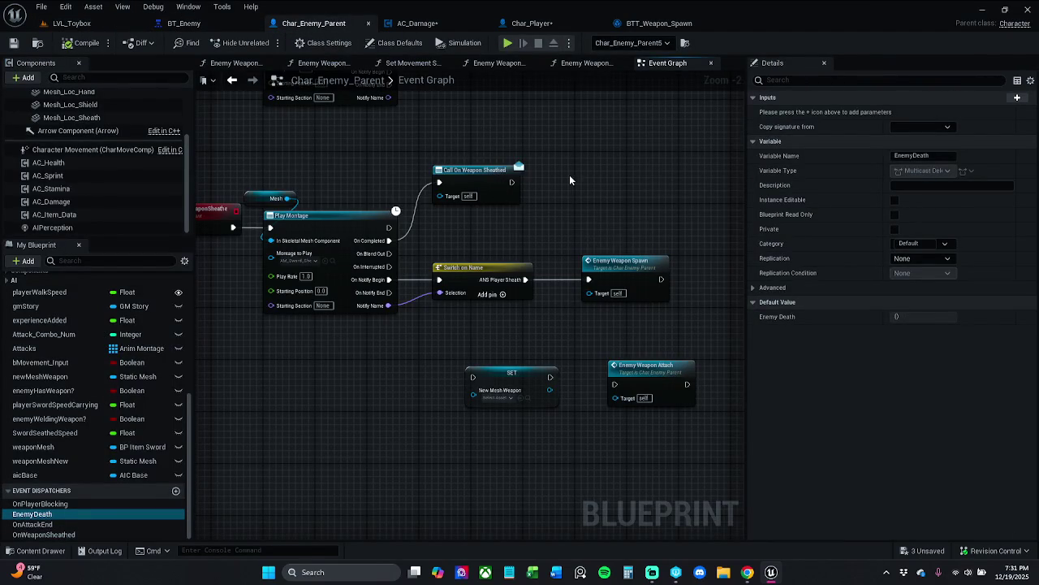
left_click(535, 23)
left_click(418, 24)
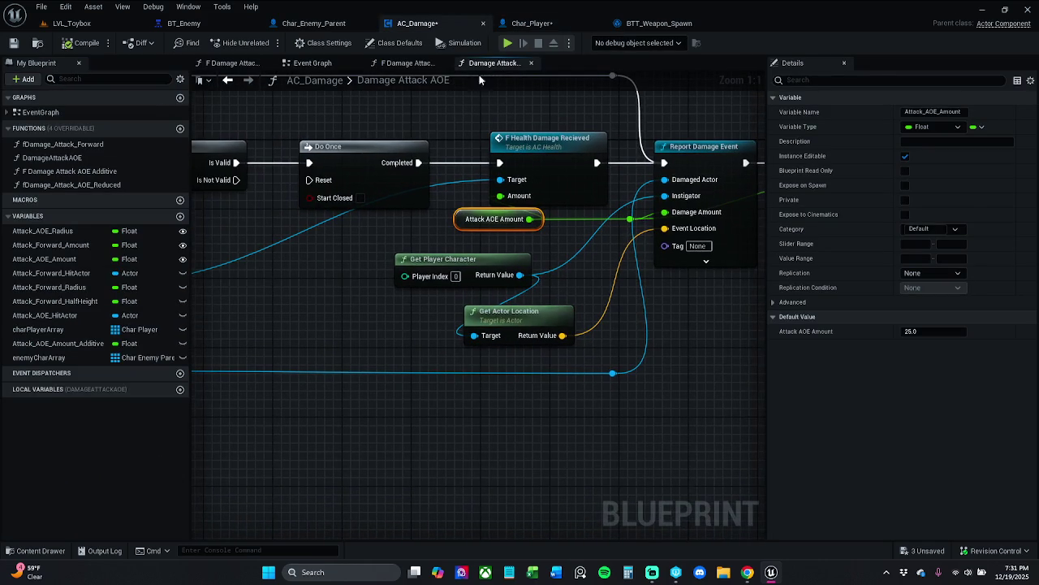
left_click(313, 24)
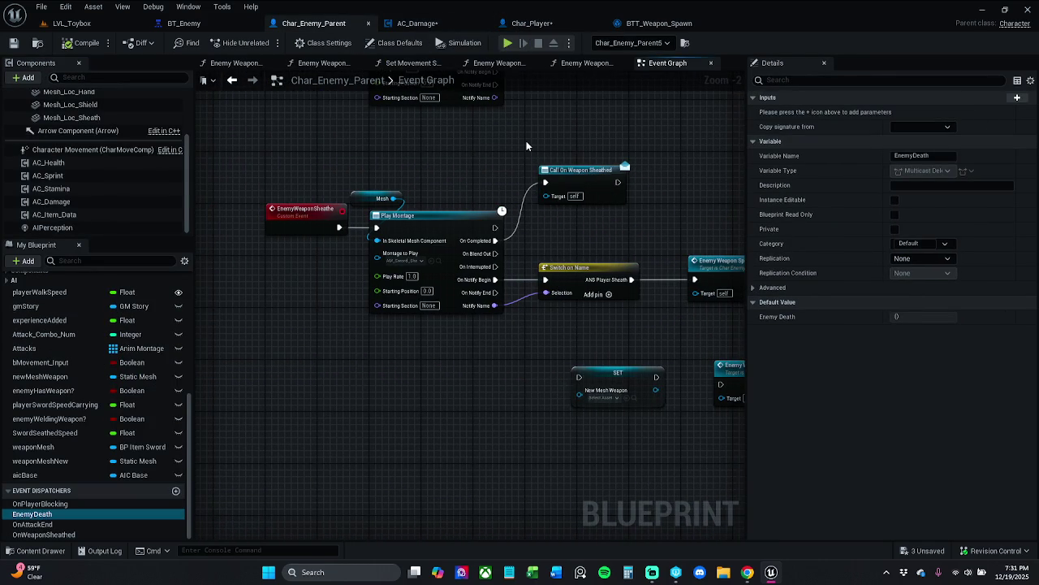
left_click_drag(526, 142, 501, 144)
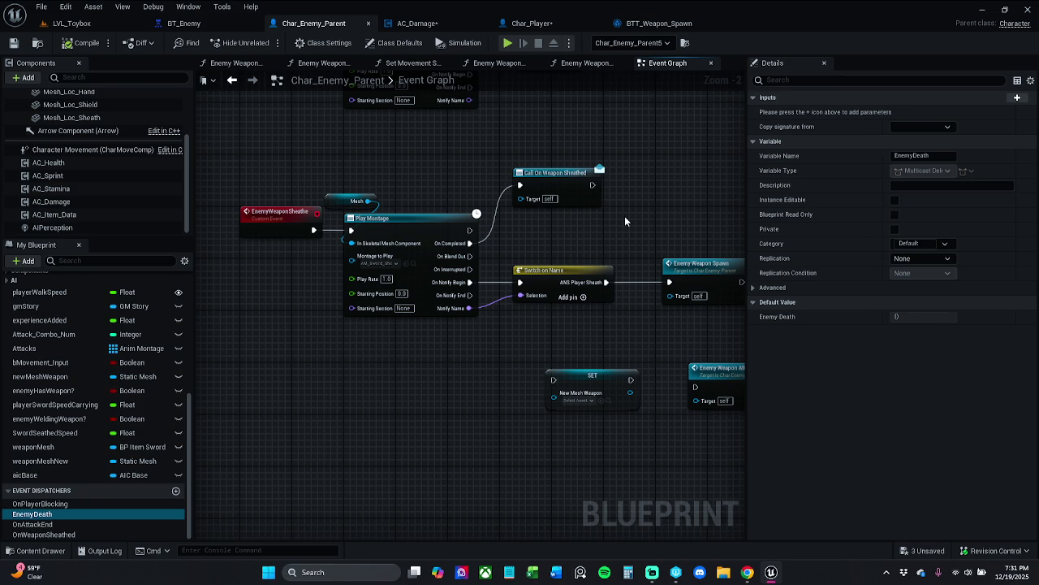
left_click_drag(625, 219, 598, 218)
double_click(637, 279)
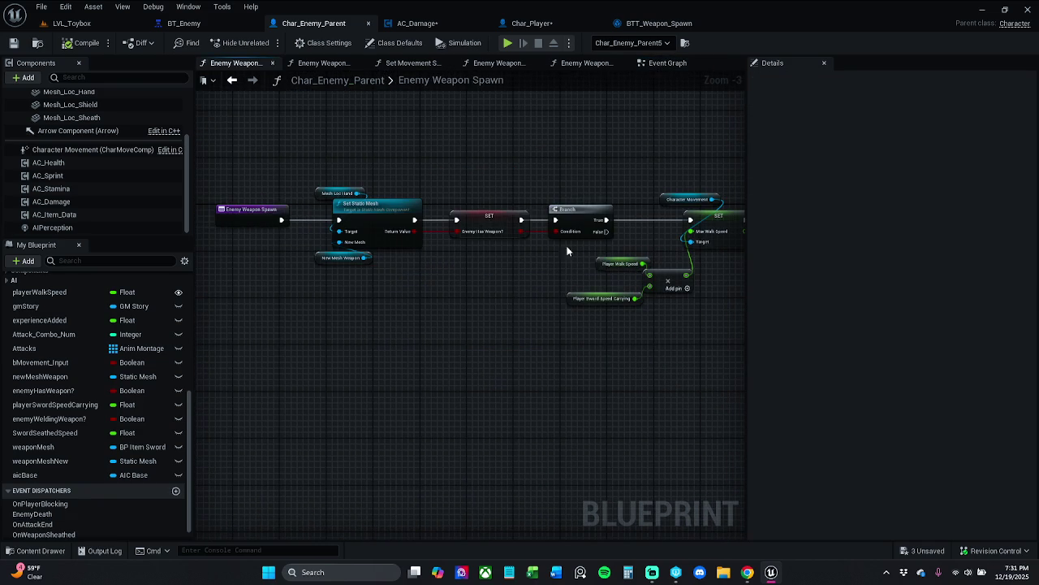
- Glance at BT_Enemy, then settle back on Char_Enemy_Parent's Event Graph with nodes recentred
left_click(184, 22)
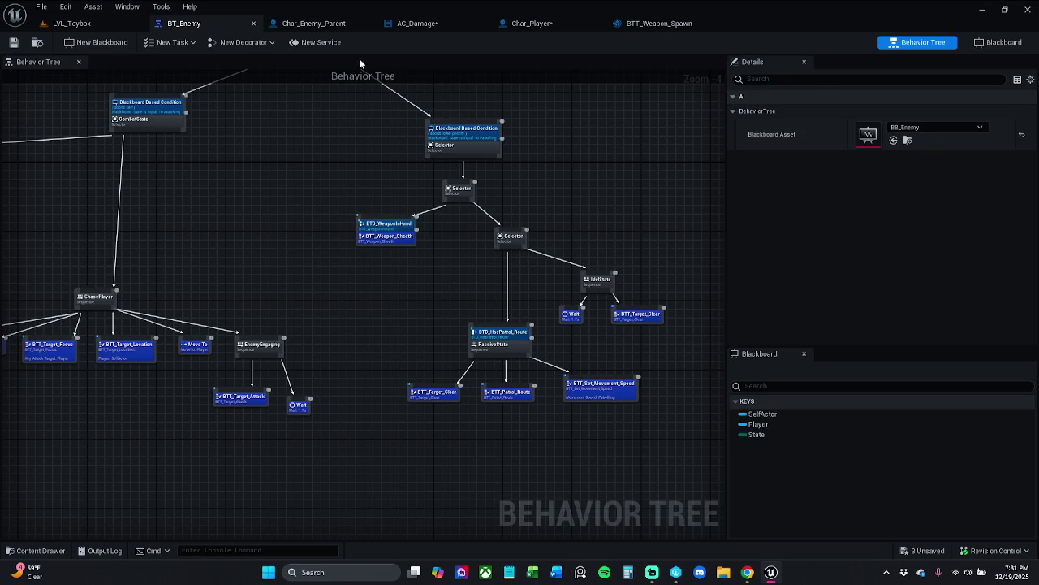
left_click(331, 26)
left_click(232, 79)
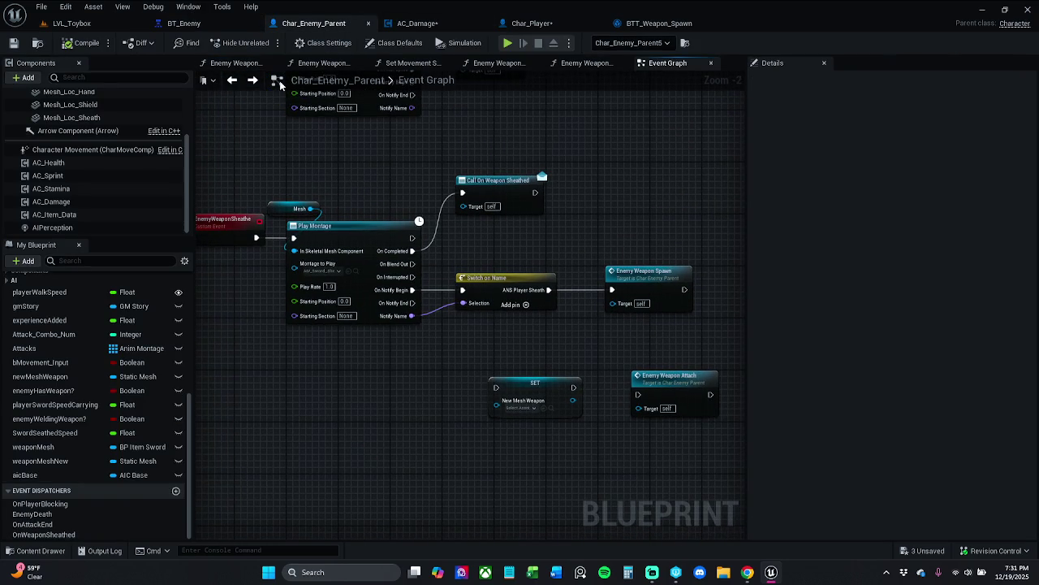
left_click(235, 81)
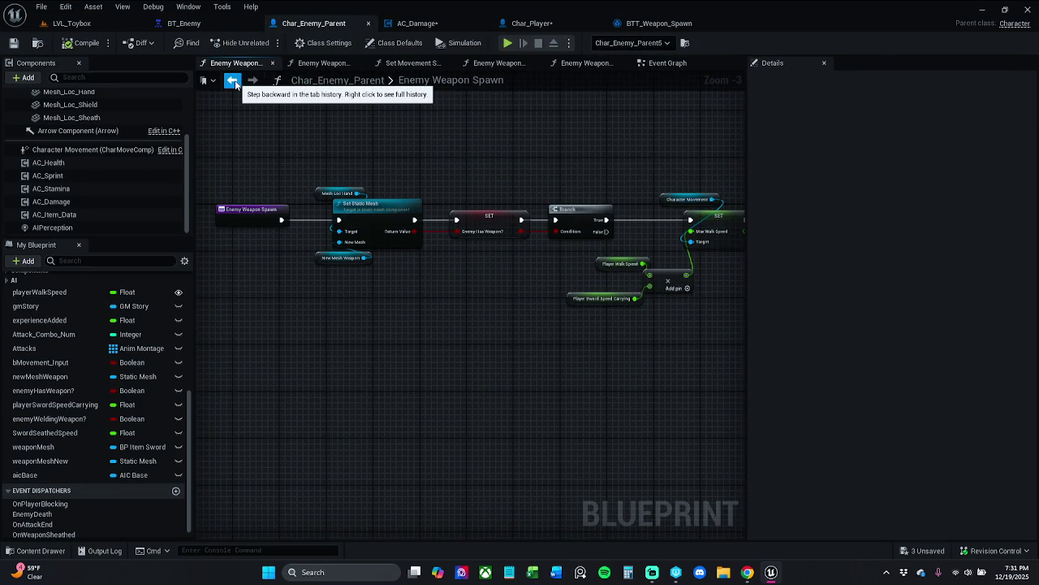
left_click(233, 80)
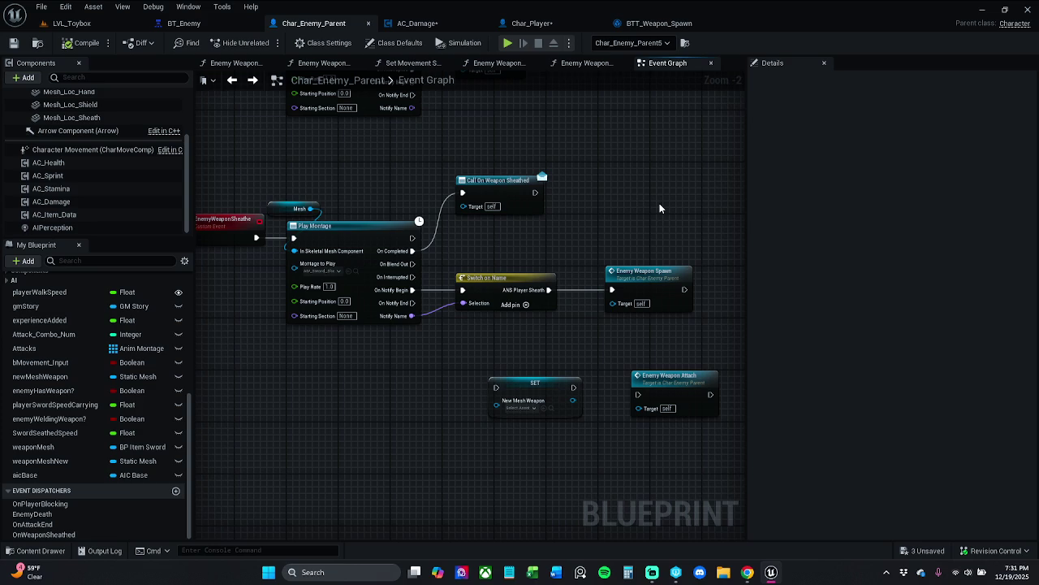
left_click_drag(682, 258, 634, 238)
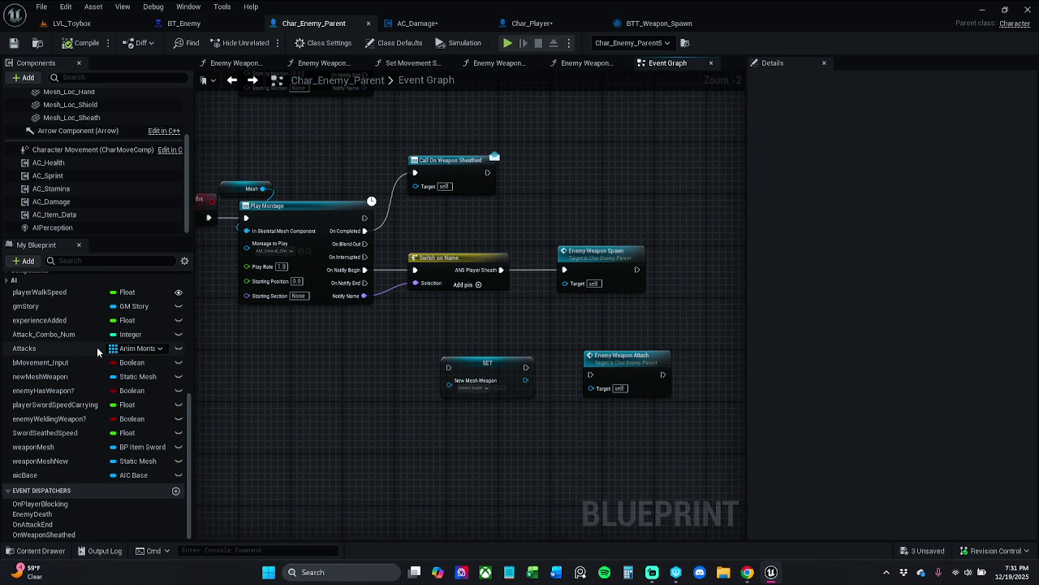
scroll(96, 338, "up", 6)
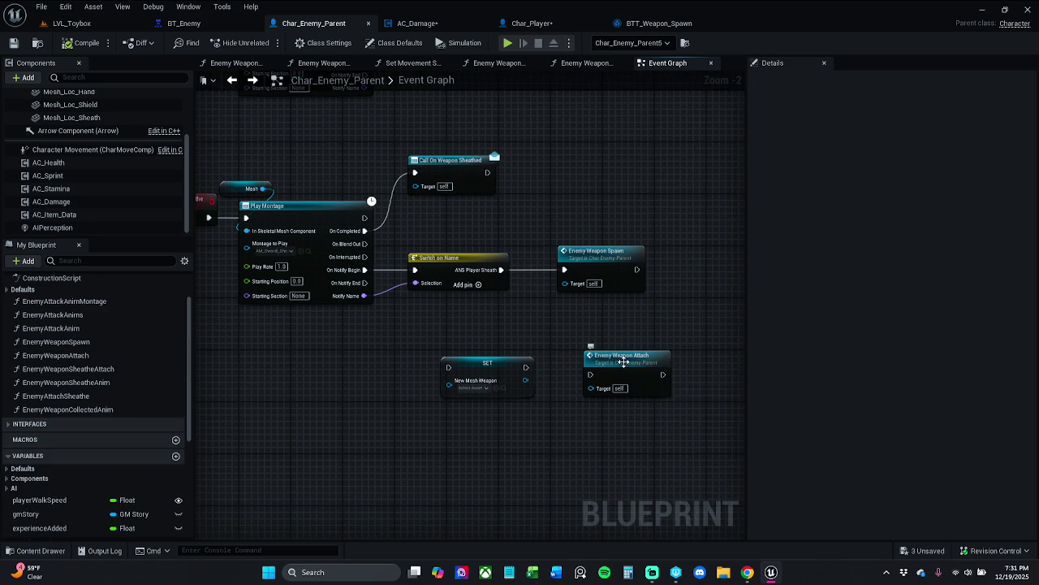
- Open the Enemy Weapon Attach function and jump to the EnemyWeaponSheathe custom event
double_click(623, 362)
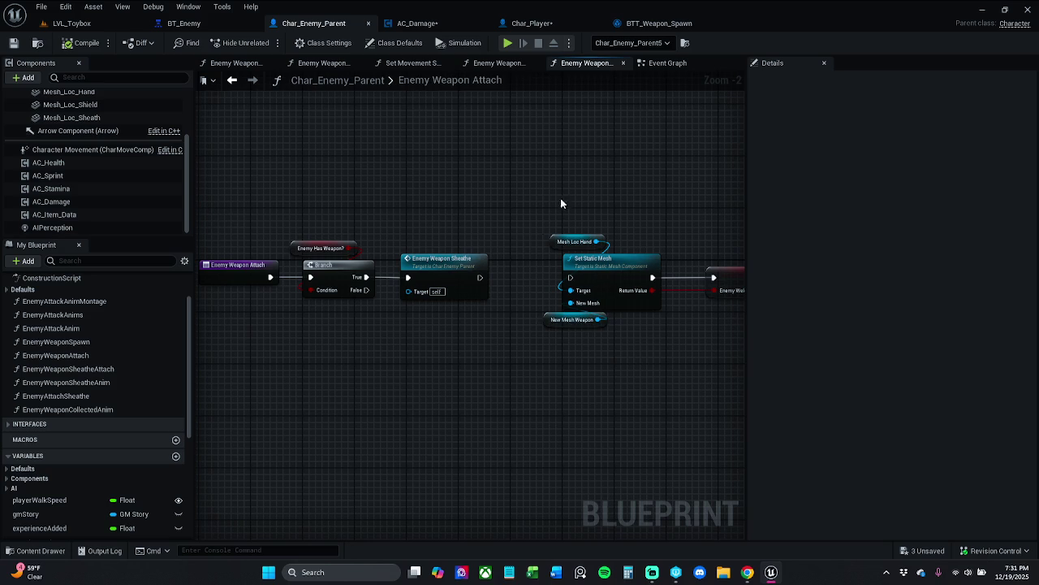
left_click(444, 274)
left_click(482, 223)
double_click(440, 274)
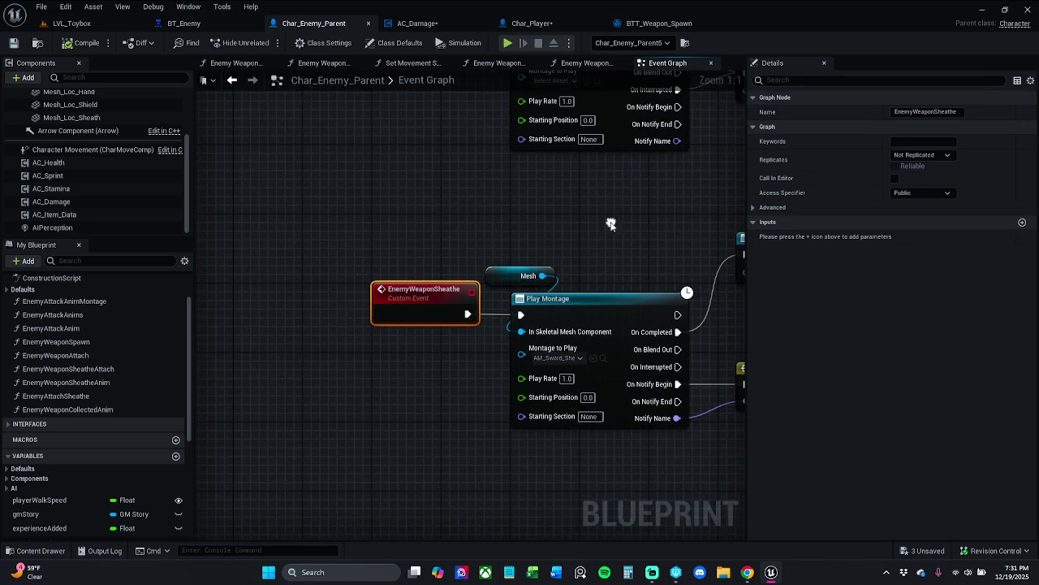
scroll(614, 220, "down", 1)
mouse_move(614, 220)
left_mouse_down()
mouse_move(441, 236)
mouse_move(374, 218)
left_mouse_up()
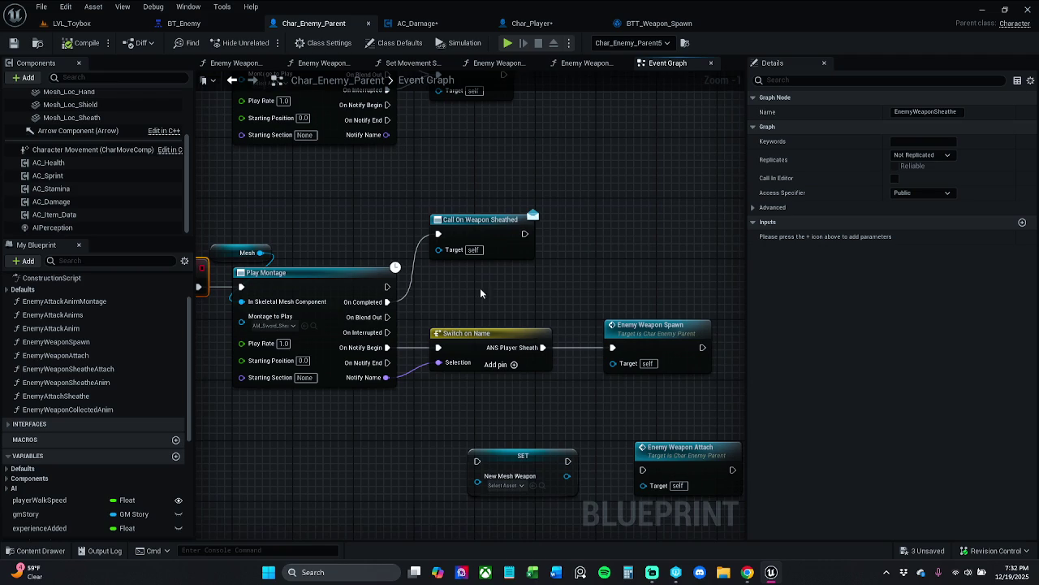
- Step through graph history back to the Event Graph, then open the BehaviorTree content folder
left_click(232, 81)
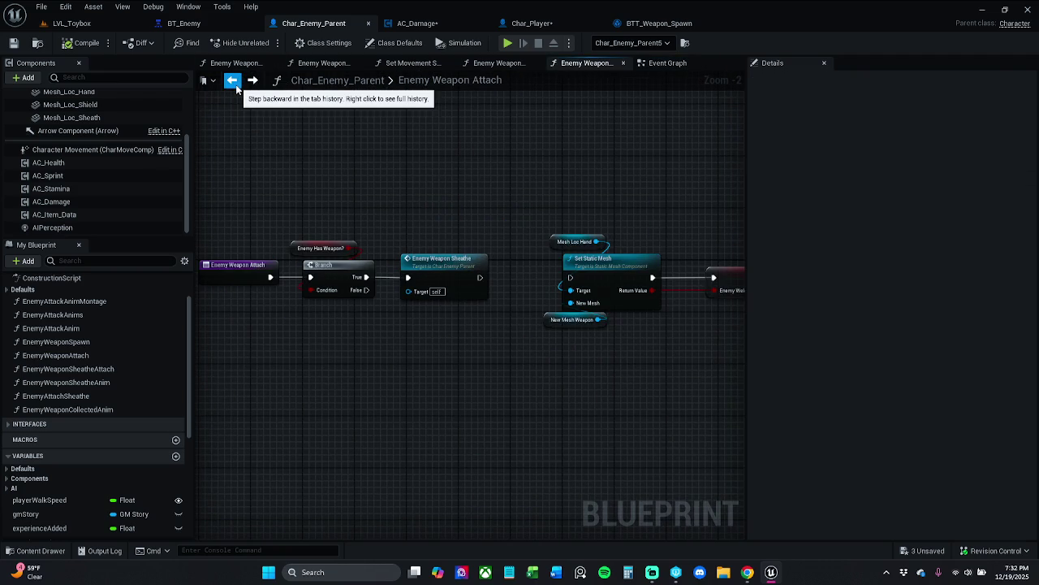
left_click(234, 83)
left_click(252, 81)
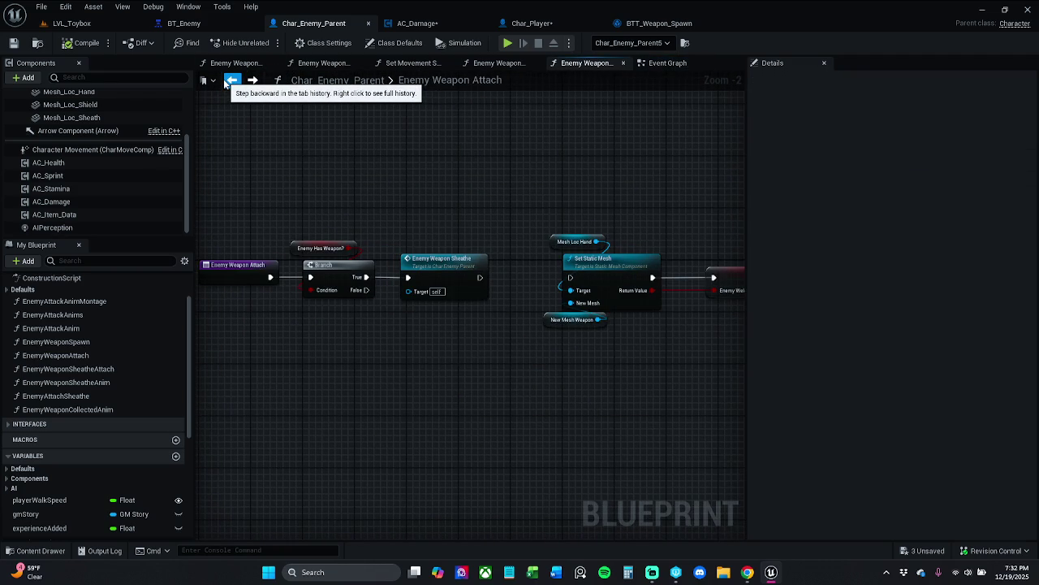
left_click(231, 80)
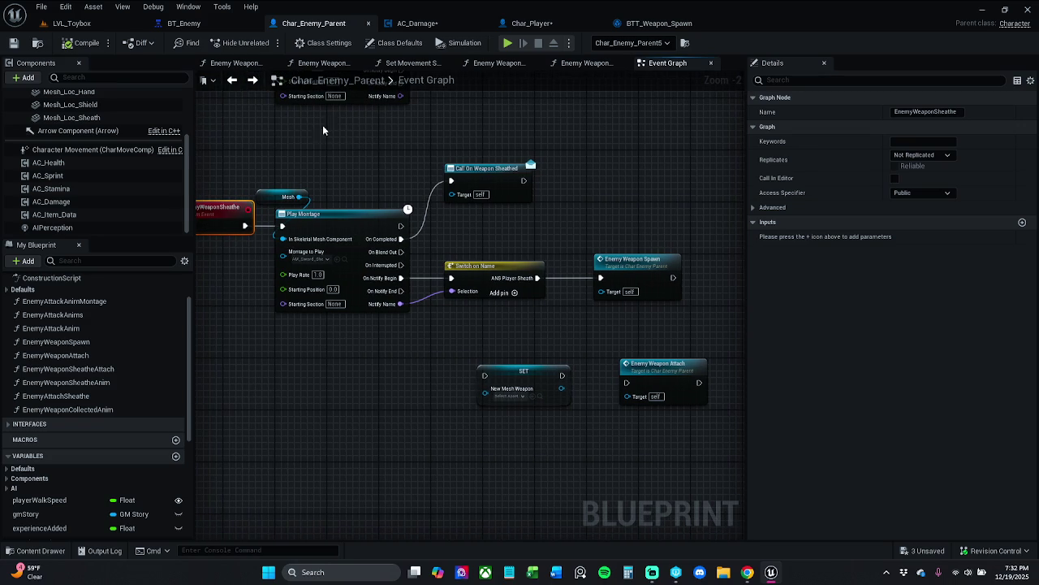
left_click(344, 130)
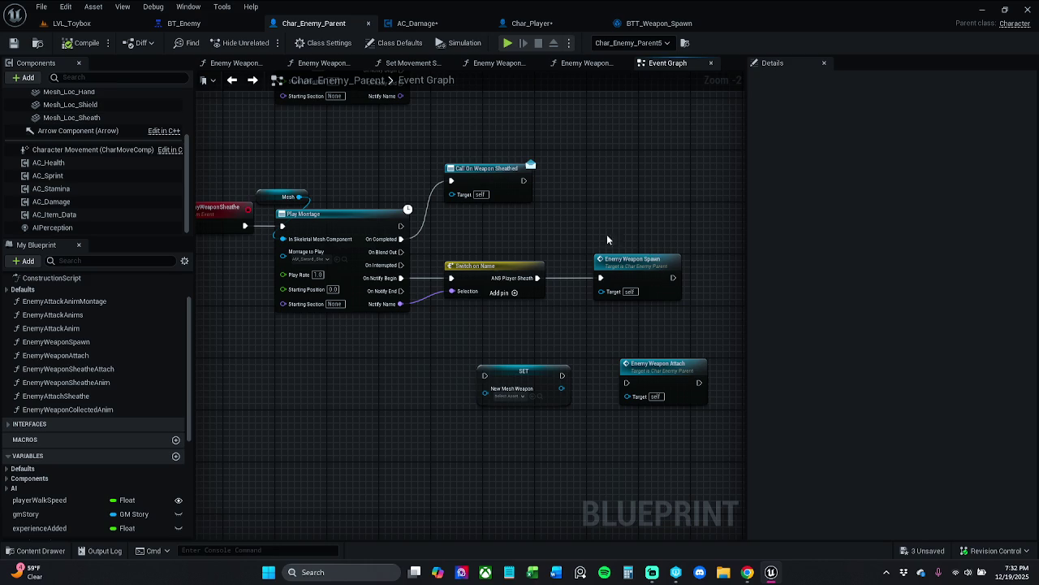
left_click_drag(611, 244, 653, 226)
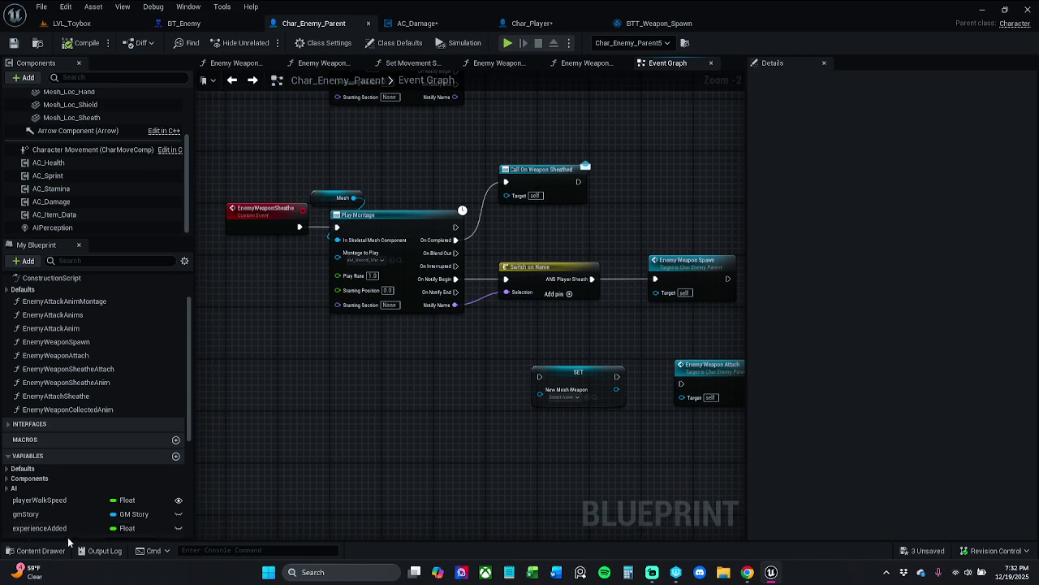
left_click(36, 550)
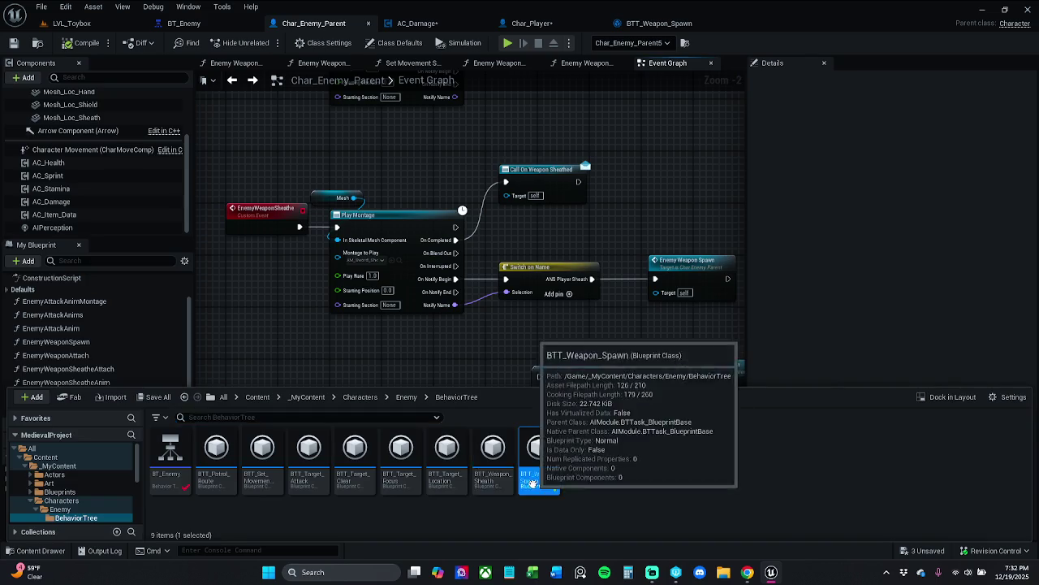
- Open the BTT_Weapon_Spawn task and its Enemy Weapon Spawn function, then reopen the BehaviorTree assets
double_click(532, 467)
double_click(493, 309)
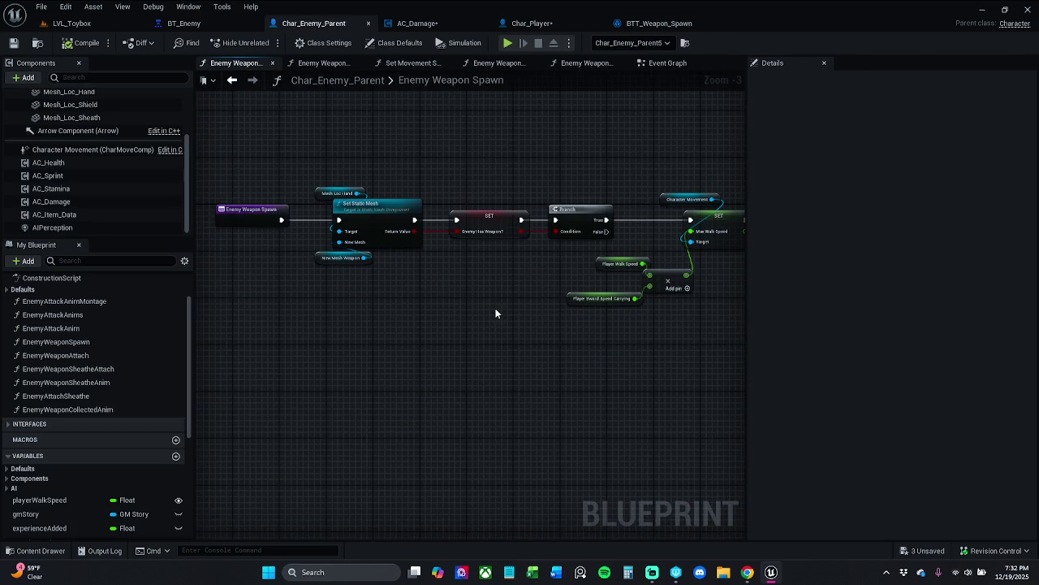
scroll(456, 311, "down", 1)
scroll(456, 311, "up", 1)
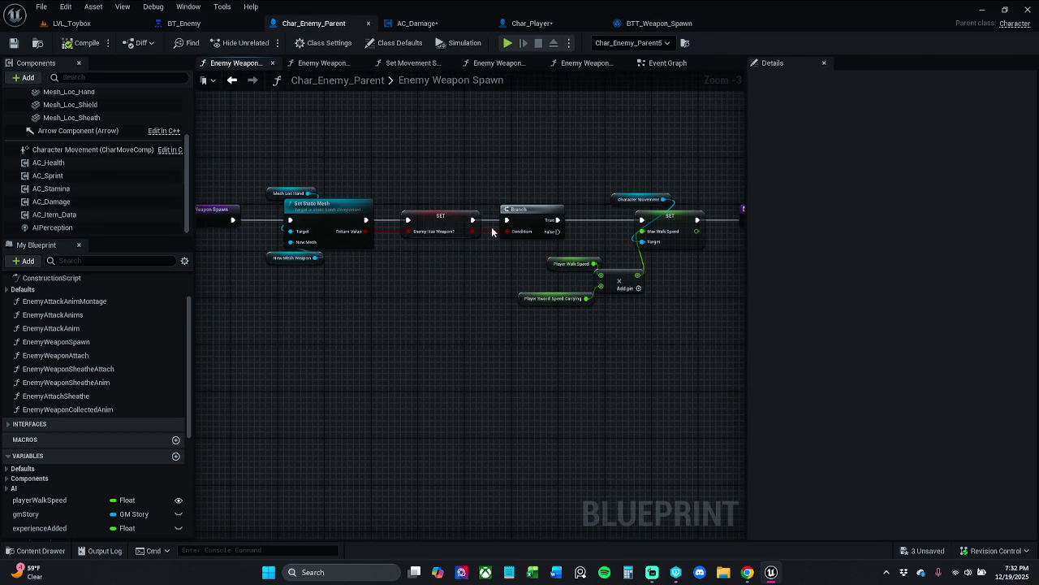
left_click(44, 551)
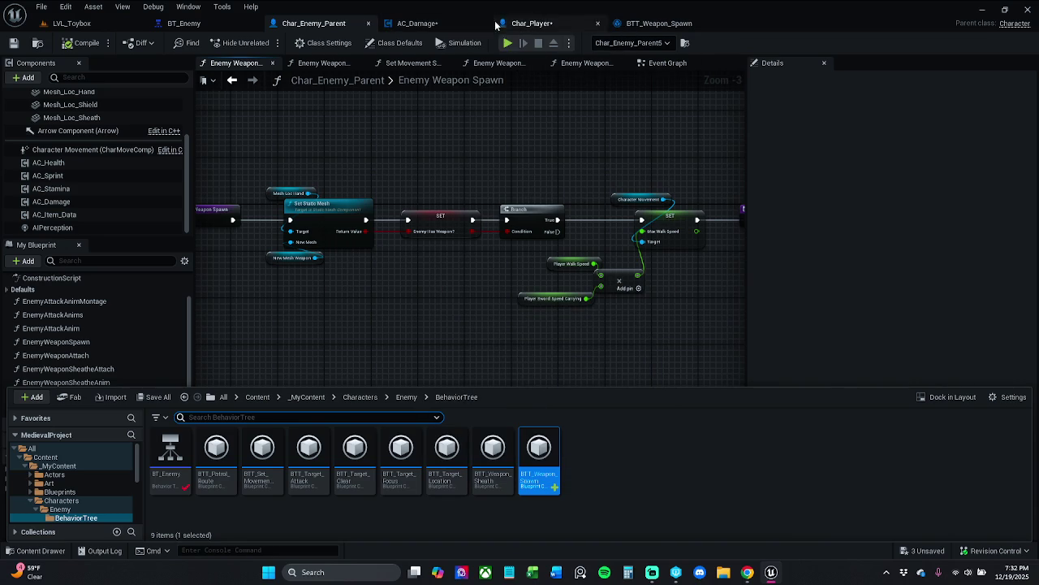
- Return to Char_Enemy_Parent's Event Graph and open the Enemy Weapon Spawn function from its node
left_click(449, 26)
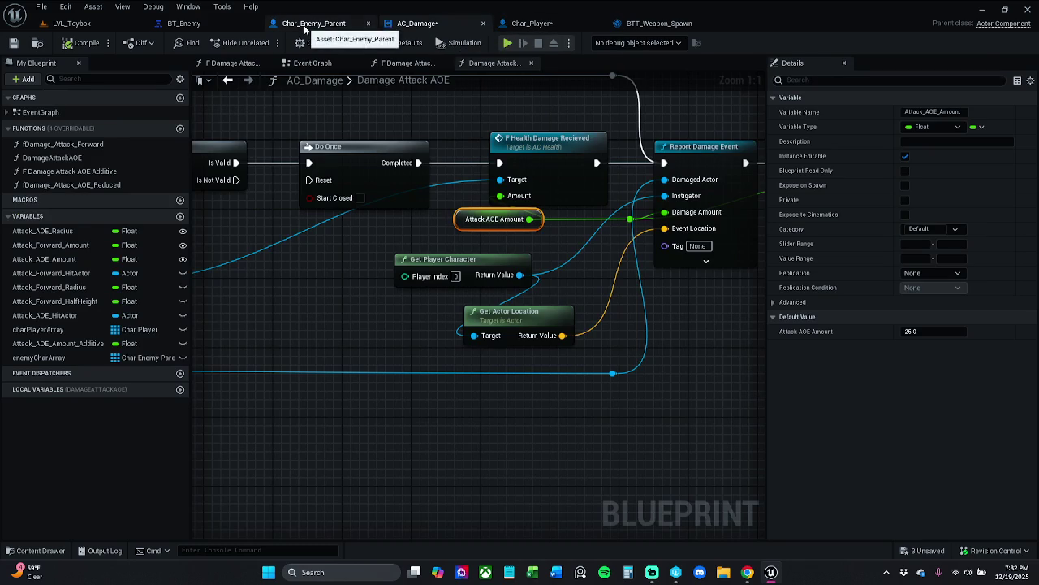
left_click(313, 22)
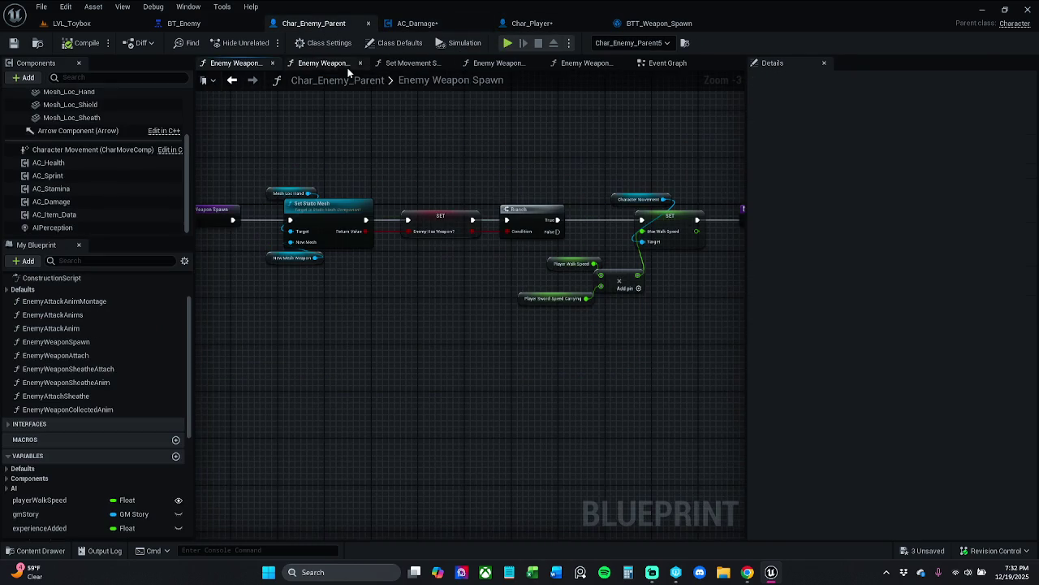
left_click(660, 64)
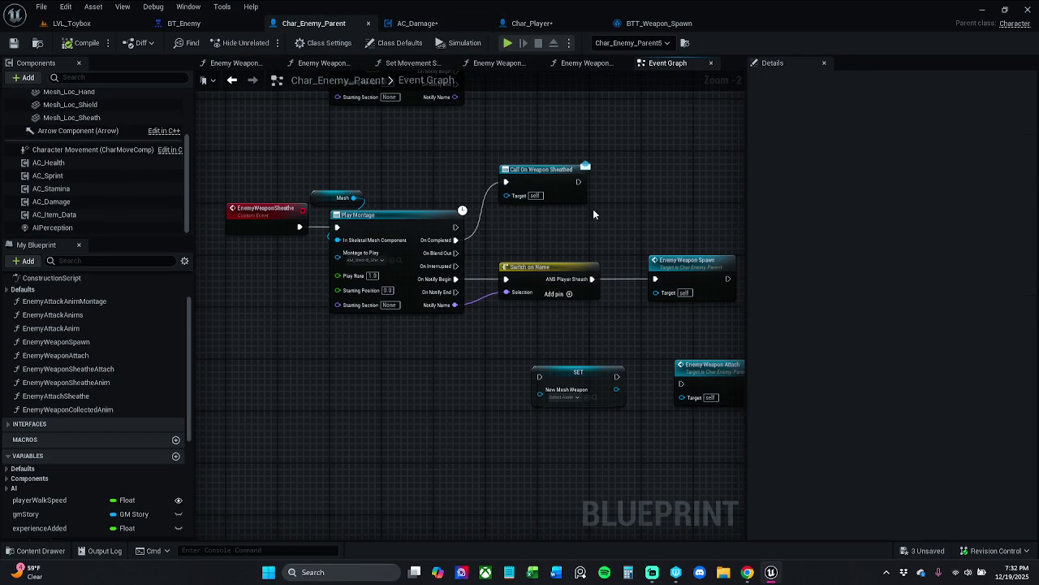
left_click_drag(588, 219, 569, 196)
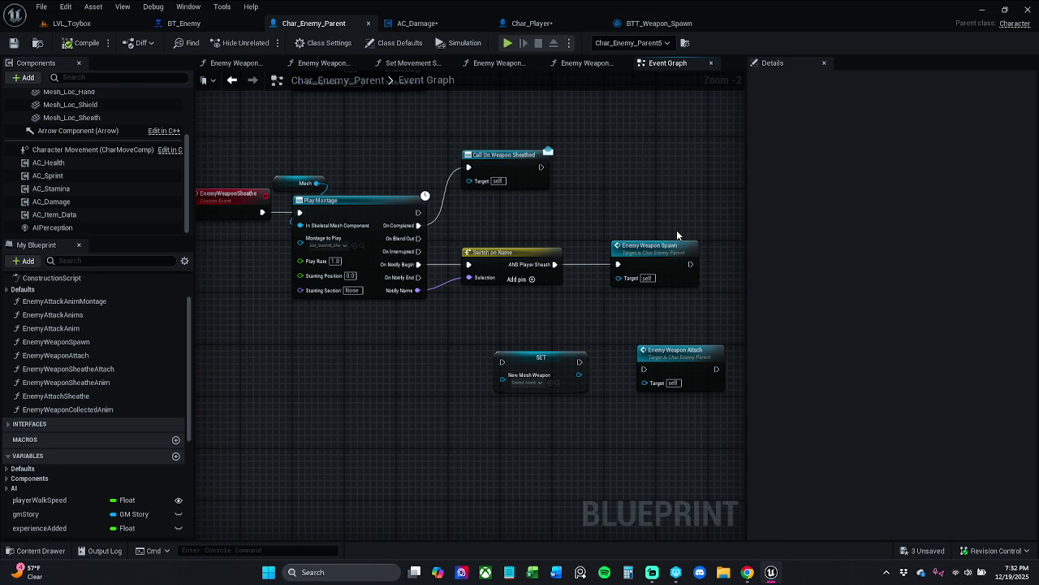
left_click_drag(673, 234, 692, 214)
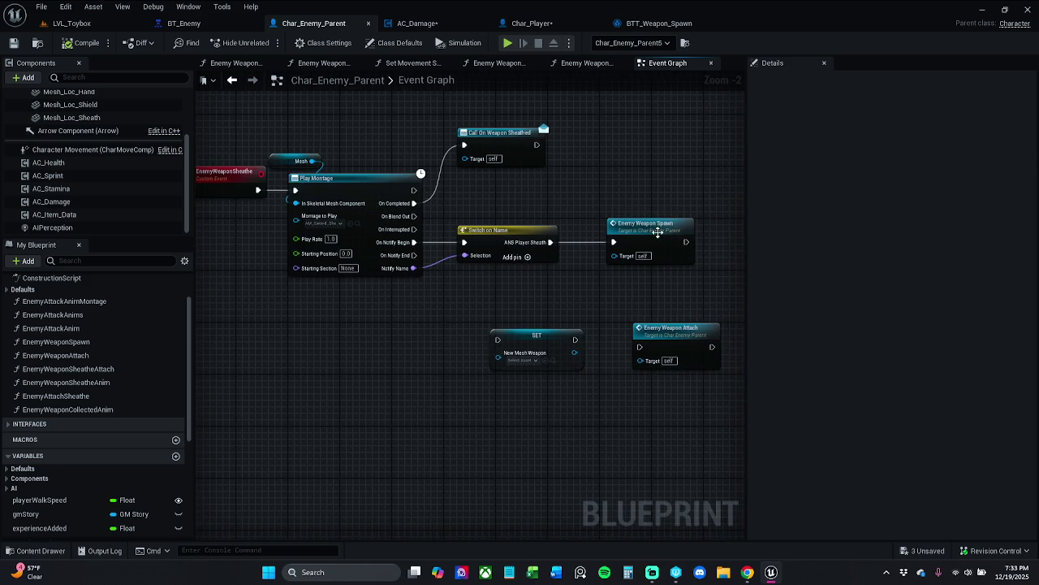
double_click(653, 226)
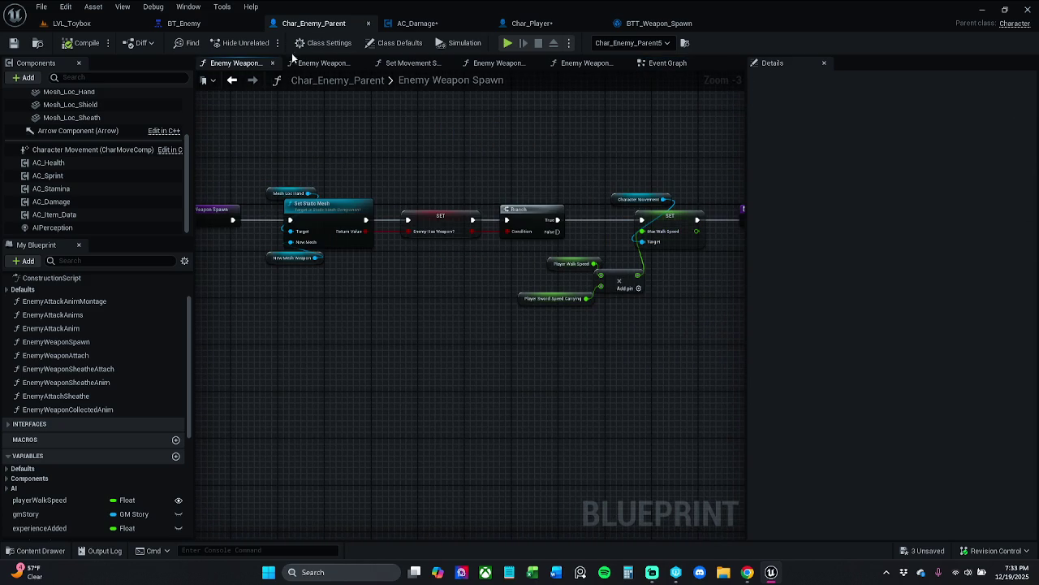
- Review BT_Enemy, AC_Damage, Char_Enemy_Parent and BTT_Weapon_Spawn's cast chain, ending on Char_Player
left_click(184, 22)
left_click(414, 22)
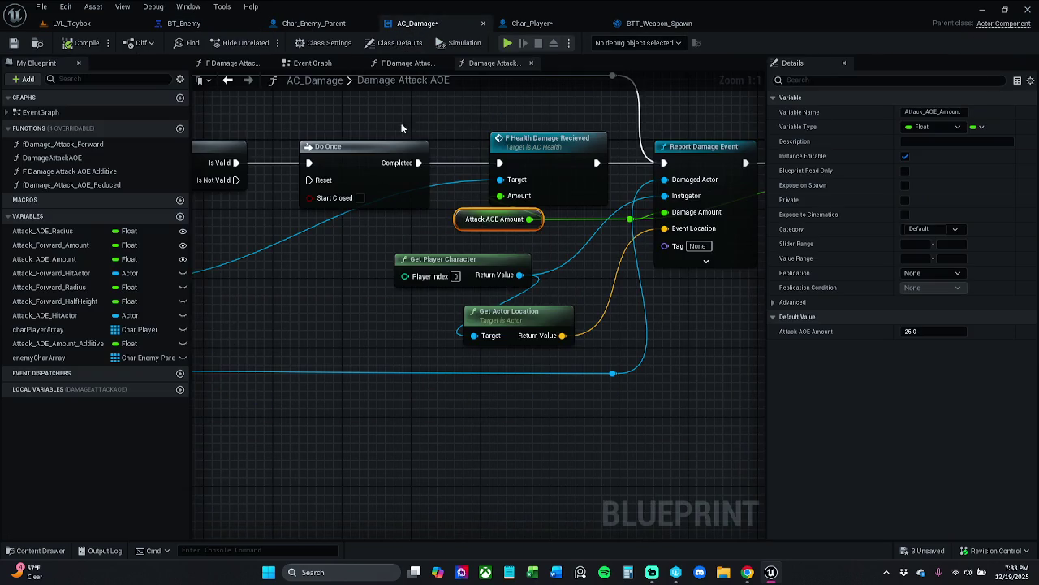
left_click(313, 23)
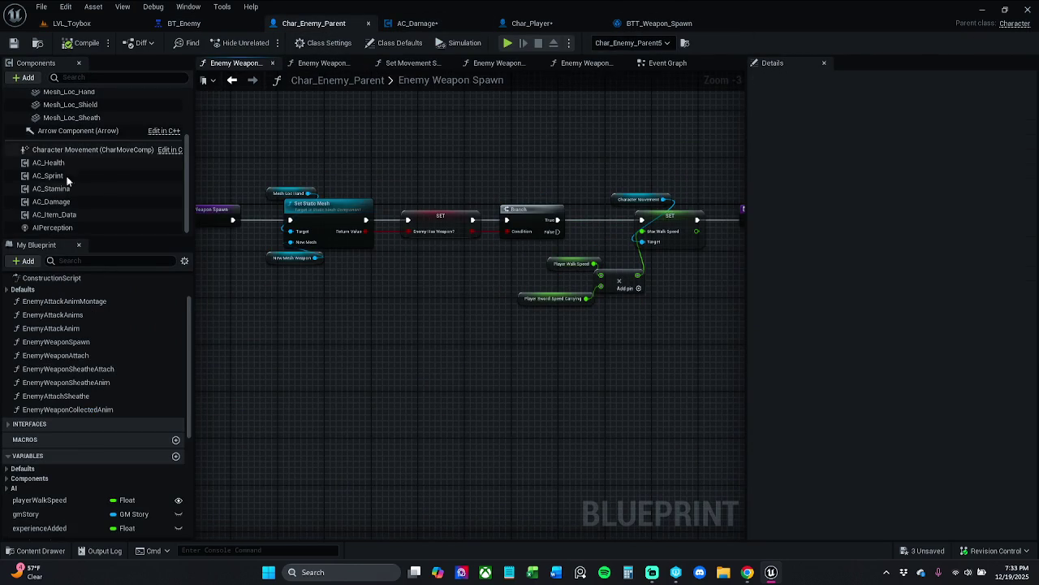
left_click(657, 22)
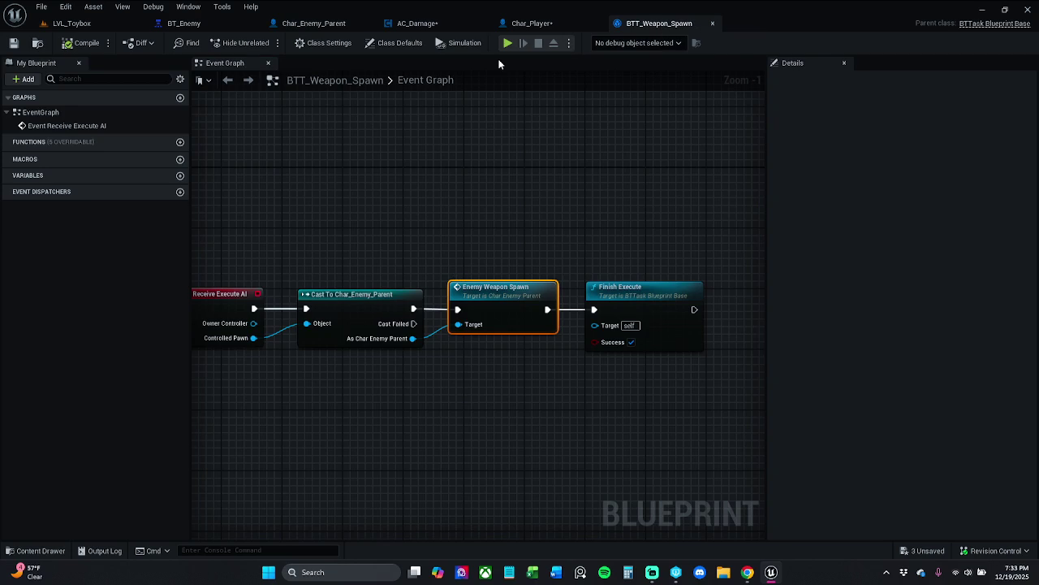
double_click(414, 85)
left_click(213, 152)
left_click(439, 196)
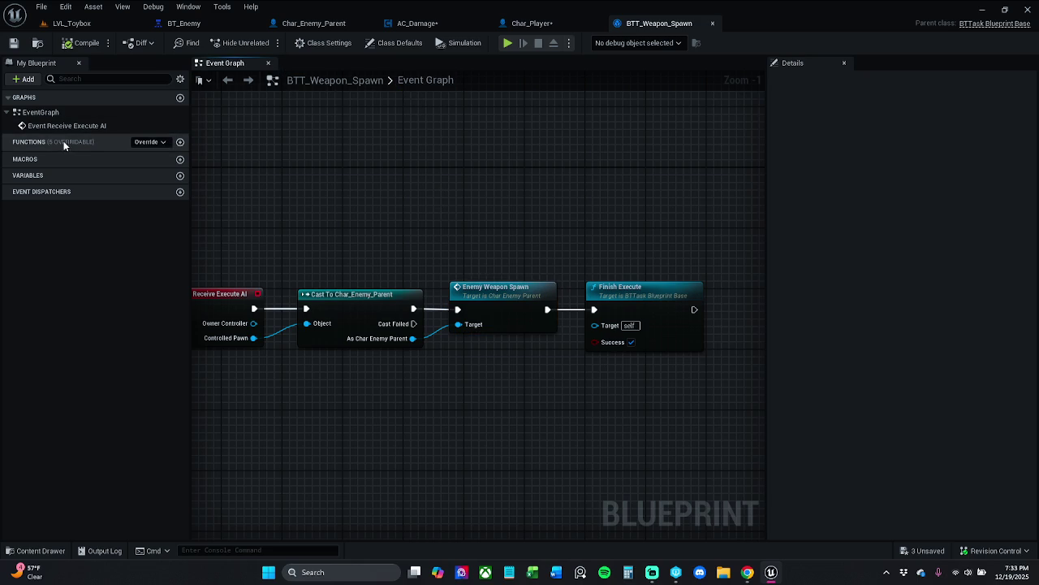
left_click(548, 27)
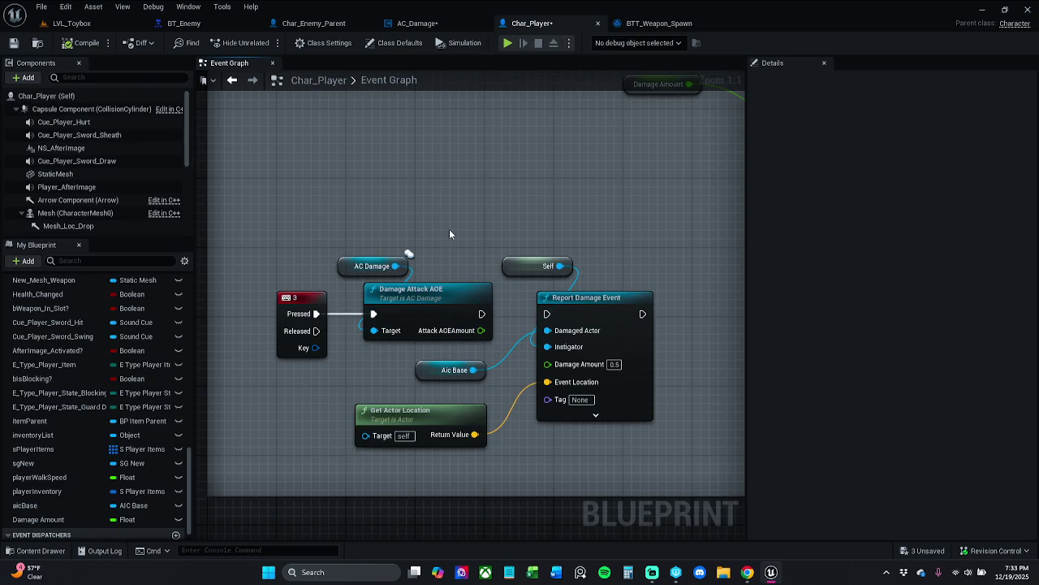
- Wire Damage Attack AOE into Report Damage Event with Damage Amount 1.0, then return to LVL_Toybox
scroll(420, 288, "down", 1)
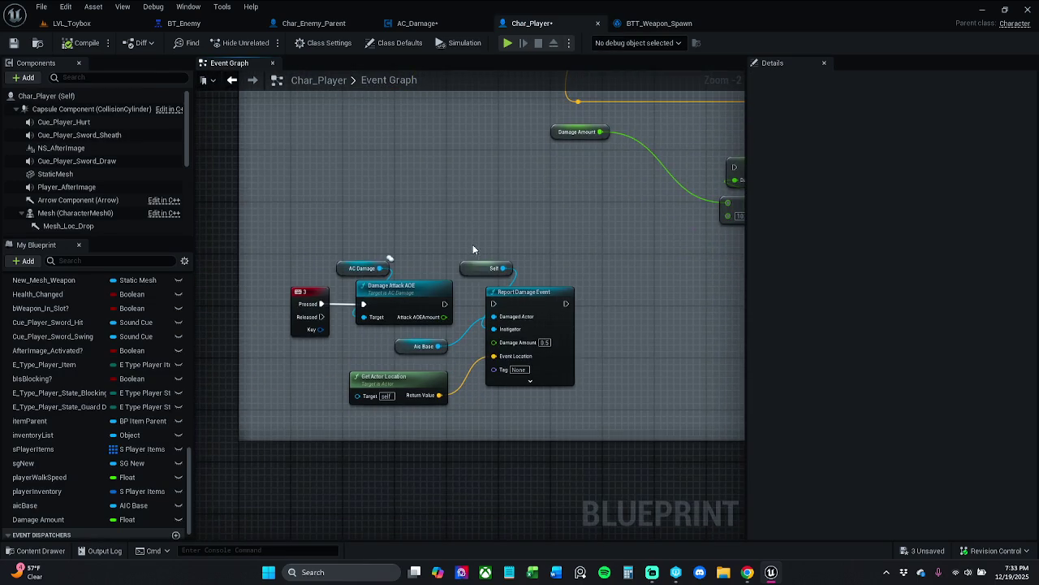
scroll(473, 242, "up", 1)
left_click_drag(445, 310, 498, 310)
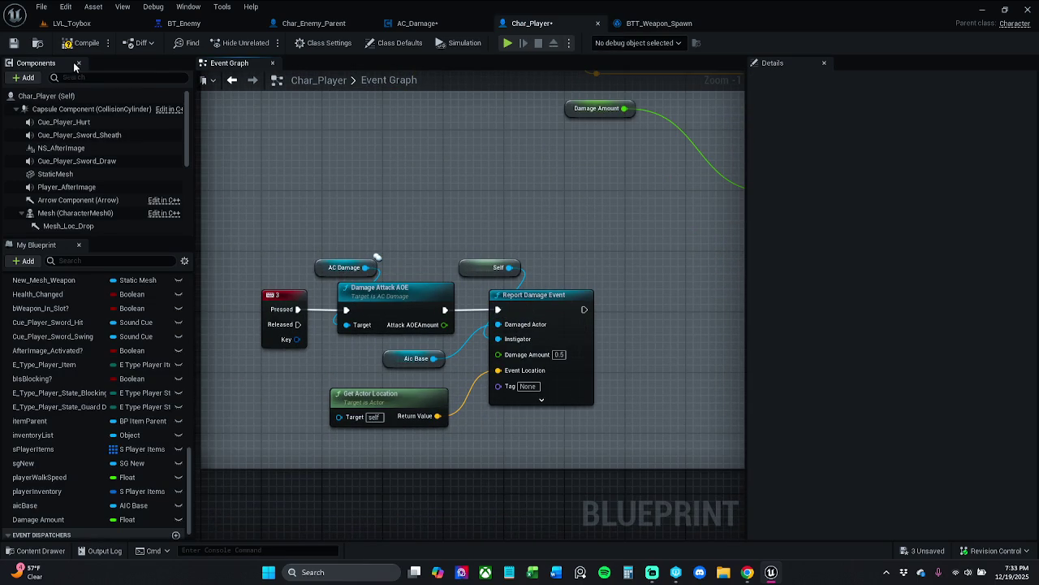
left_click(559, 354)
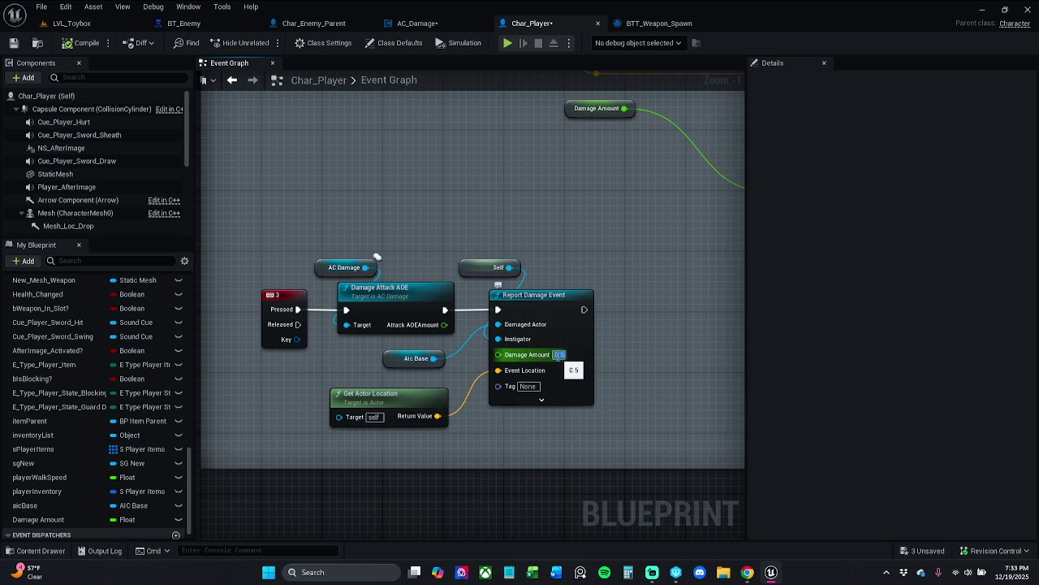
type("1")
key("Return")
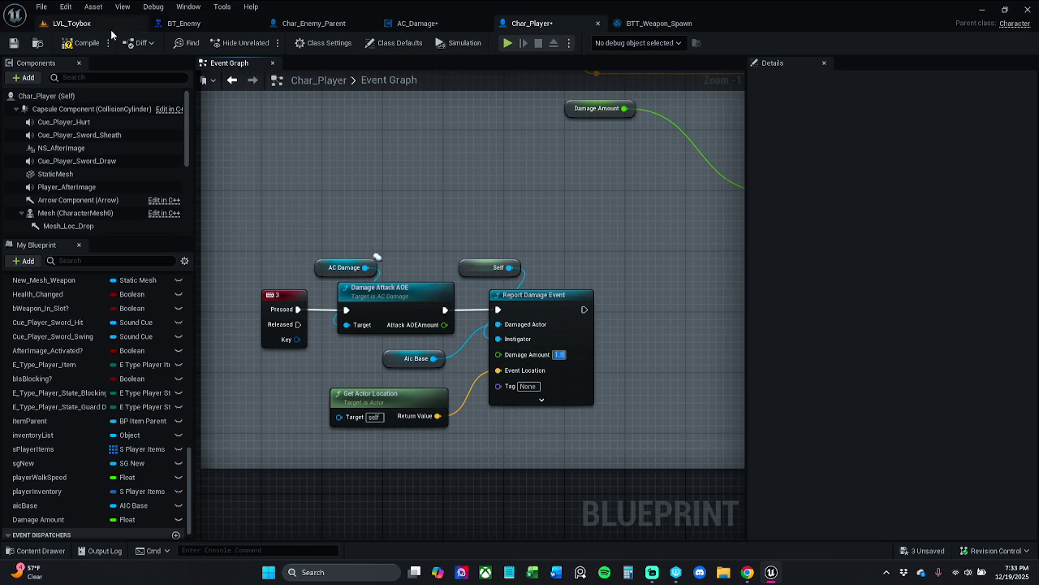
left_click(101, 26)
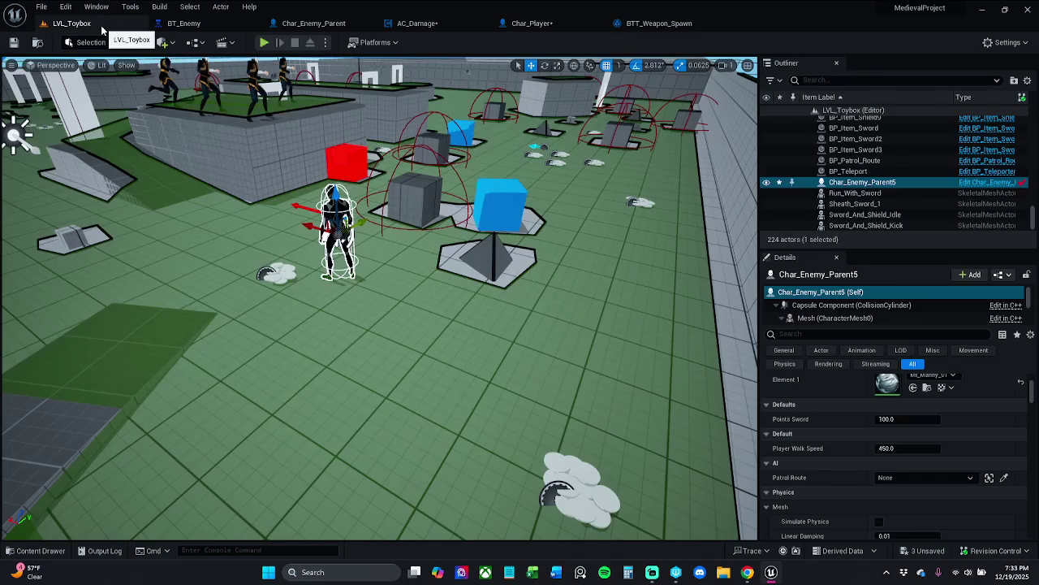
- Play-test an area damage attack with the gameplay debugger, then open AC_Damage's Damage Attack AOE graph
left_click(264, 42)
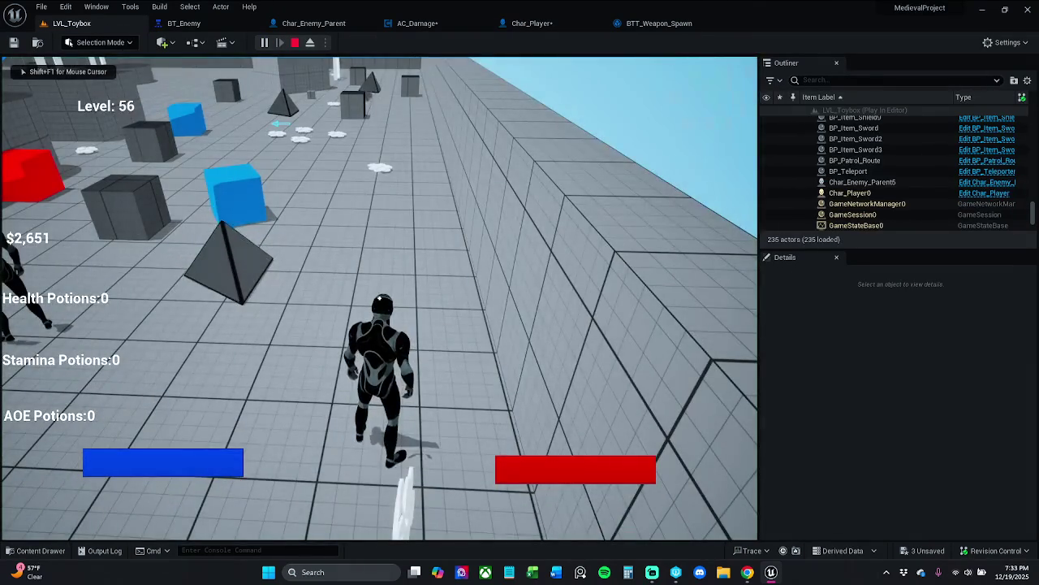
key("apostrophe")
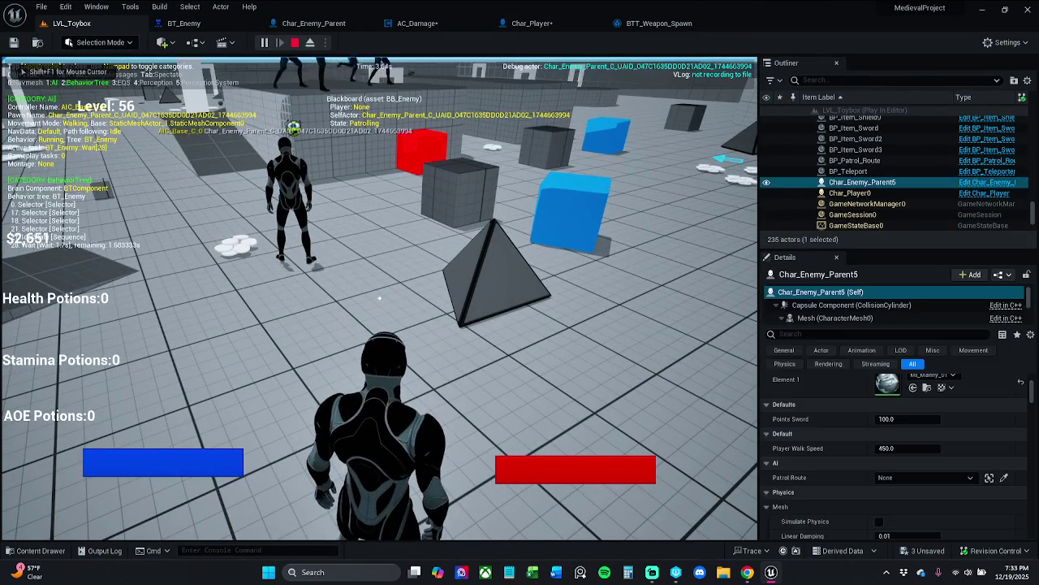
key("w")
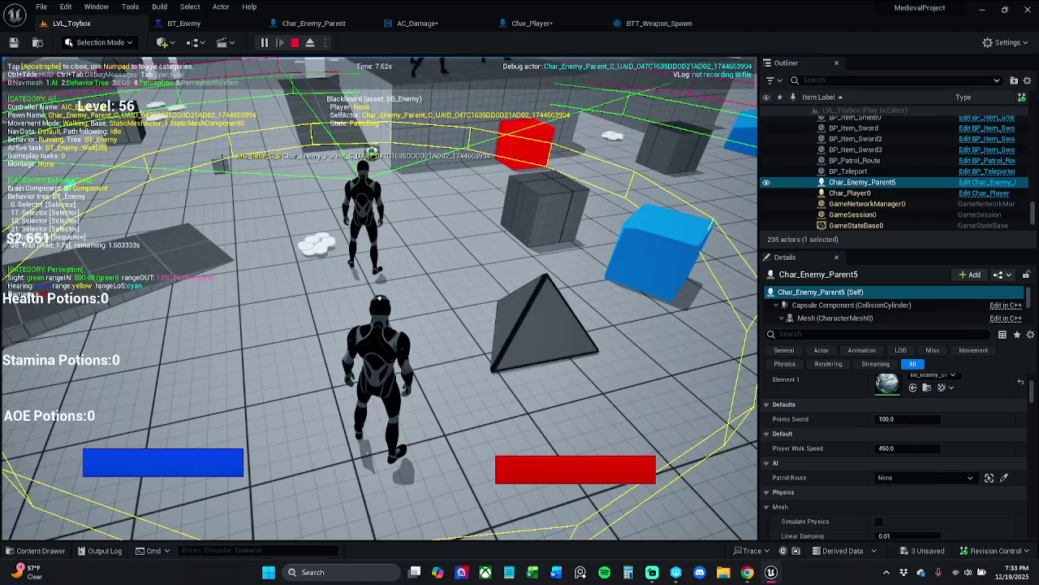
key("e")
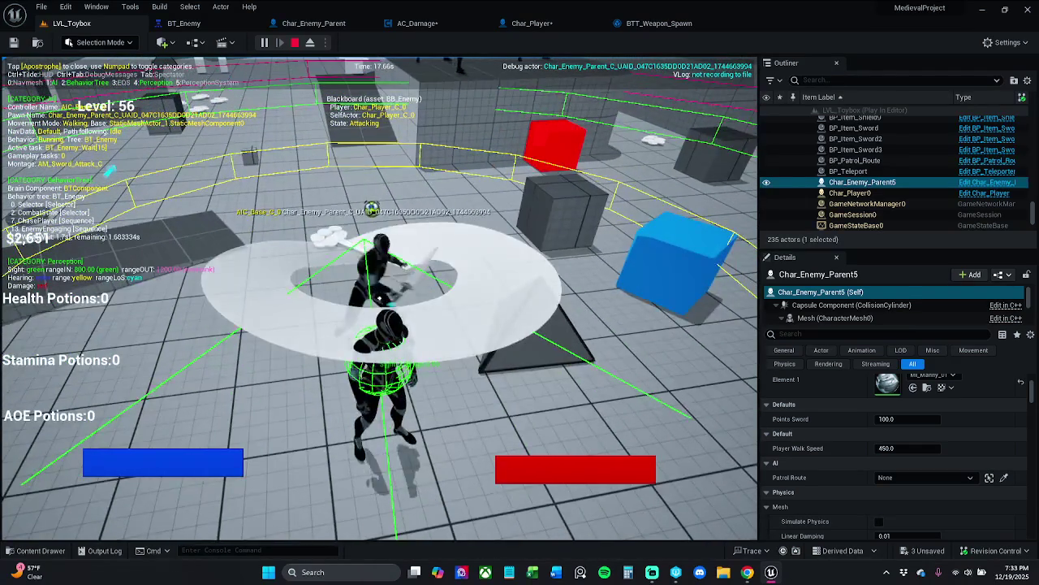
key("Escape")
left_click(417, 23)
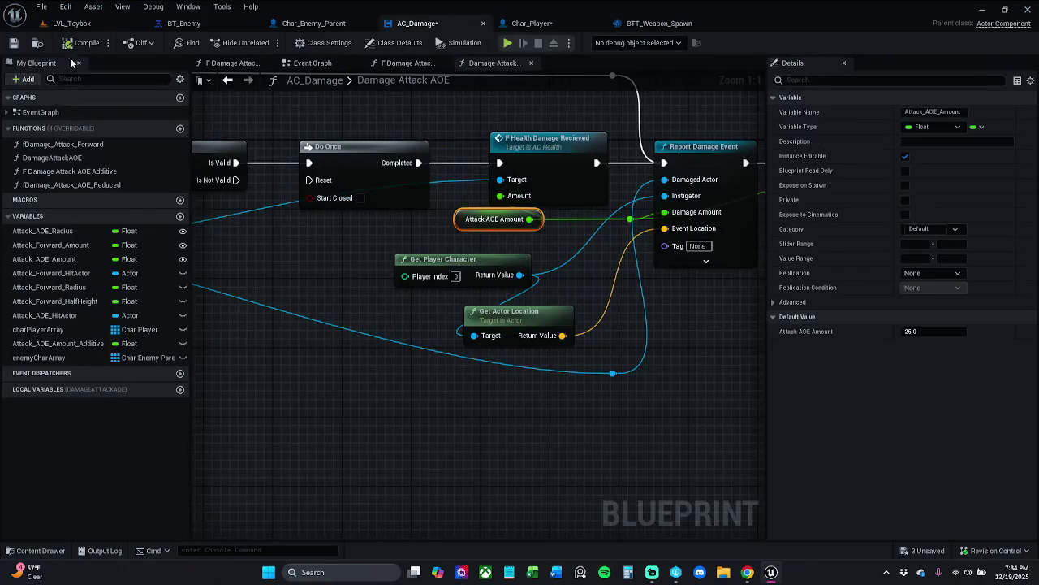
- Check out AC_Damage and delete the Report Damage Event node
key("ctrl+s")
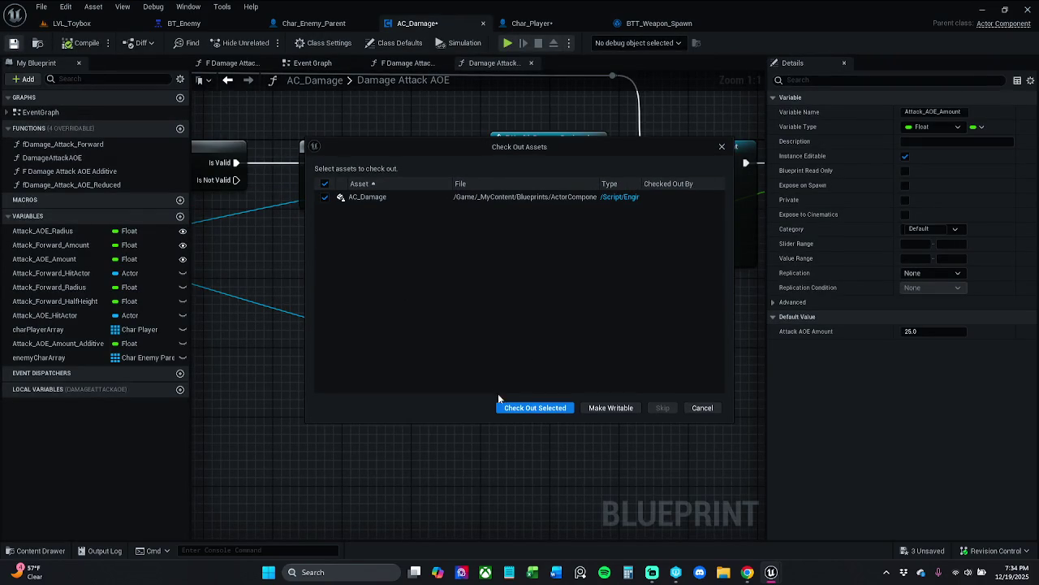
left_click(520, 408)
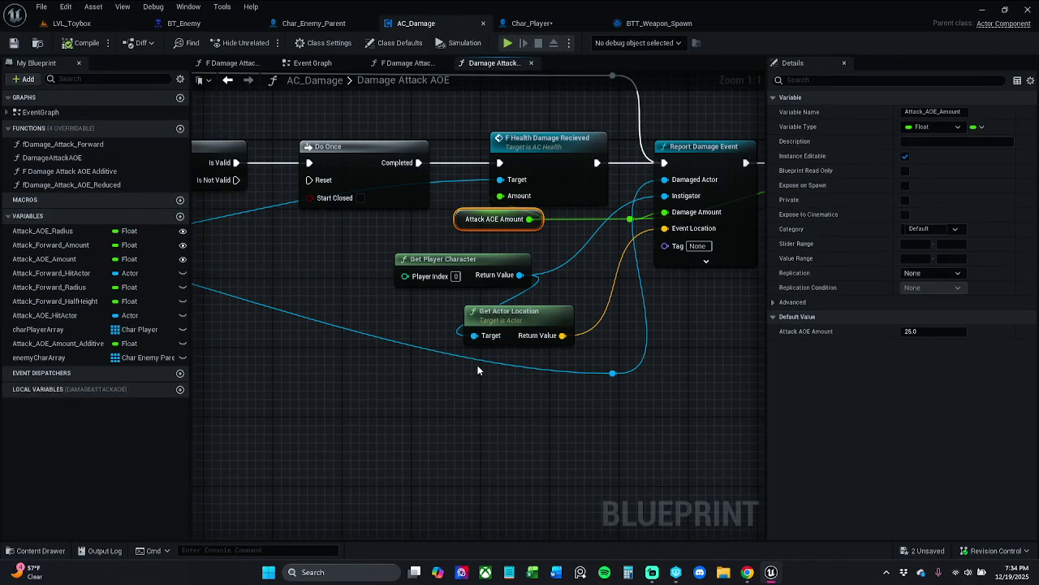
scroll(477, 370, "down", 3)
mouse_move(557, 359)
left_mouse_down()
mouse_move(320, 348)
mouse_move(454, 355)
left_mouse_up()
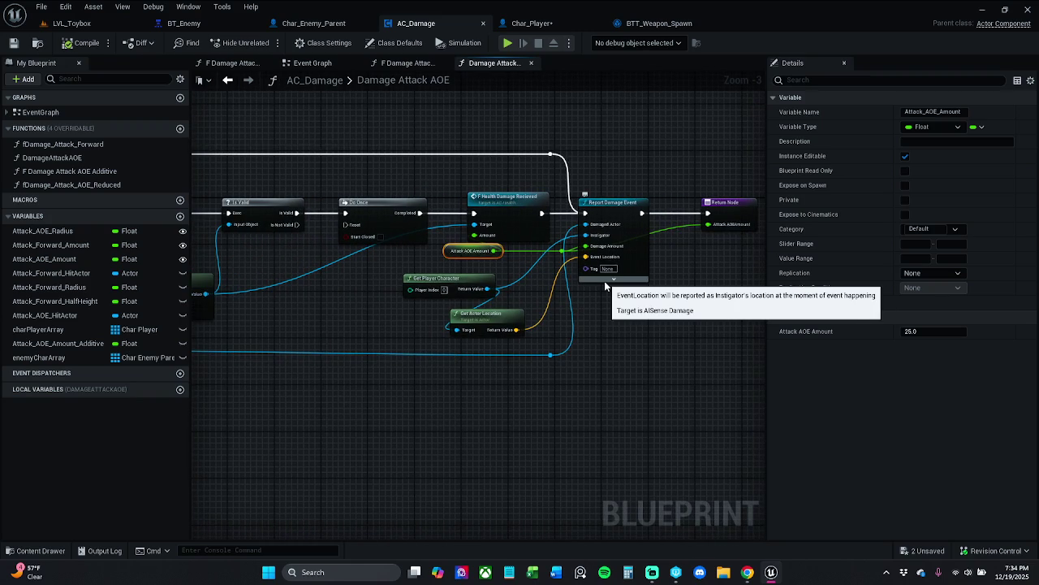
scroll(604, 281, "up", 2)
left_click(609, 195)
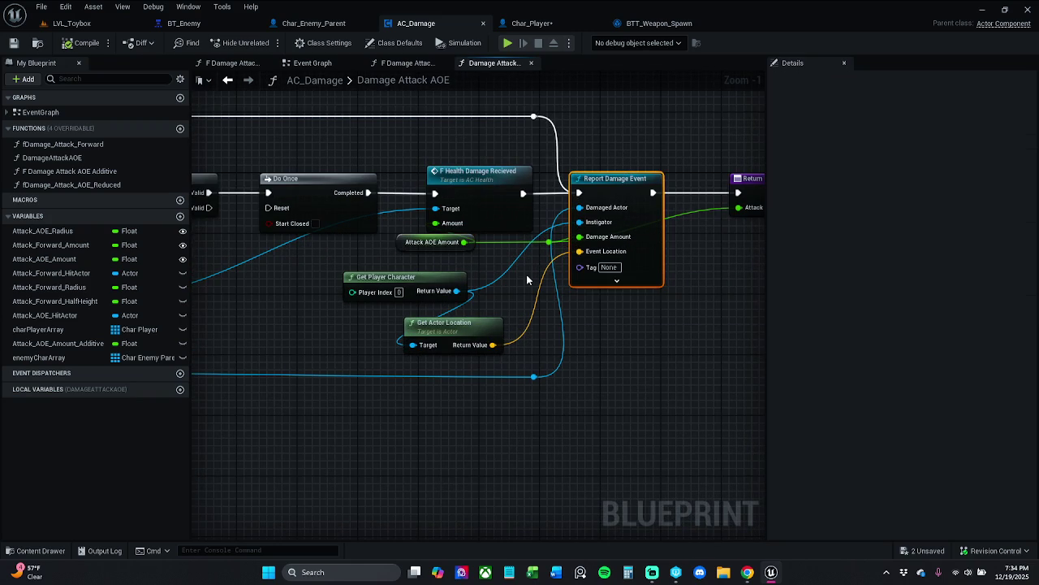
key("Delete")
- Connect F Health Damage Recieved to the Return Node and tidy Do Once and Get Component by Class
mouse_move(523, 193)
left_mouse_down()
mouse_move(738, 193)
mouse_move(575, 193)
left_mouse_up()
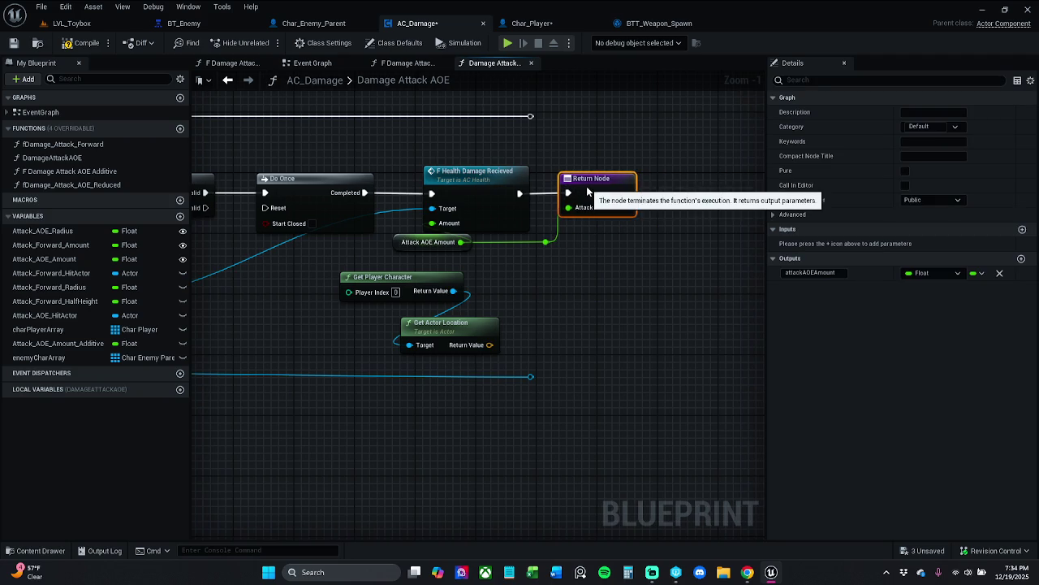
left_click(576, 153)
left_click(592, 195)
left_click(486, 187, "shift")
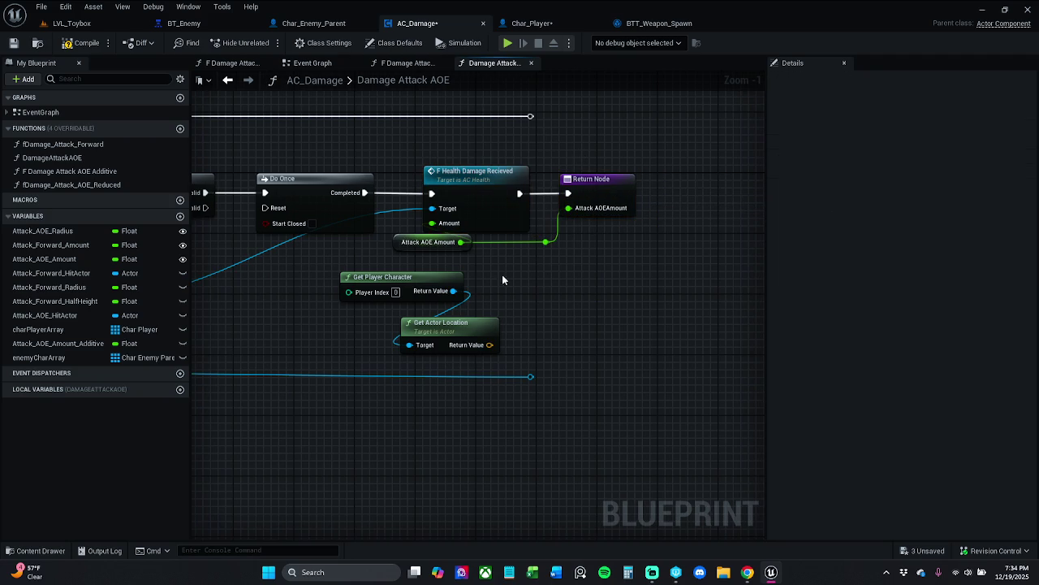
left_click(301, 192)
left_click(486, 195, "shift")
left_click(526, 313)
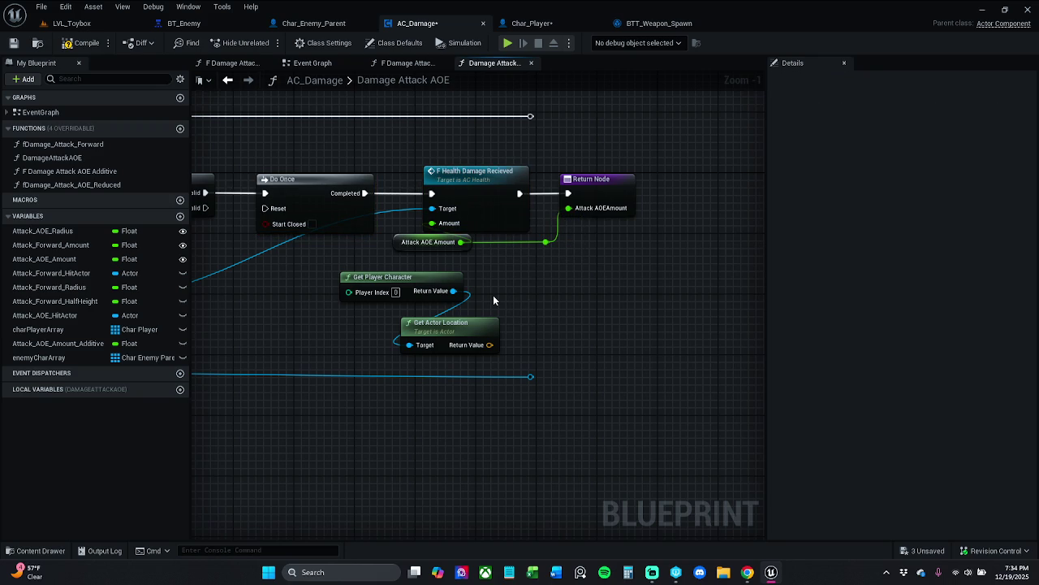
mouse_move(493, 300)
left_mouse_down()
mouse_move(764, 297)
mouse_move(682, 301)
left_mouse_up()
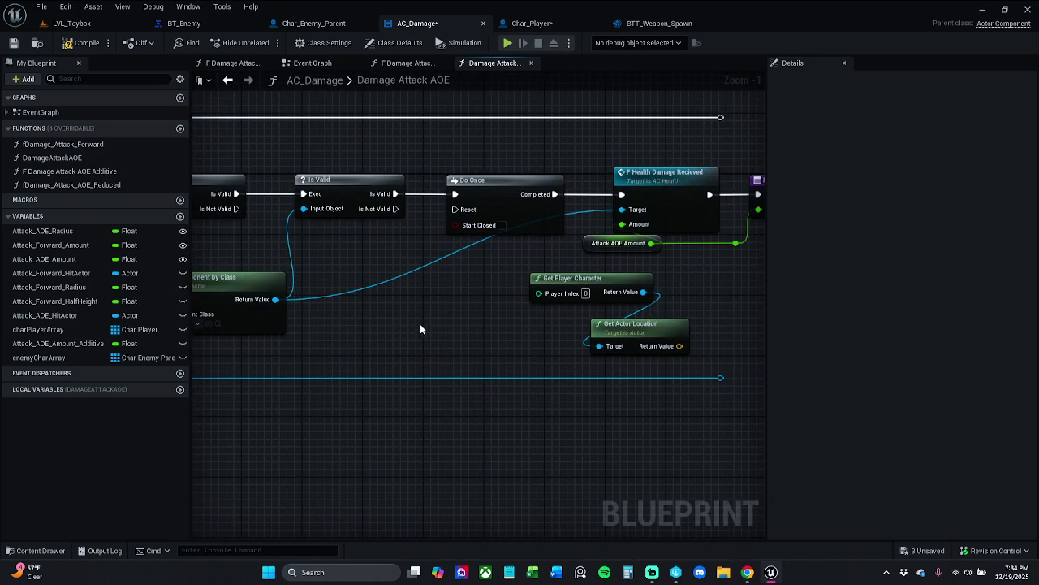
mouse_move(257, 296)
left_mouse_down()
mouse_move(463, 296)
mouse_move(342, 296)
left_mouse_up()
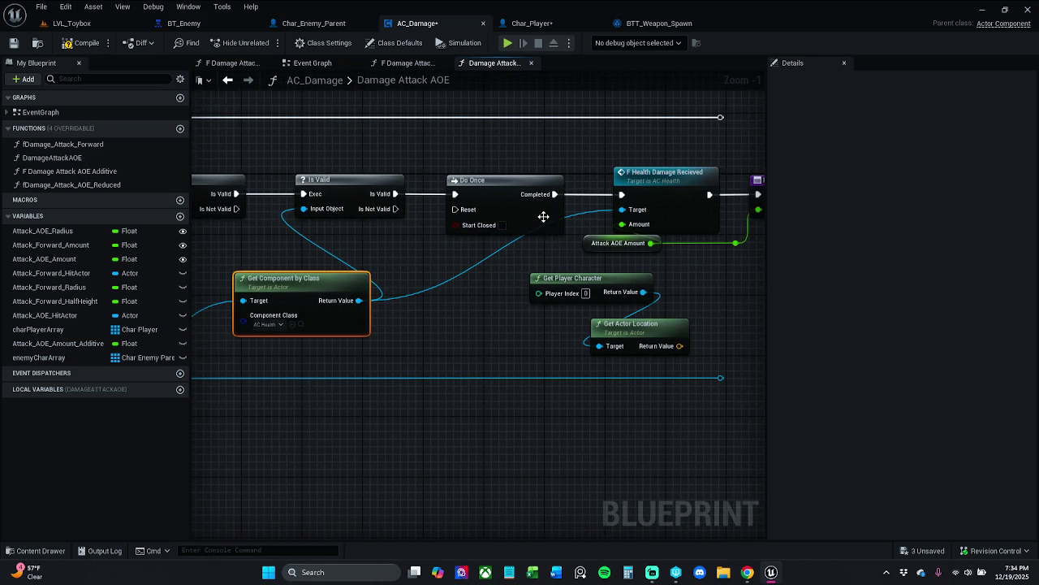
- Delete Get Player Character and Get Actor Location, and straighten the blue wire with a reroute
double_click(572, 210)
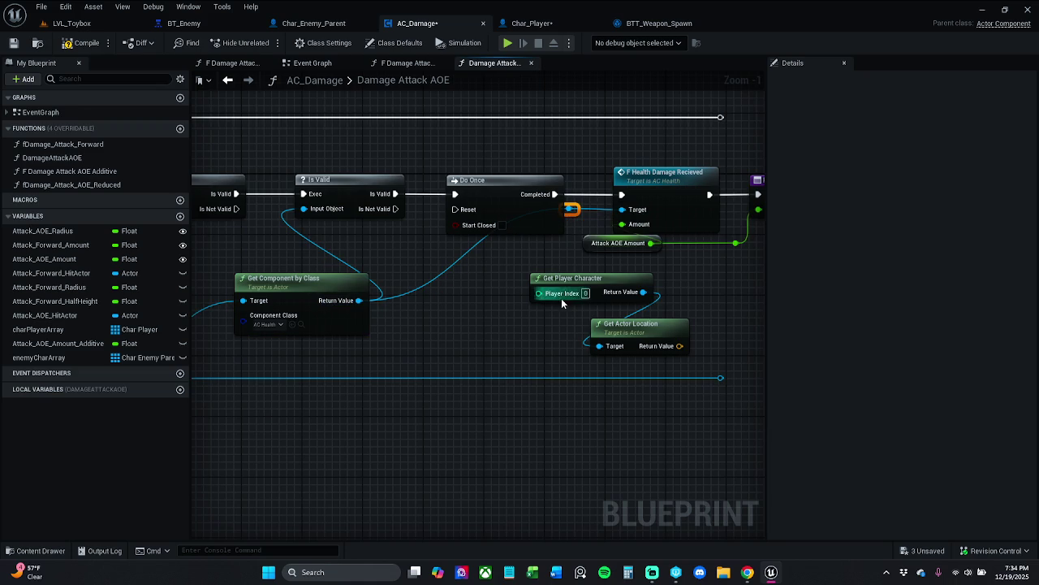
mouse_move(522, 321)
left_mouse_down()
mouse_move(633, 312)
mouse_move(676, 278)
left_mouse_up()
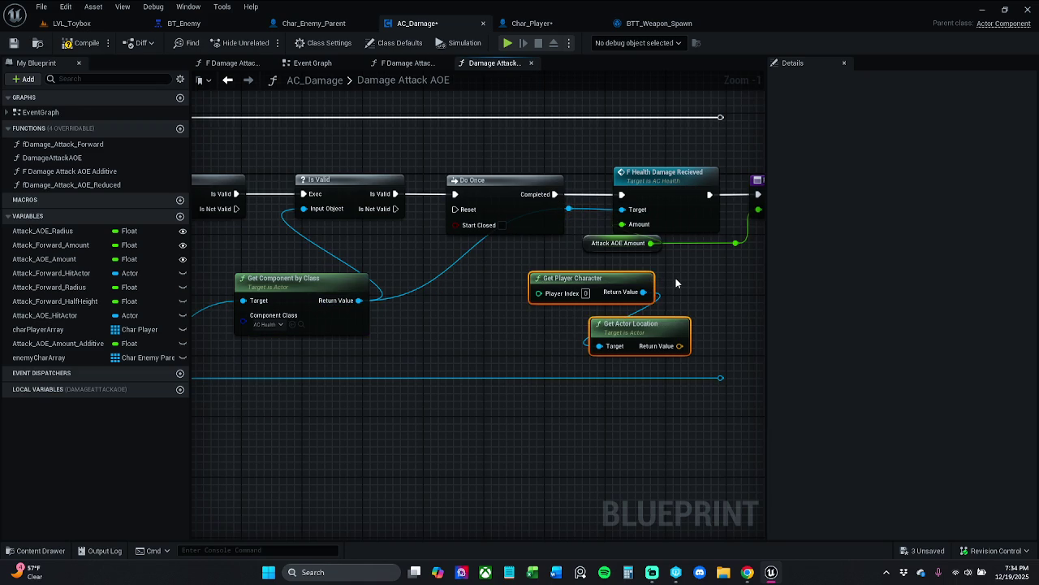
key("Delete")
left_click(570, 210)
left_click(299, 294, "ctrl")
key("q")
left_click(514, 321)
- Remove the stray reroute, wire the execution line into the Return Node, and compile AC_Damage
scroll(545, 320, "down", 1)
scroll(756, 278, "up", 2)
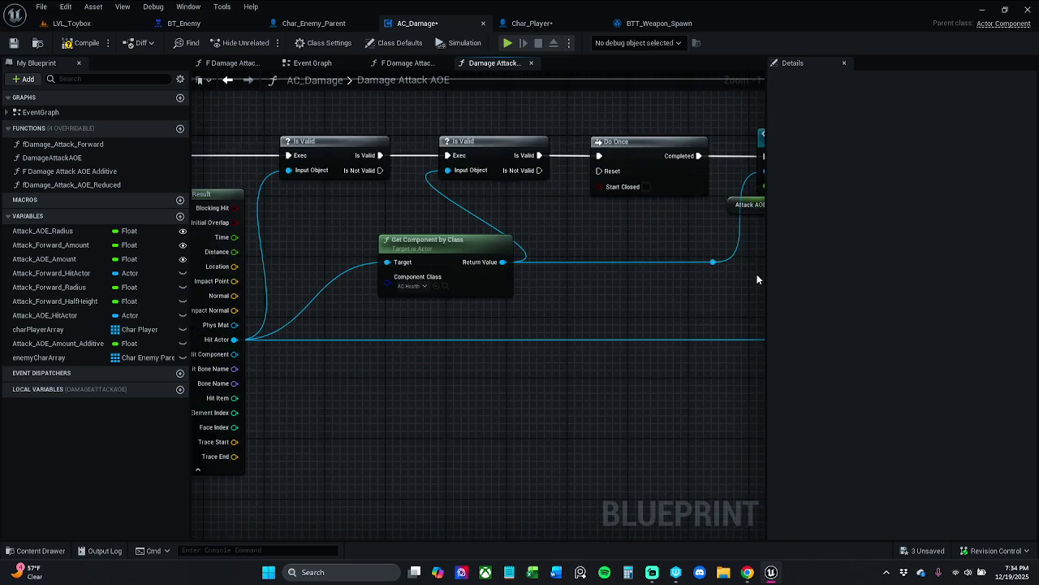
scroll(500, 268, "down", 2)
left_click_drag(587, 305, 625, 341)
key("Delete")
mouse_move(529, 278)
left_mouse_down()
mouse_move(961, 281)
mouse_move(443, 292)
left_mouse_up()
mouse_move(529, 124)
left_mouse_down()
mouse_move(564, 172)
mouse_move(561, 188)
left_mouse_up()
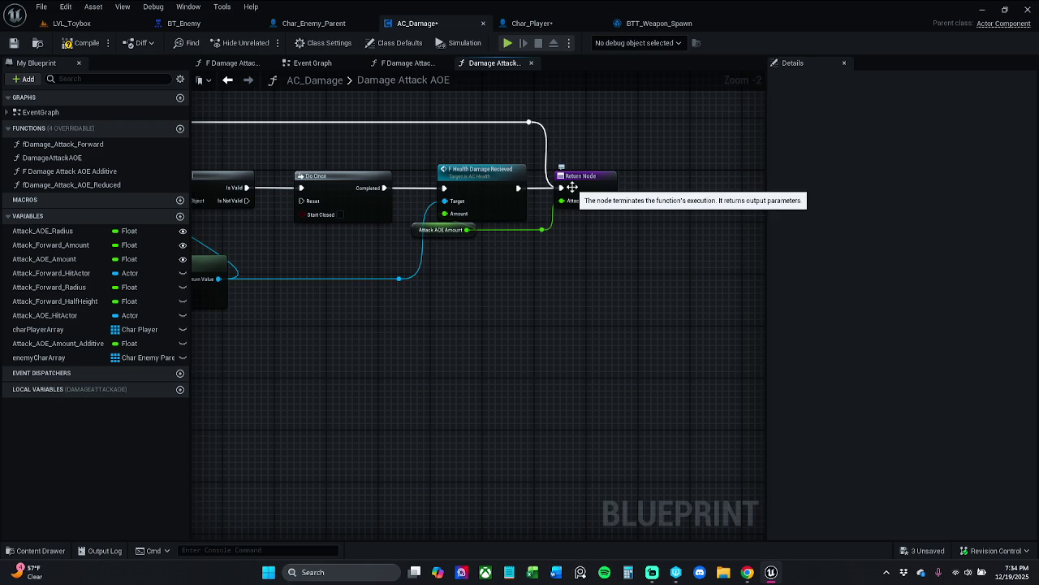
mouse_move(460, 304)
left_mouse_down()
mouse_move(921, 284)
mouse_move(787, 267)
left_mouse_up()
left_click_drag(574, 190, 277, 182)
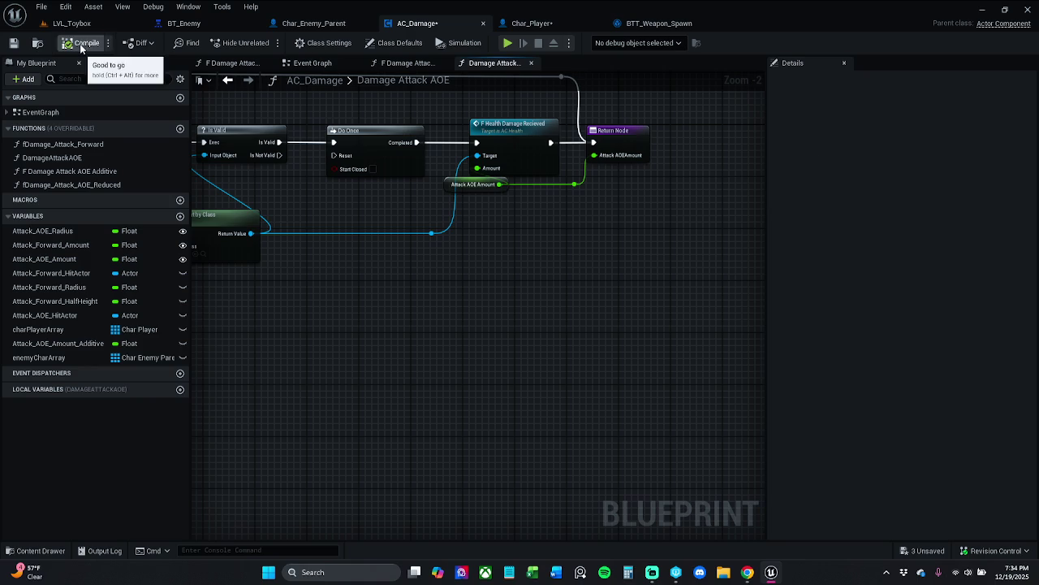
left_click(13, 42)
scroll(451, 188, "down", 2)
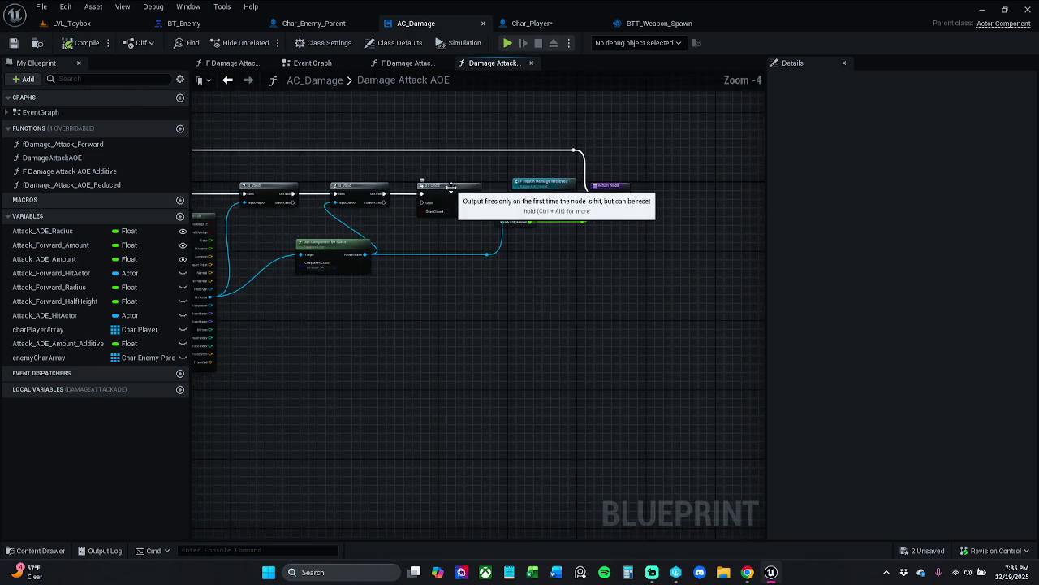
- Save the Char_Player blueprint and go back to the LVL_Toybox level
left_click(532, 23)
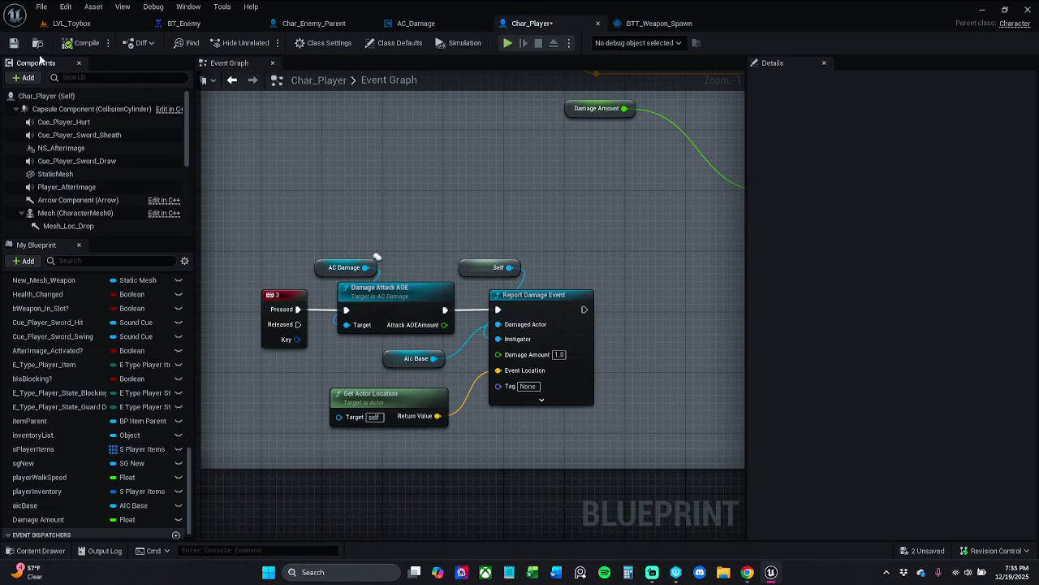
left_click(13, 42)
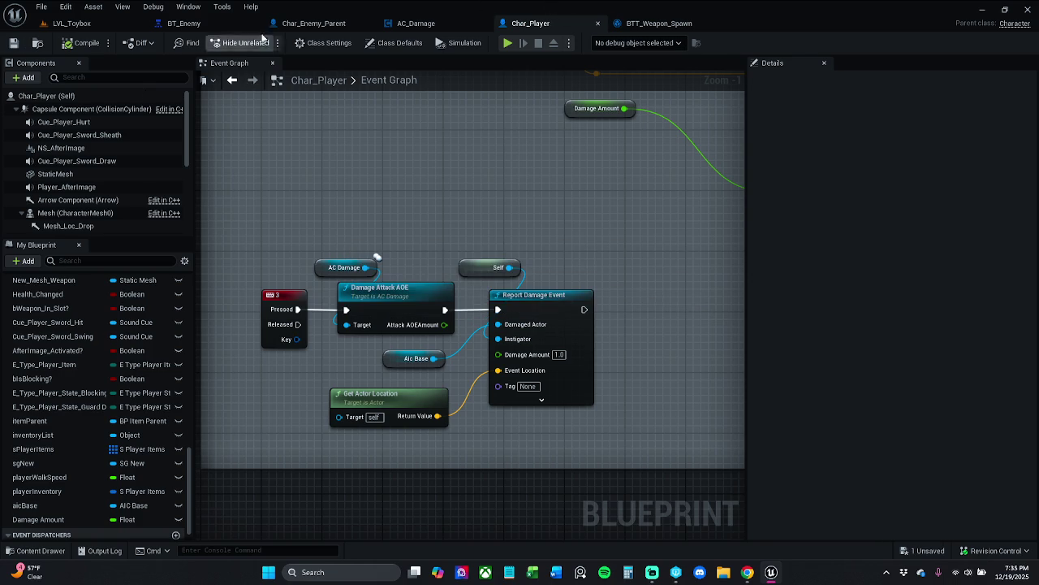
left_click(180, 23)
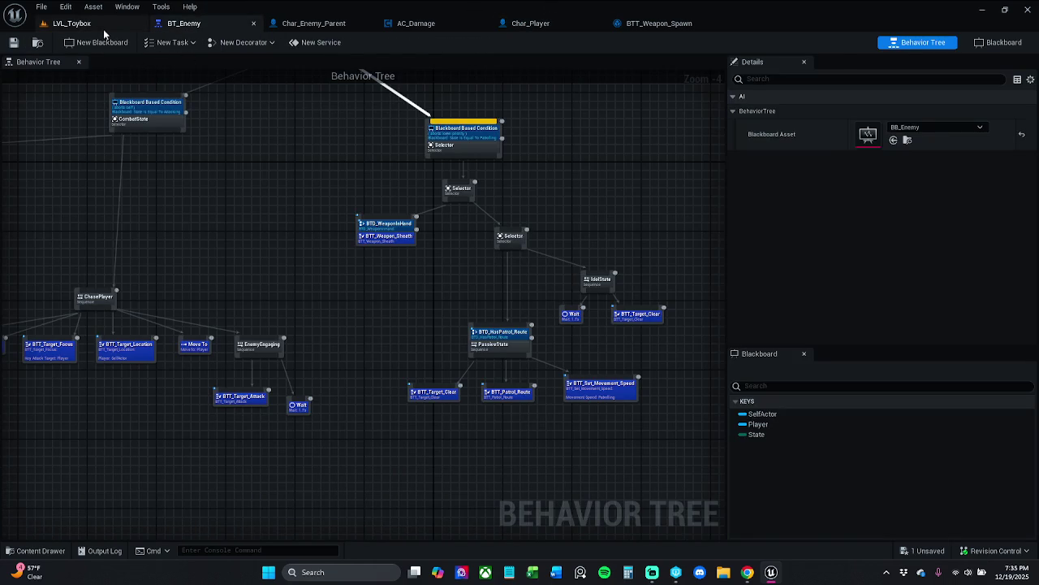
left_click(72, 23)
- Play the level with the AI debugger's perception info shown and trigger the area attack
left_click(263, 42)
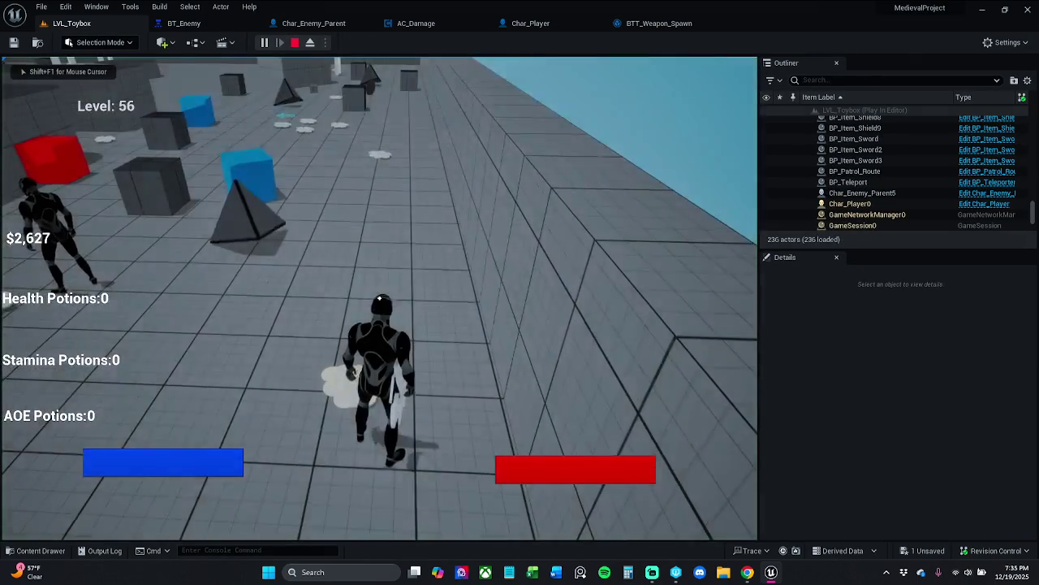
key("w")
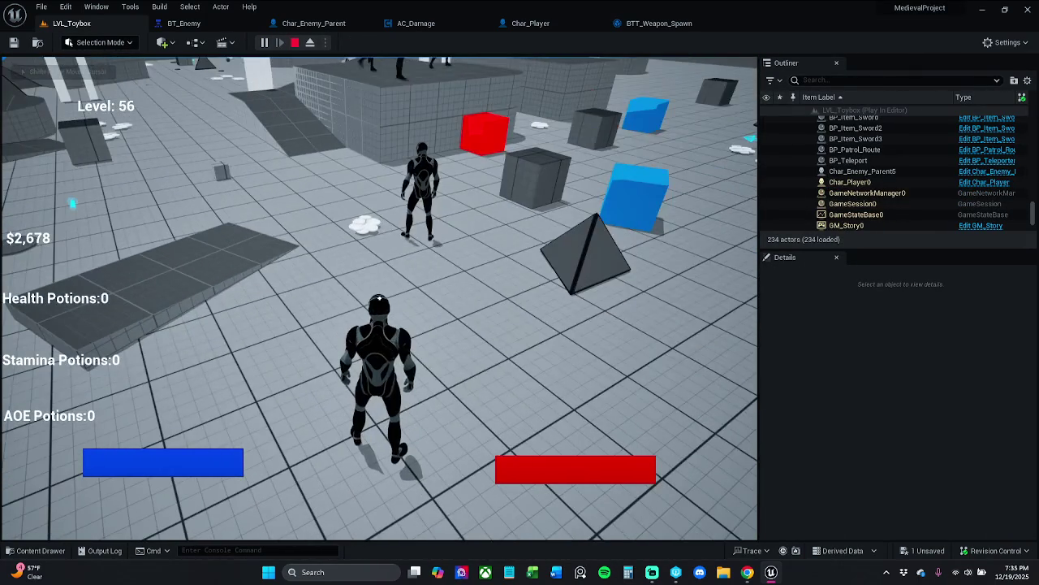
key("apostrophe")
key("KP_4")
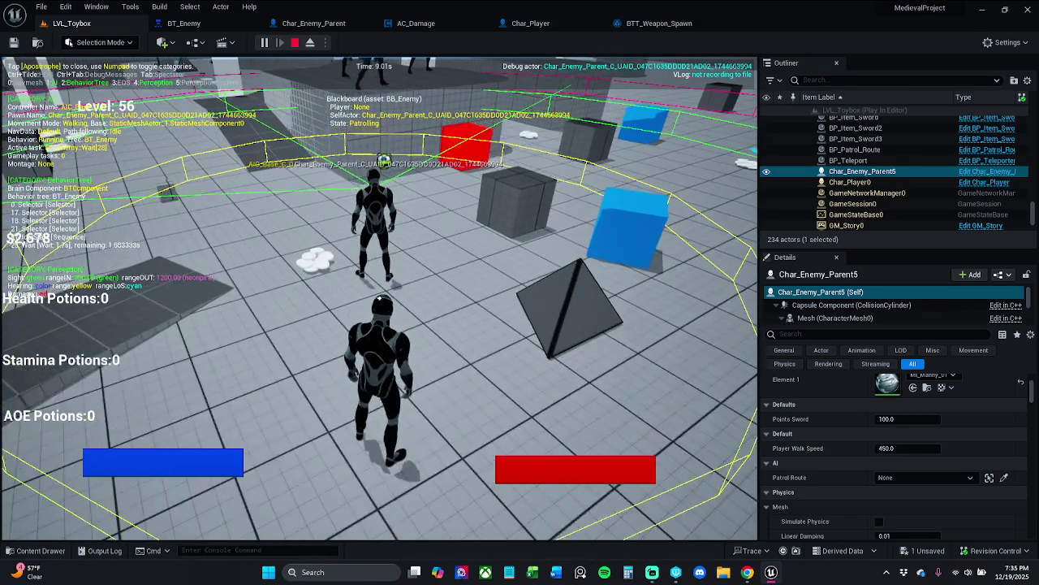
key("e")
key("e")
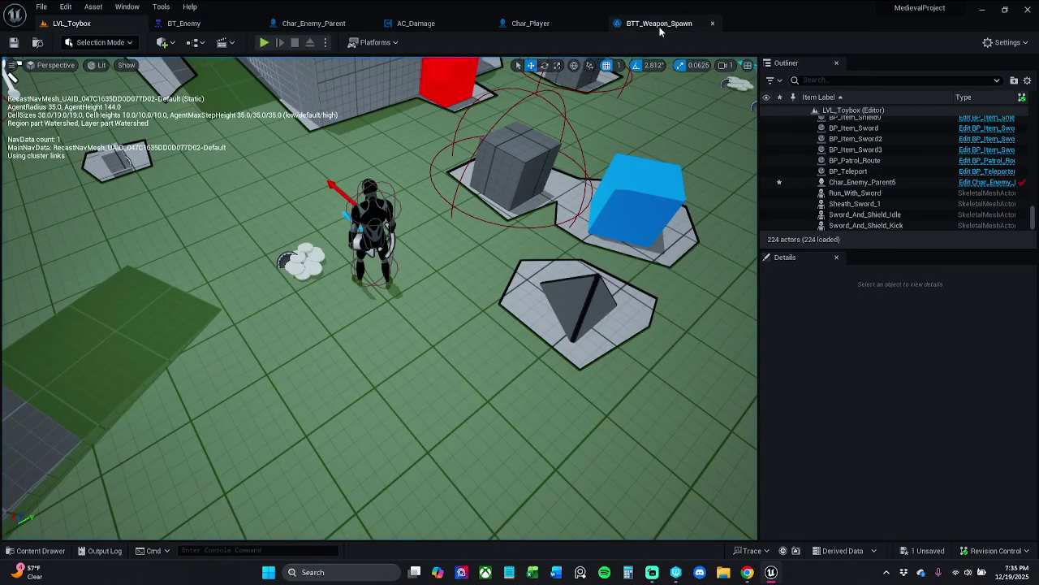
- Review the Char_Player, AC_Damage and Char_Enemy_Parent tabs, then inspect BTT_Weapon_Spawn's Cast To Char_Enemy_Parent node
left_click(660, 23)
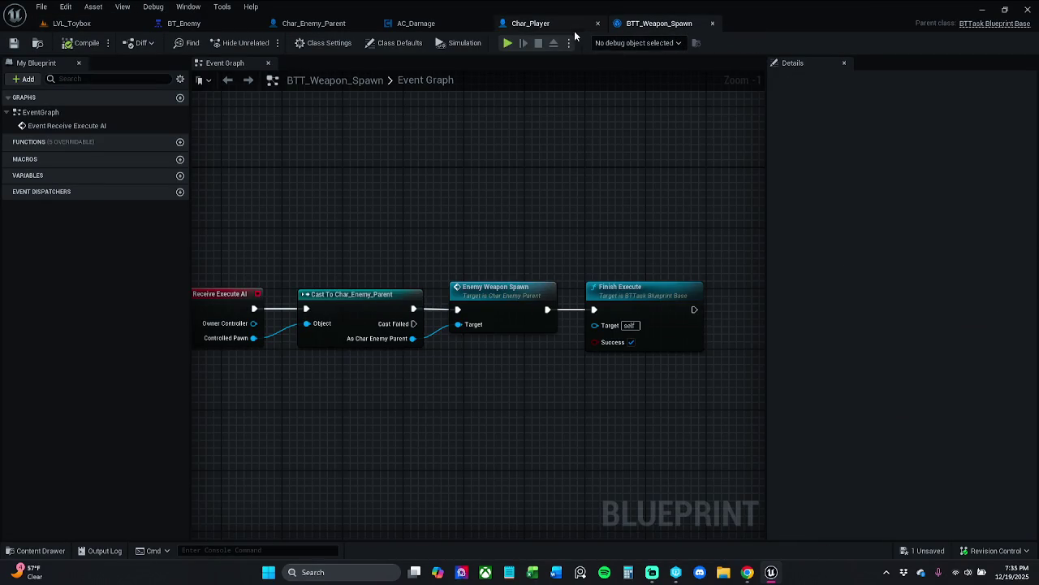
left_click(534, 25)
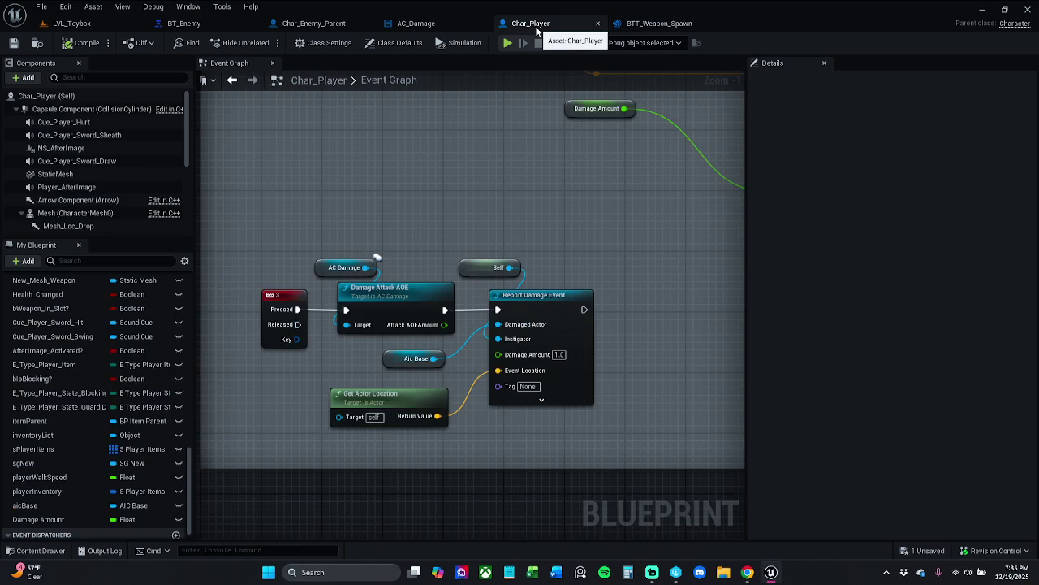
left_click(416, 22)
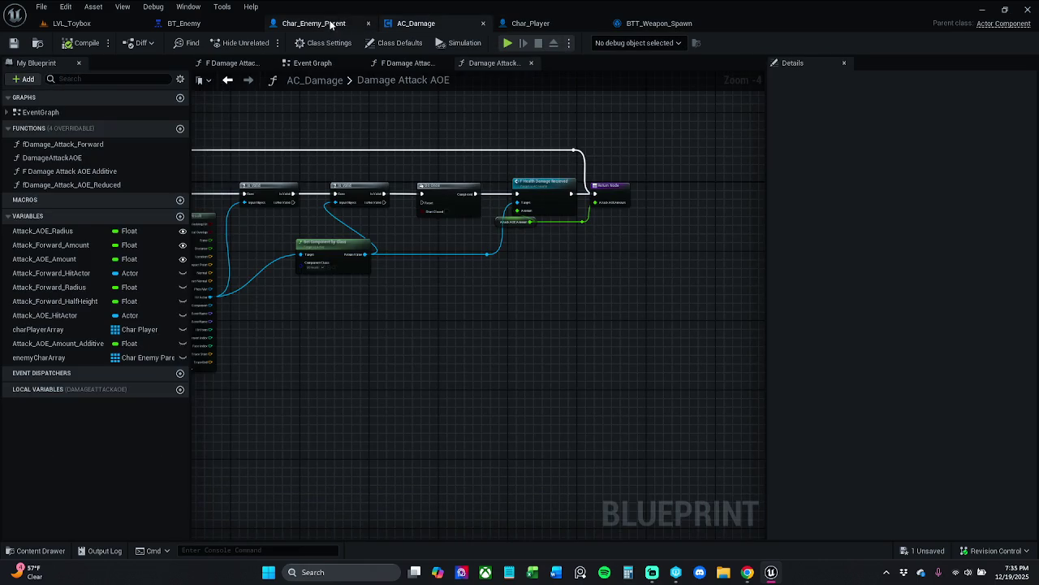
left_click(325, 23)
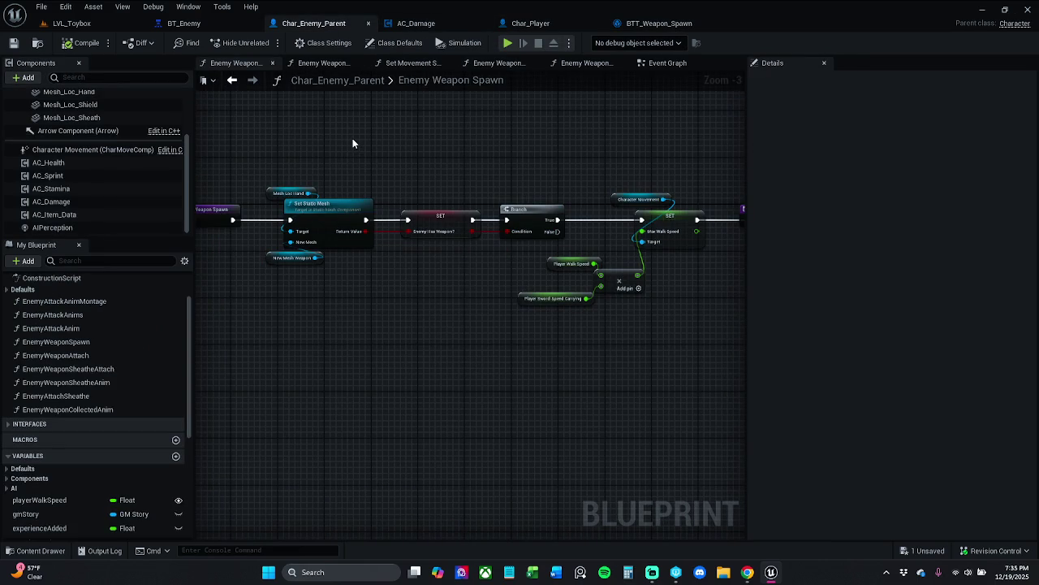
left_click(654, 22)
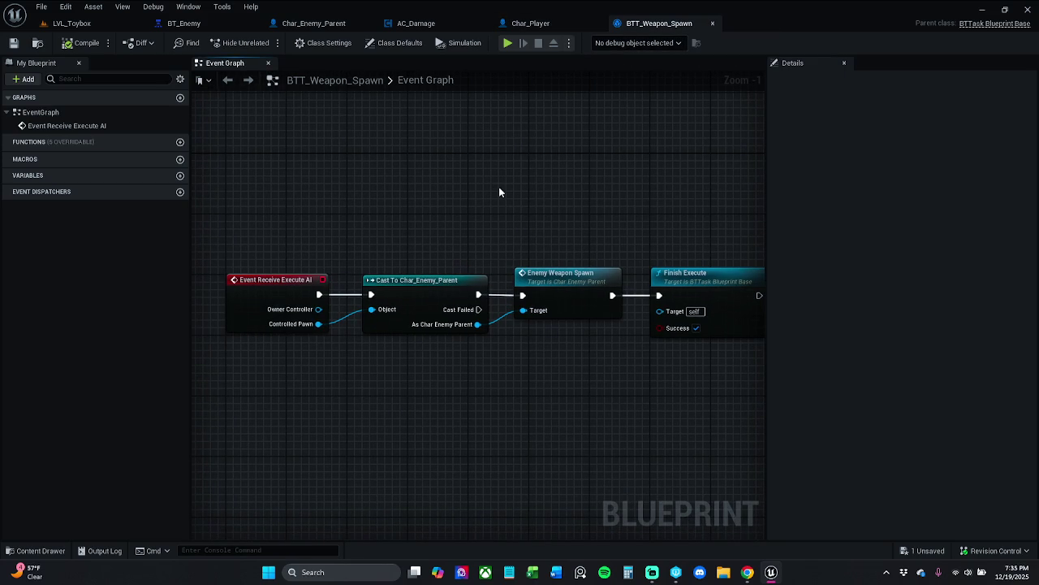
mouse_move(498, 187)
left_mouse_down()
mouse_move(495, 167)
mouse_move(480, 165)
left_mouse_up()
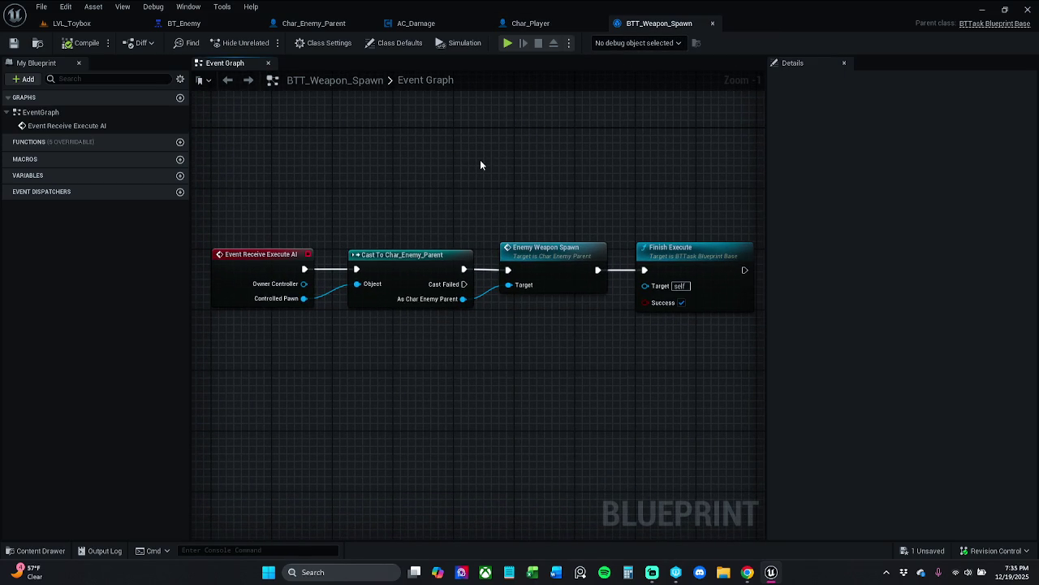
mouse_move(371, 244)
left_mouse_down()
mouse_move(430, 373)
mouse_move(428, 350)
left_mouse_up()
left_click(384, 337)
- In the content browser, go from _MyContent through Blueprints into the Interfaces folder
left_click(36, 550)
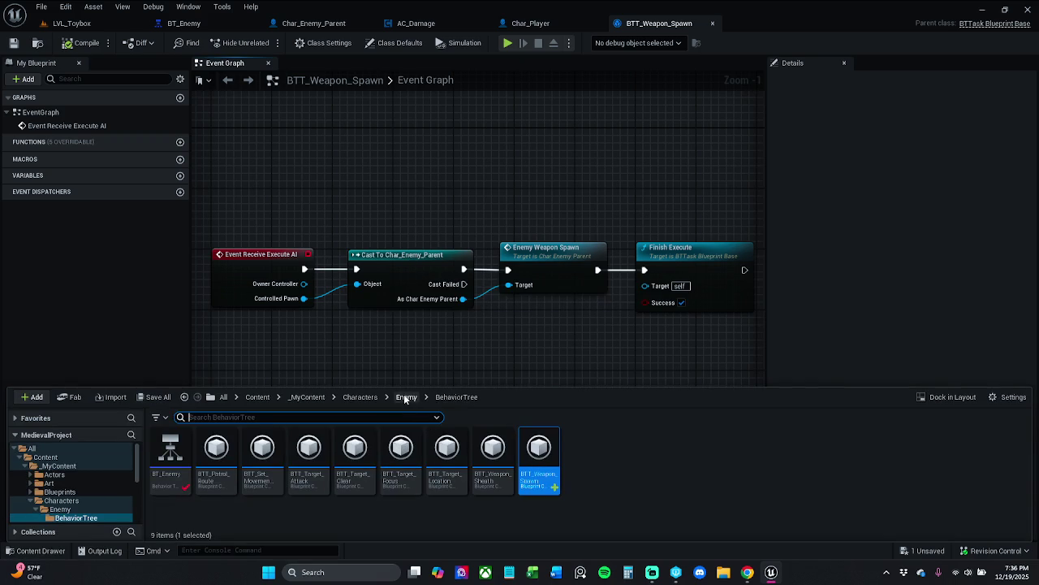
left_click(309, 397)
double_click(260, 455)
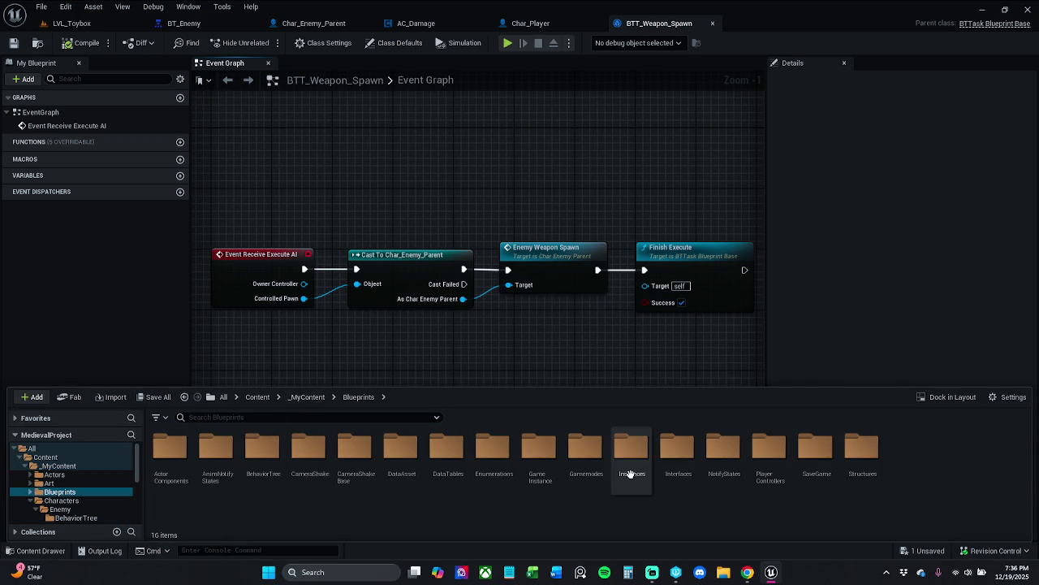
double_click(672, 475)
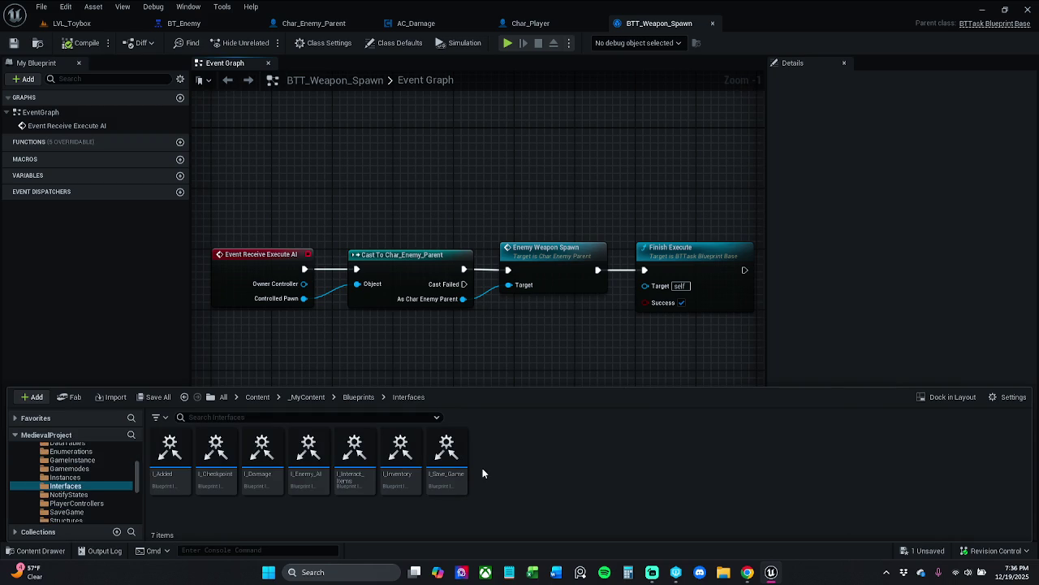
- Create a new Blueprint Interface named I_AI in the Interfaces folder
right_click(482, 471)
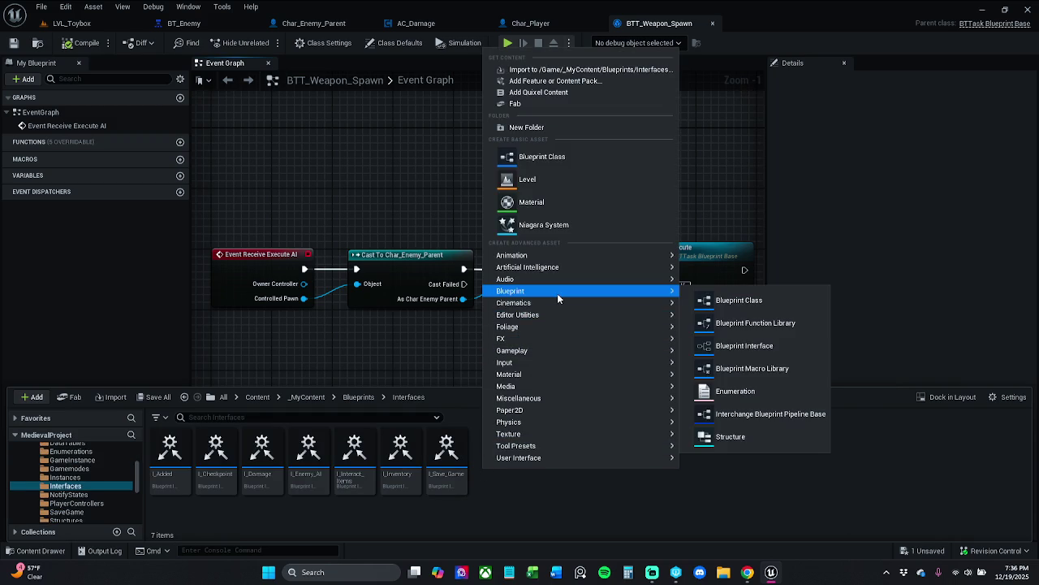
mouse_move(552, 315)
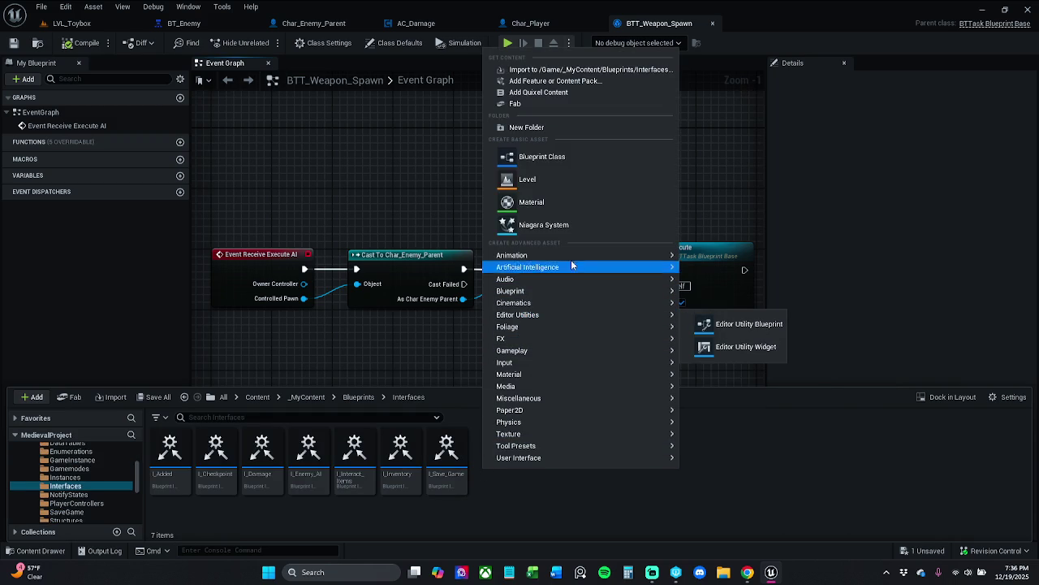
mouse_move(555, 294)
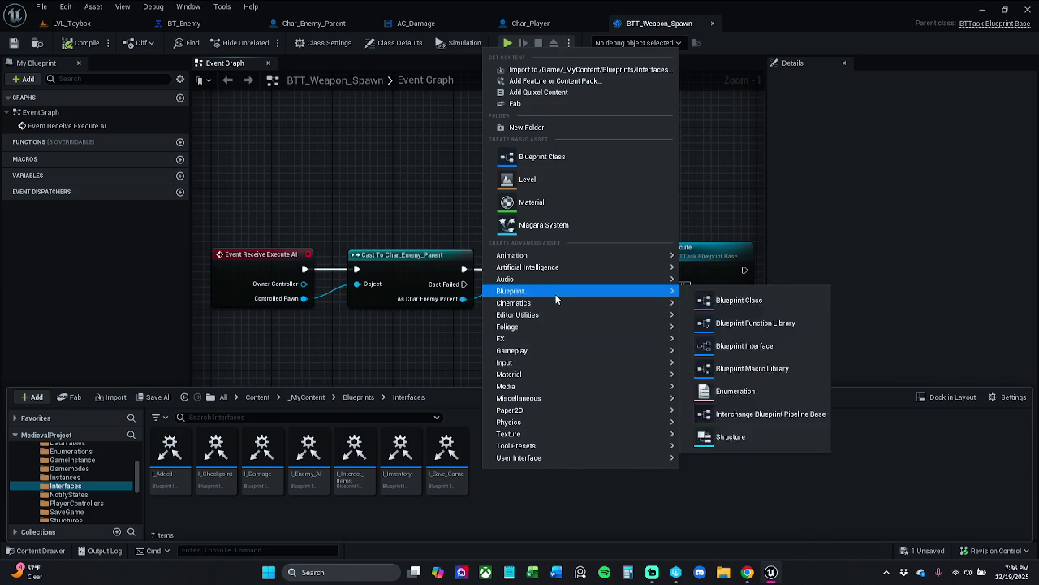
left_click(753, 348)
type("I_AI")
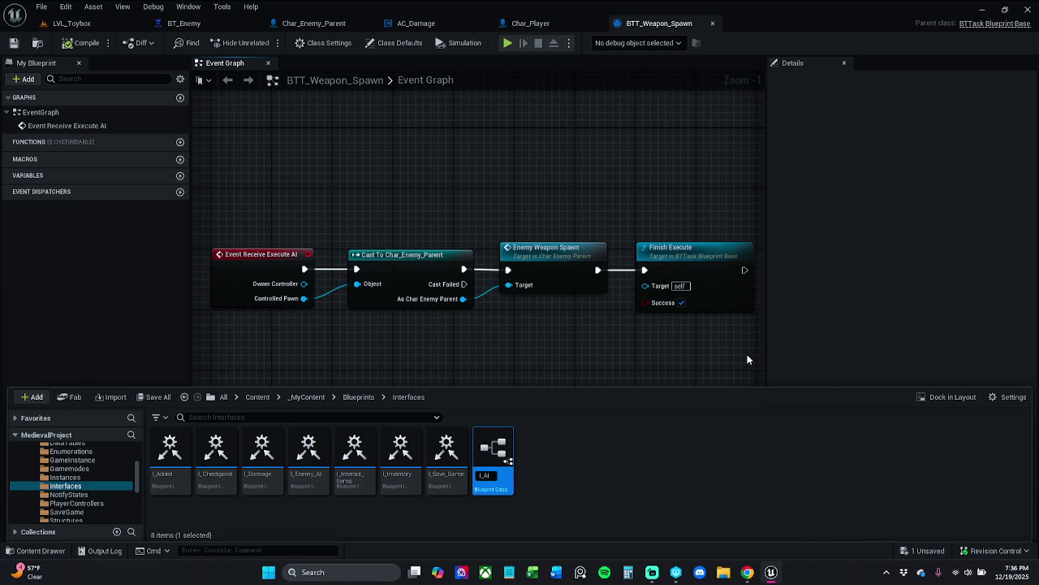
key("Return")
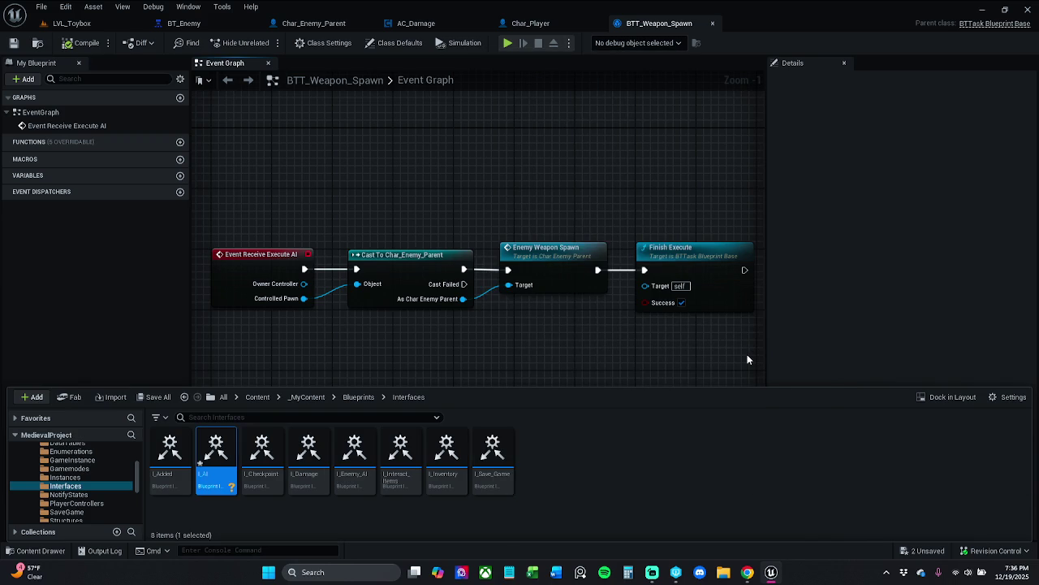
- Save all unsaved content and open I_AI for editing
left_click(153, 396)
left_click(605, 408)
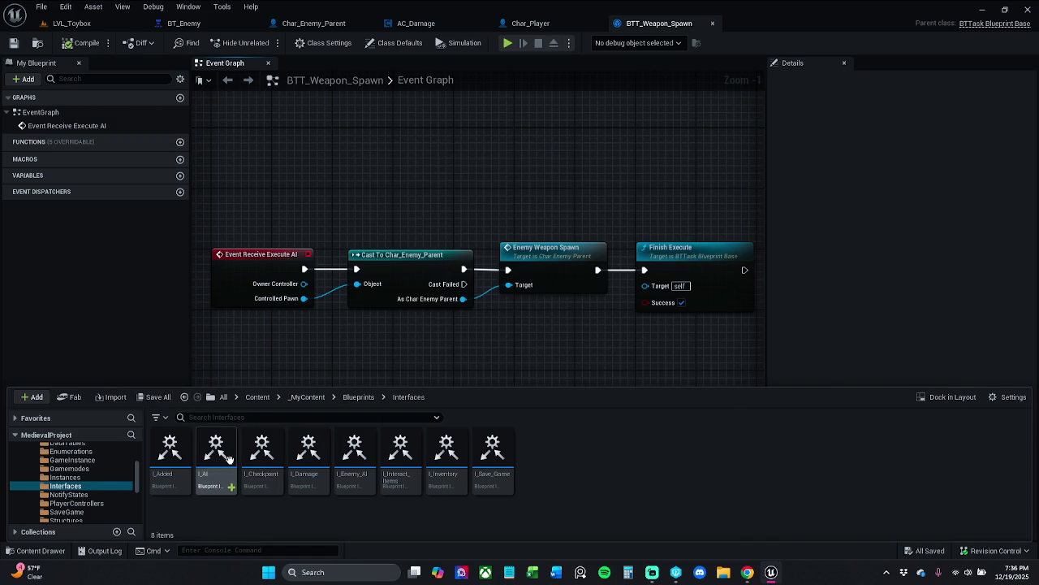
double_click(230, 467)
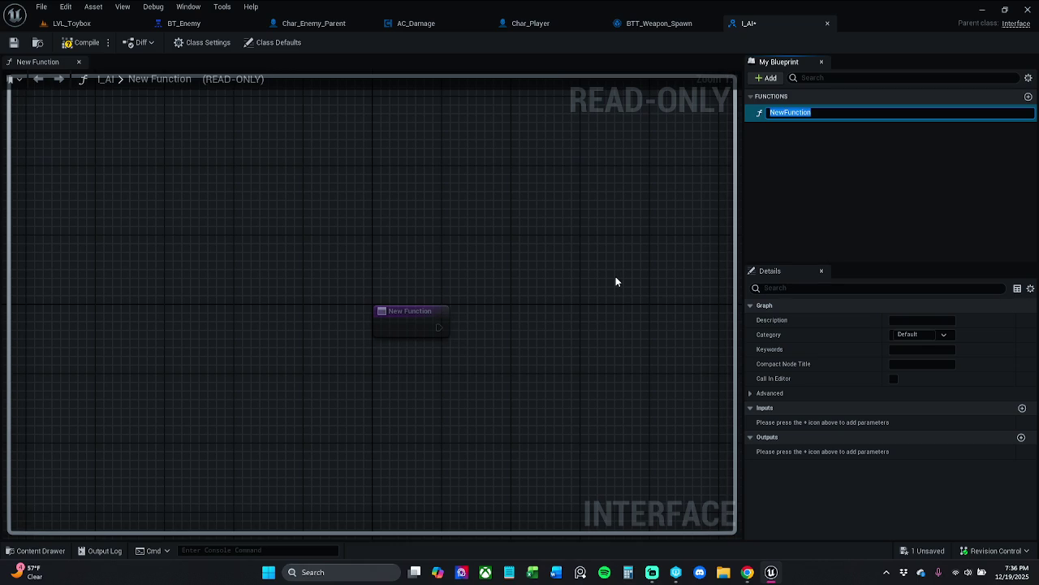
- Name I_AI's function AIPassingRef, fixing a typo, and add an input parameter
type("A")
type("Paa")
type("in")
key("Return")
key("BackSpace")
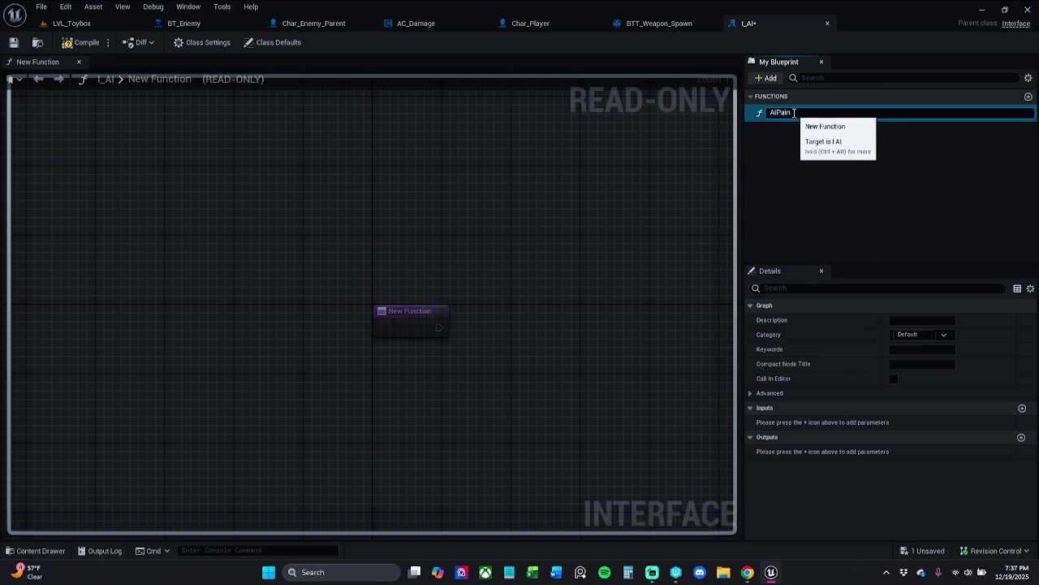
type("ssingRef")
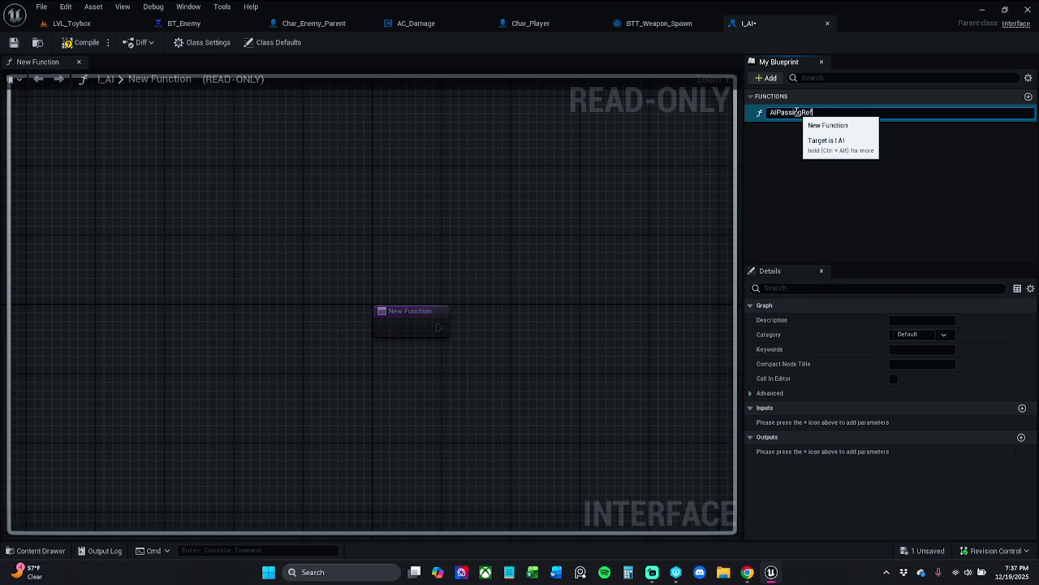
key("Return")
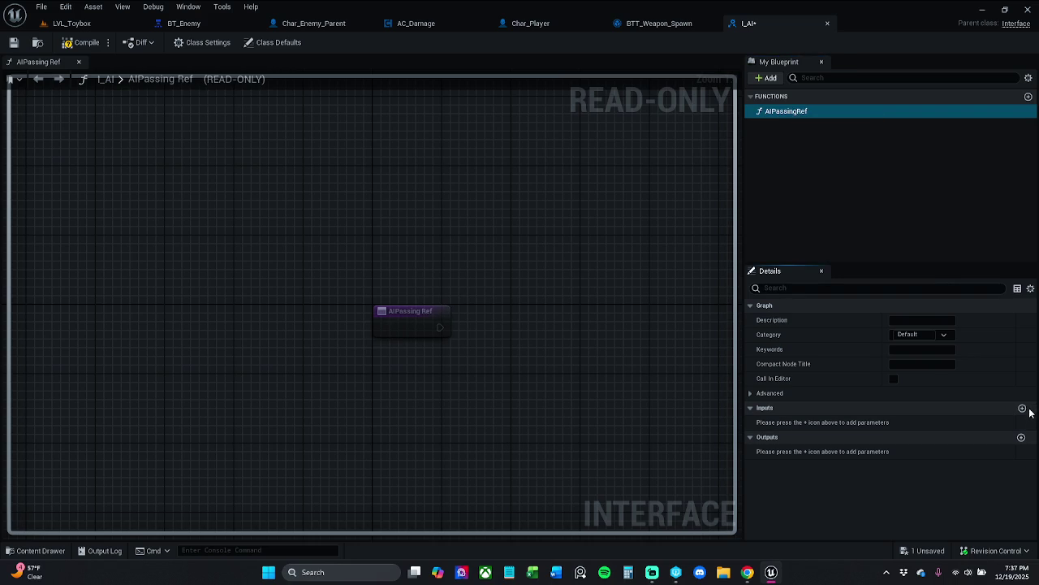
left_click(1022, 408)
- Add an output parameter and make the NewParam input a Pawn object reference
left_click(1021, 437)
left_click(946, 423)
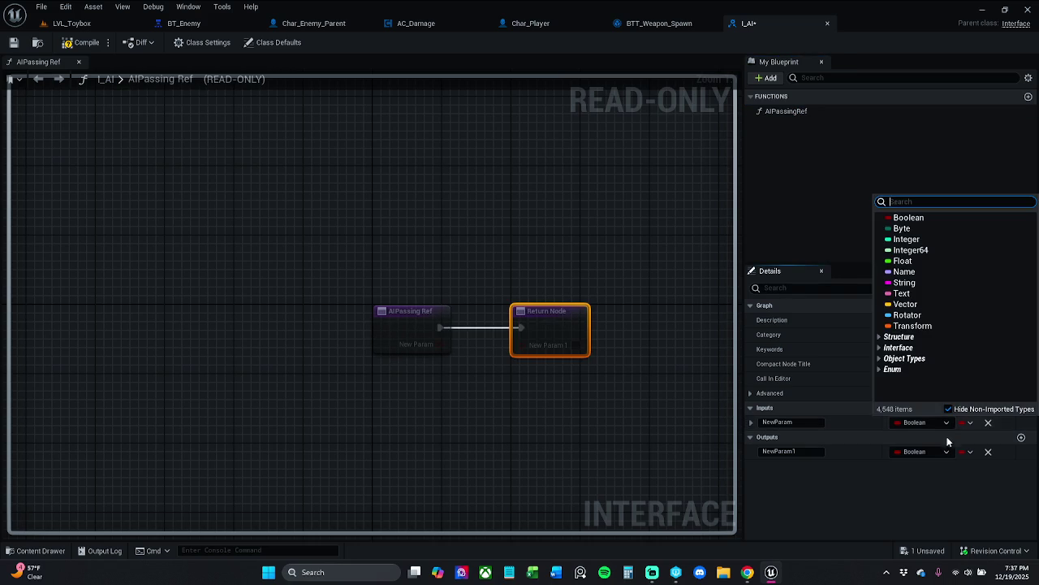
type("paw")
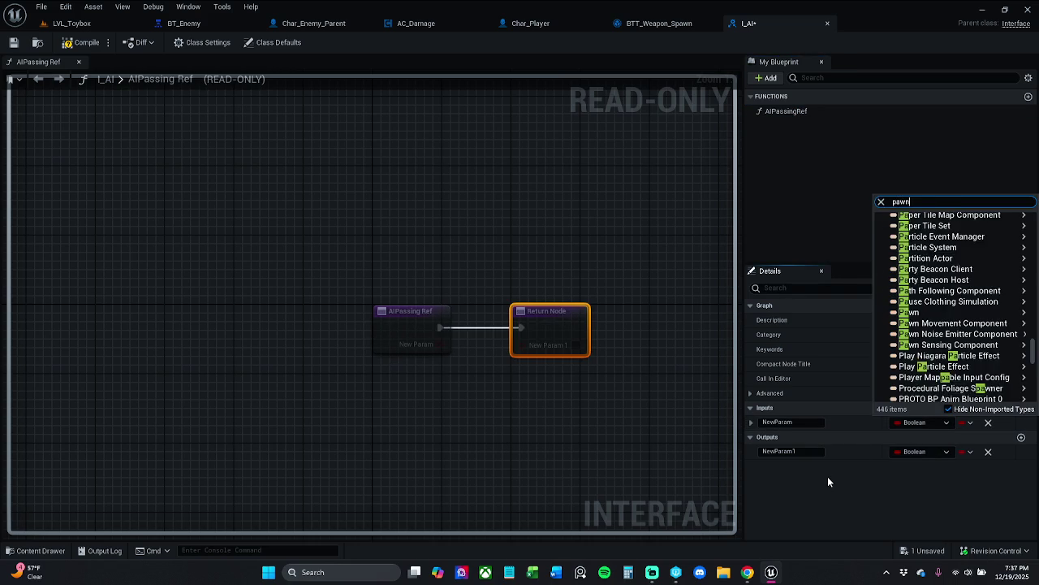
type("n")
mouse_move(927, 317)
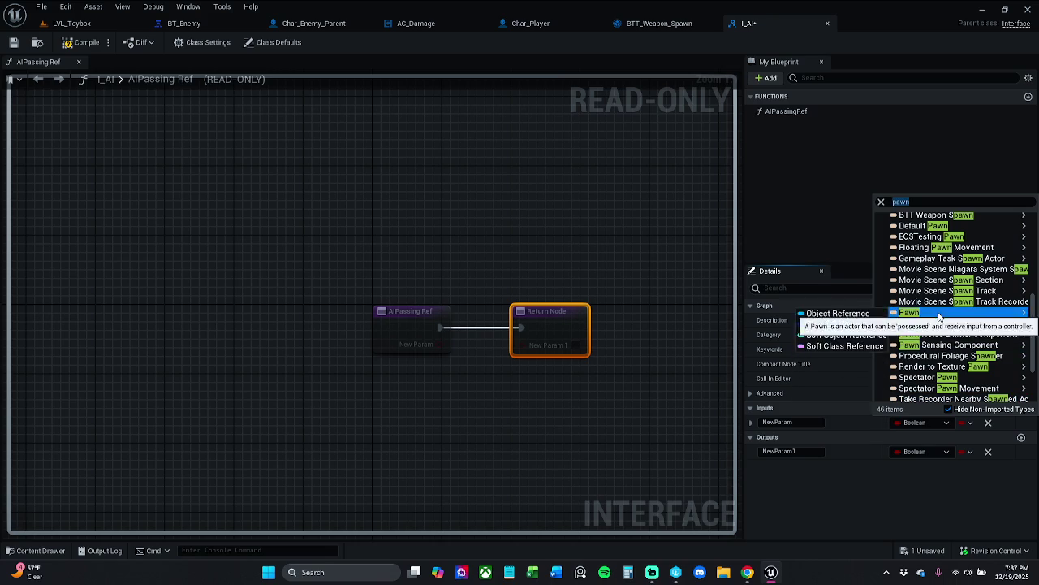
left_click(849, 313)
- Recheck the input's type list without changes, then select the AIPassingRef node to rename NewParam
left_click(914, 422)
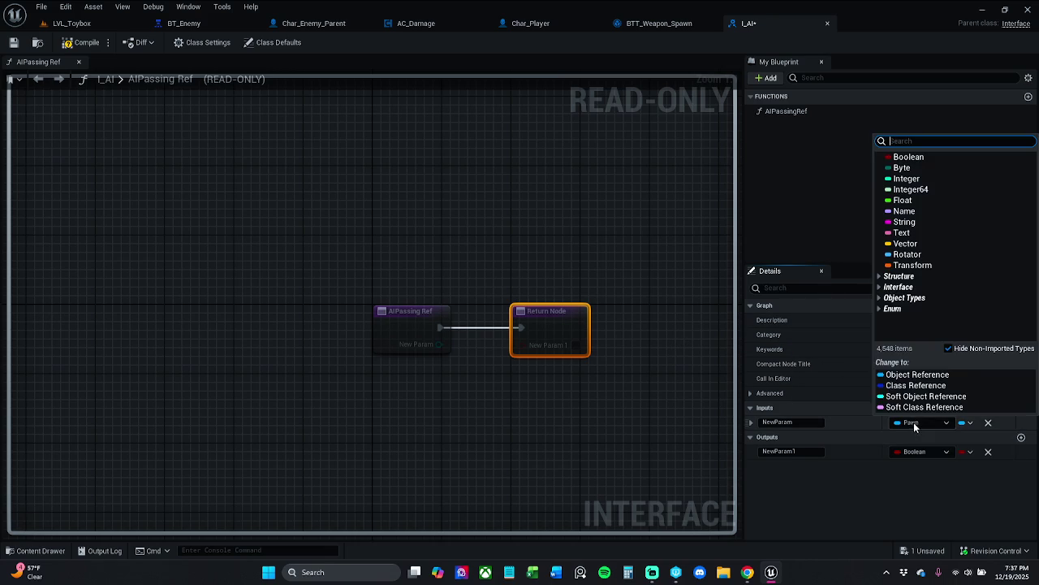
type("ai")
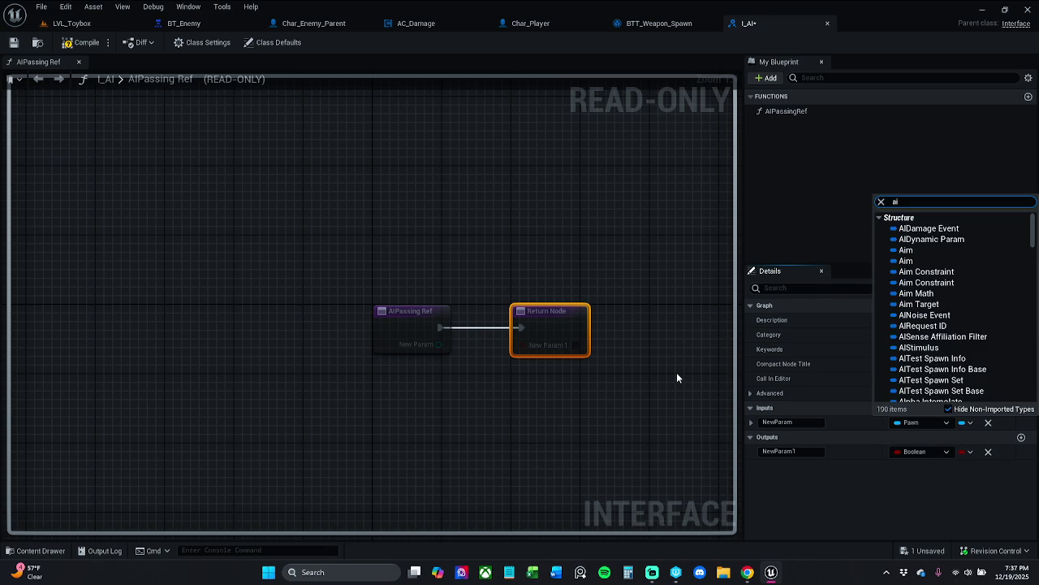
key("BackSpace")
key("BackSpace")
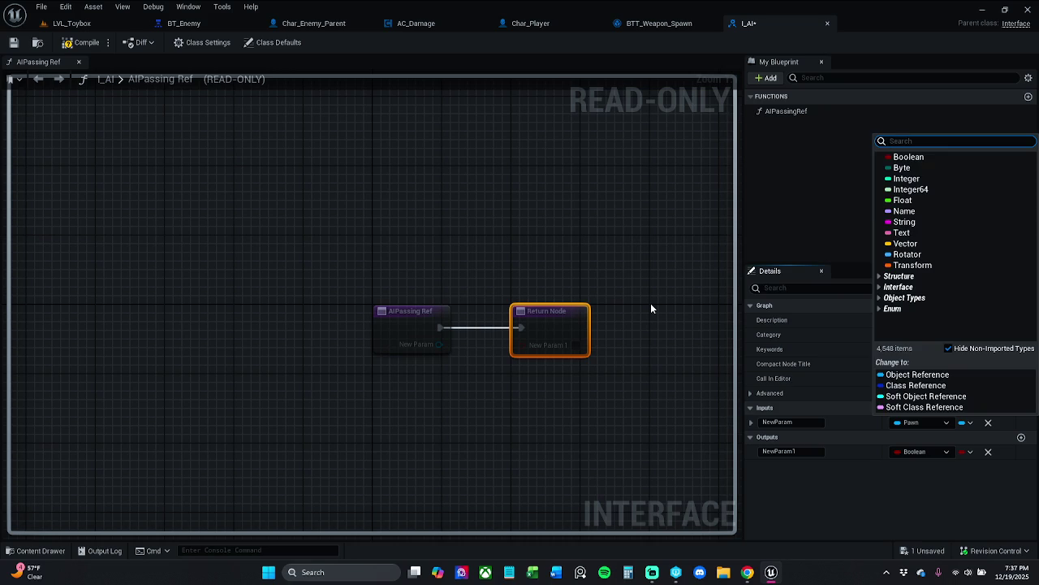
type("pawn")
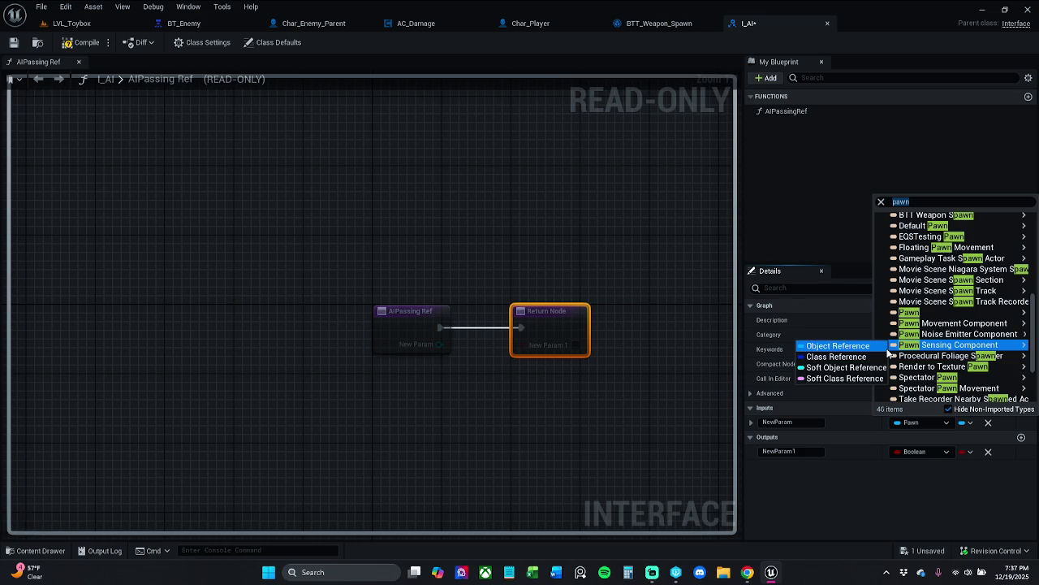
left_click(638, 303)
left_click_drag(638, 303, 540, 274)
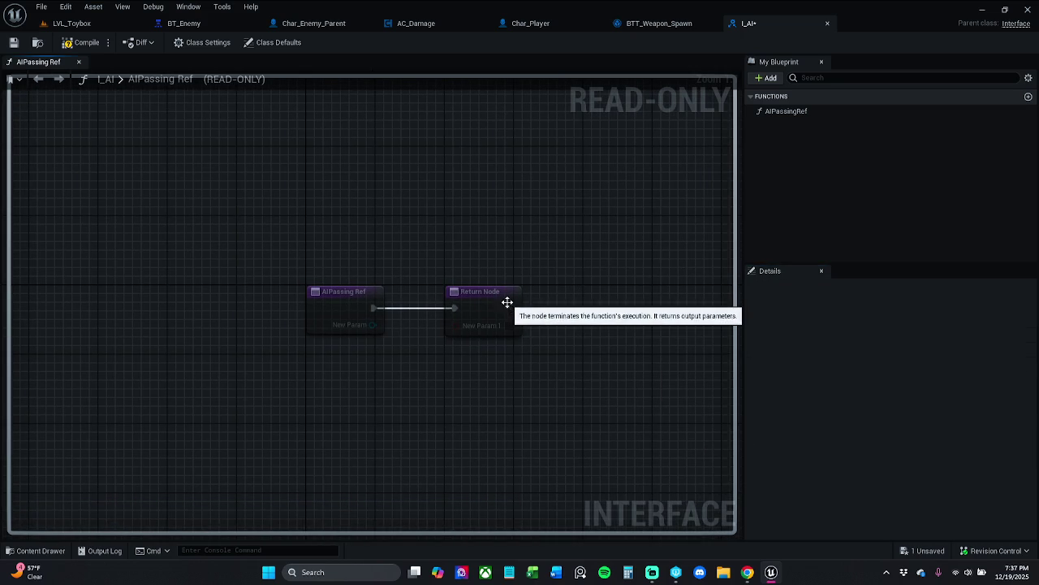
left_click(359, 314)
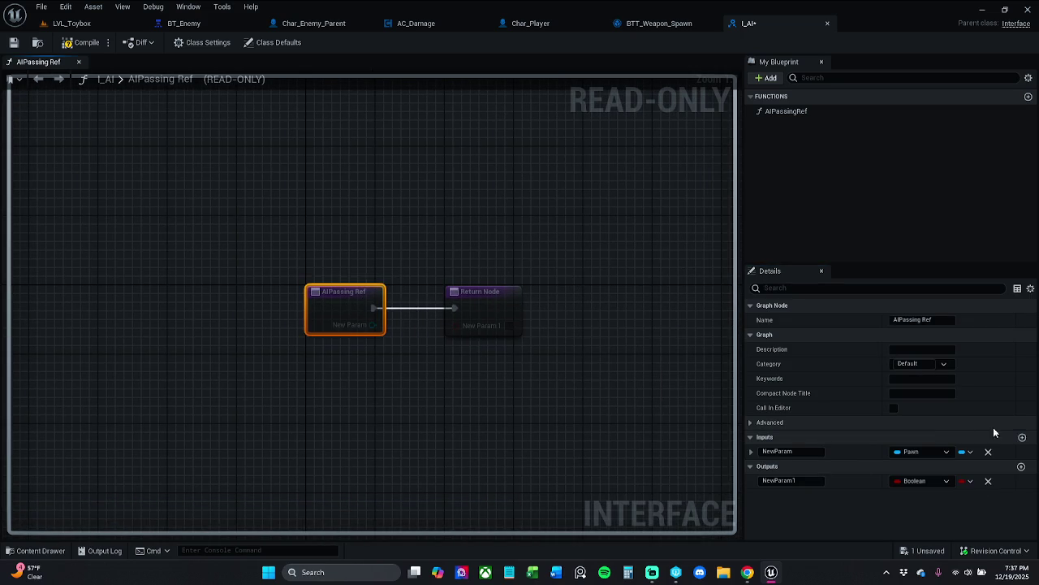
left_click(805, 451)
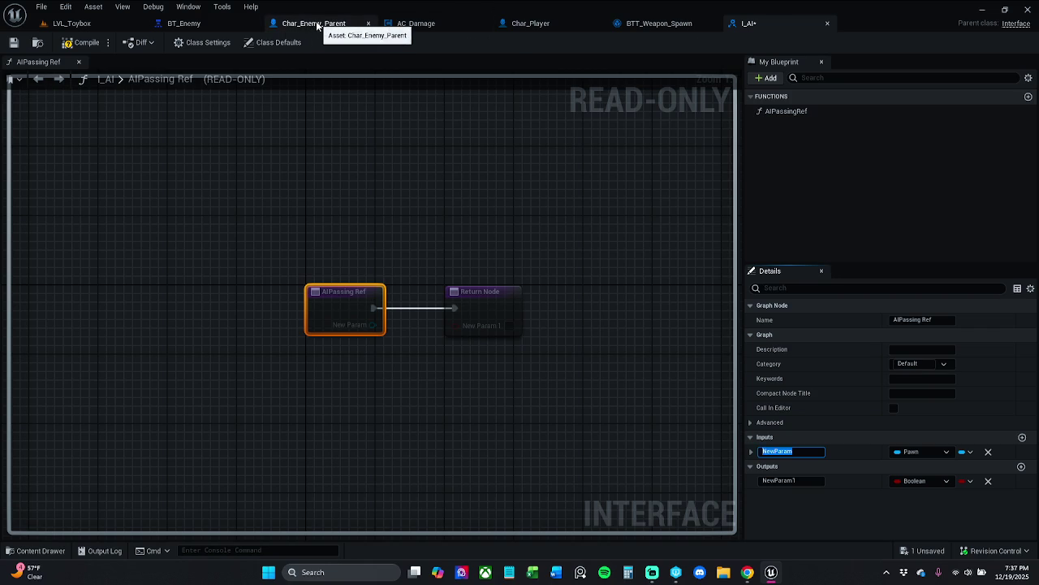
- Look over the Char_Enemy_Parent, BT_Enemy and BTT_Weapon_Spawn tabs before returning to I_AI
left_click(271, 26)
left_click(236, 28)
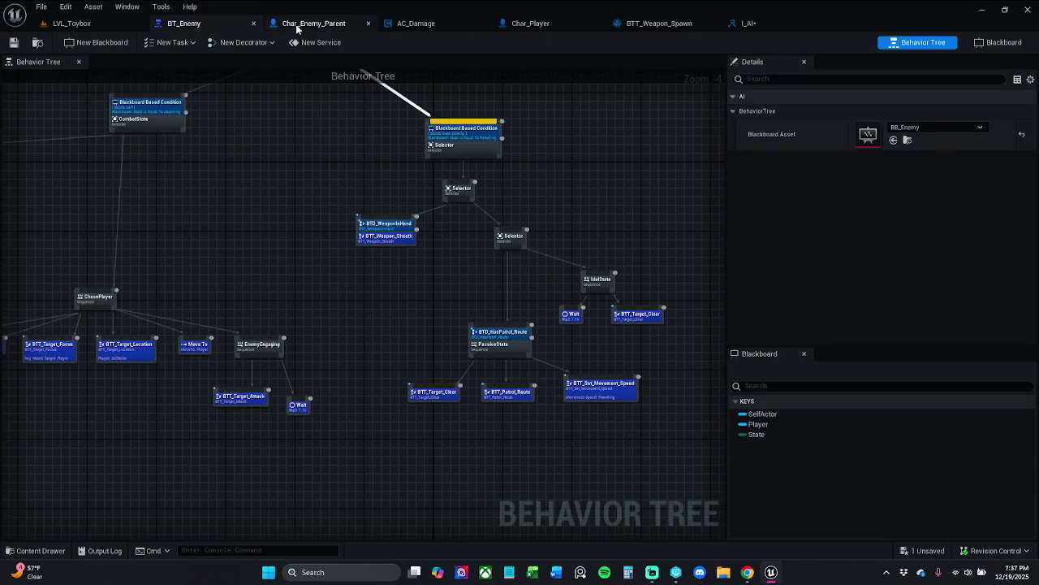
left_click(320, 26)
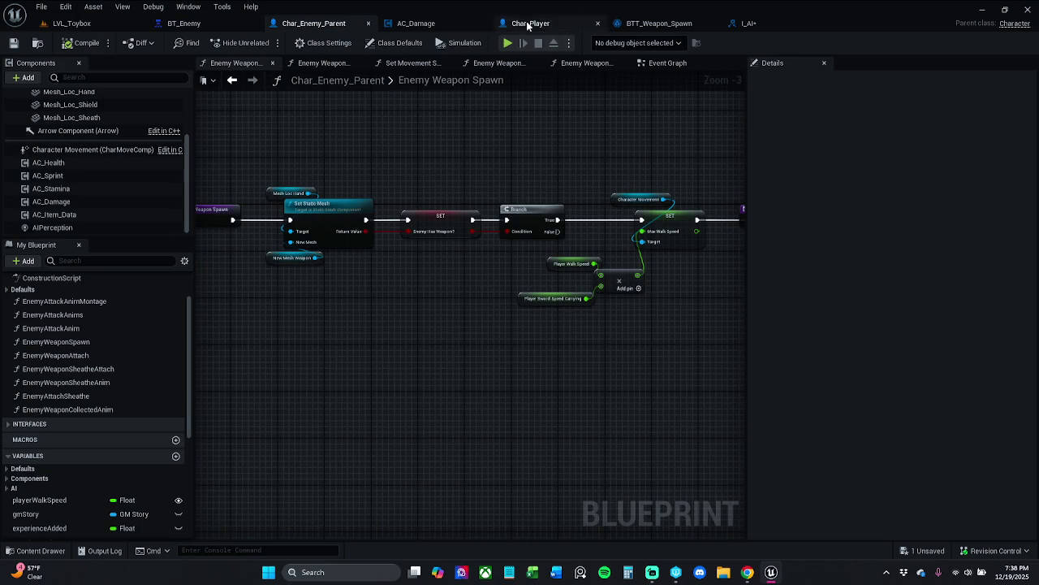
left_click(656, 23)
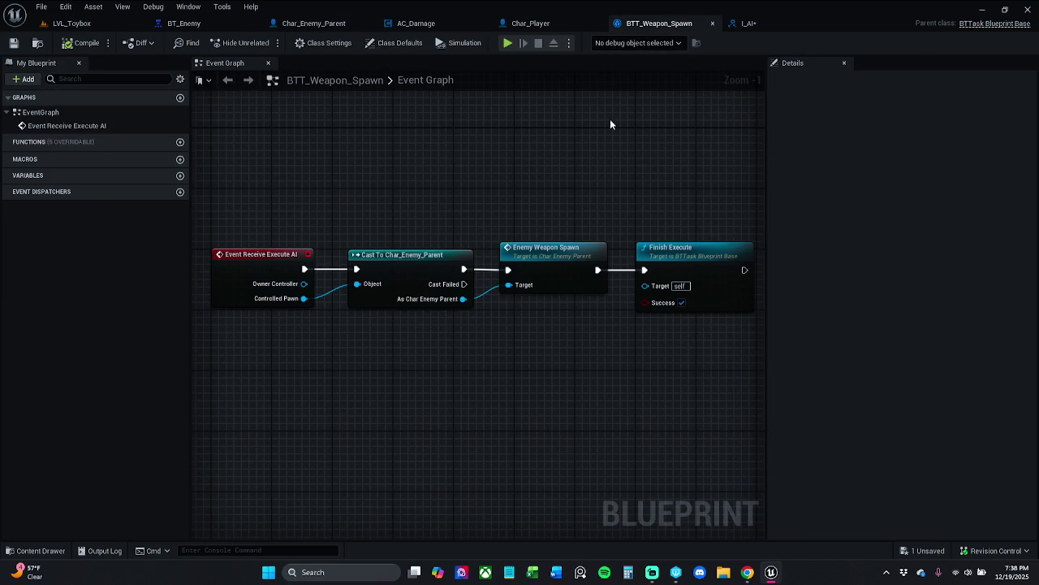
left_click(747, 23)
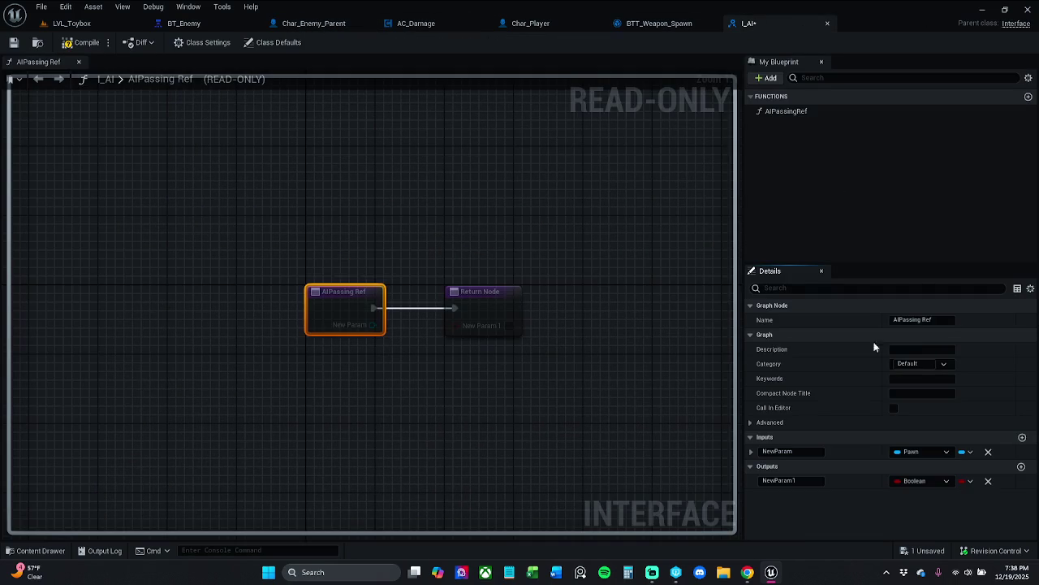
- Rename the NewParam input to controlledPawn and briefly check BTT_Weapon_Spawn
left_click(809, 452)
type("controlledPawn")
key("Return")
left_click(680, 24)
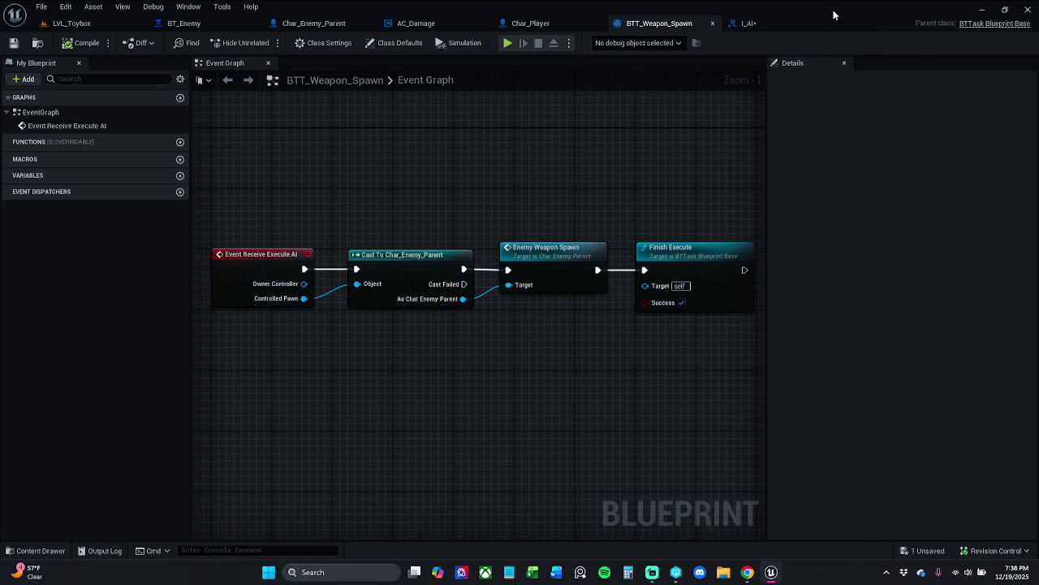
left_click(751, 24)
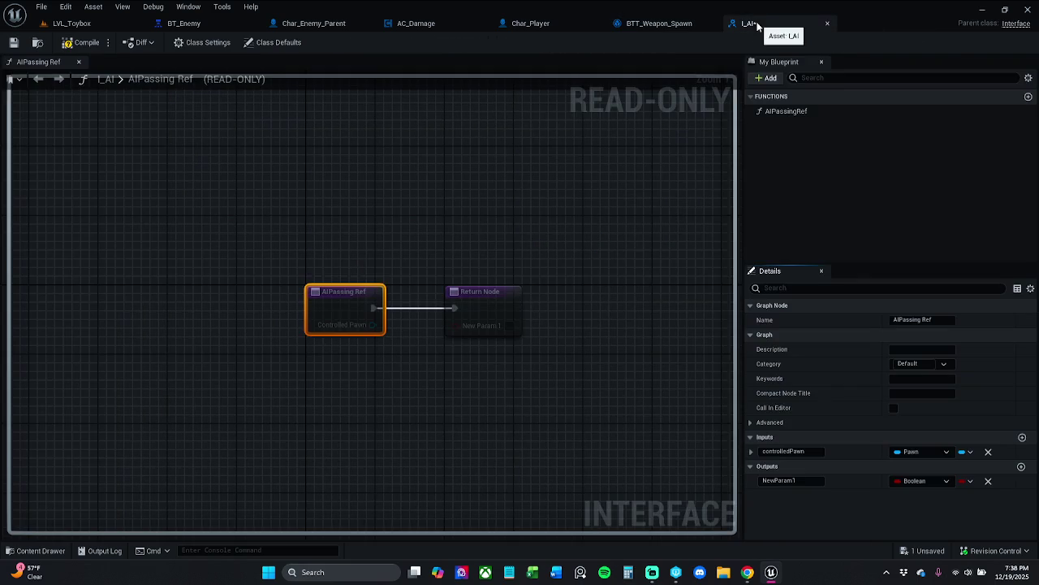
- Rename the output NewParam1 to AsCharEnemyParent, then compile and save I_AI
left_click(802, 481)
type("ASCh")
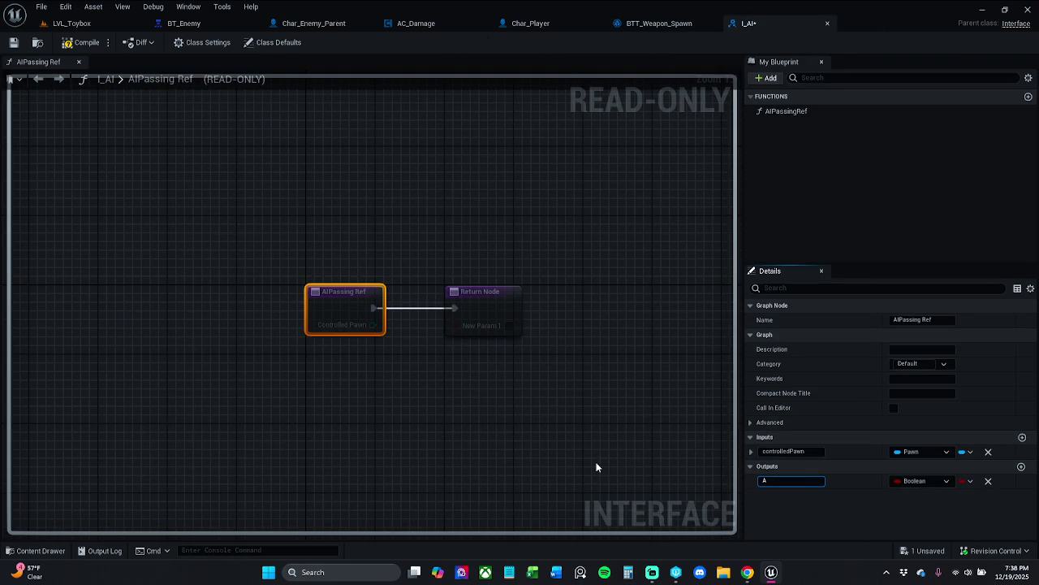
type("arEnemyParent")
key("Return")
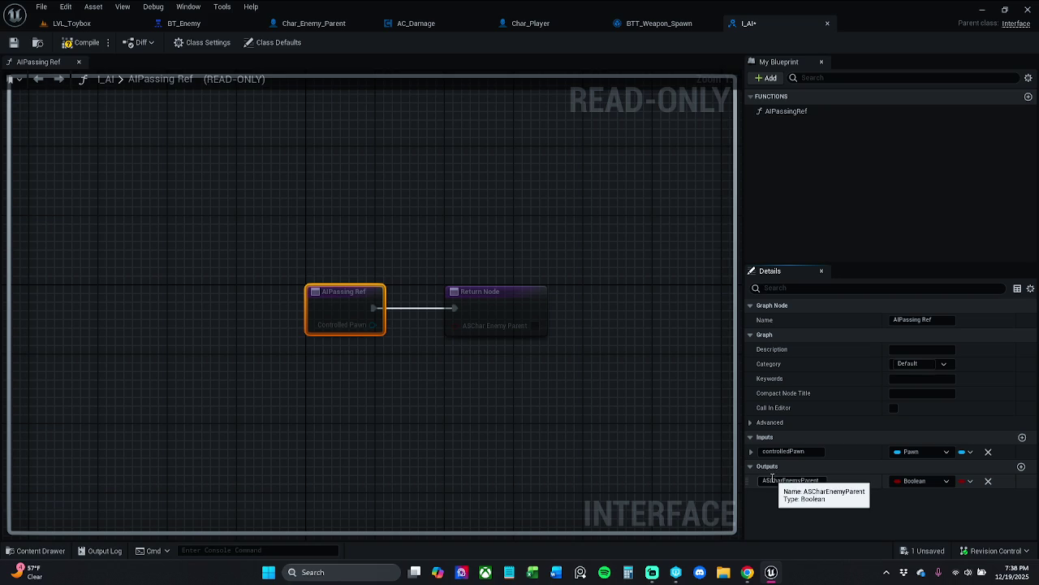
key("BackSpace")
type("s")
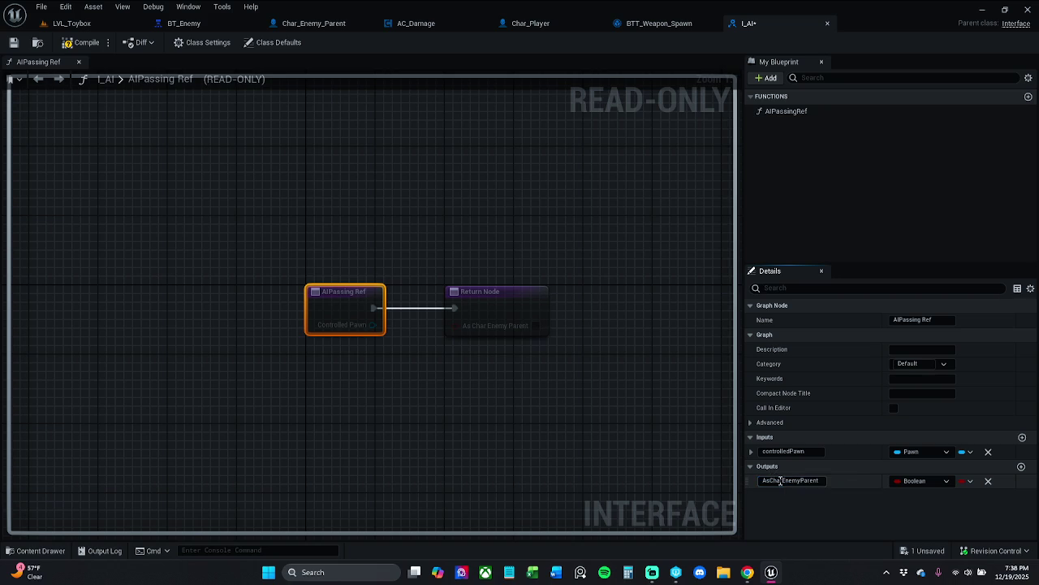
key("Return")
left_click(82, 45)
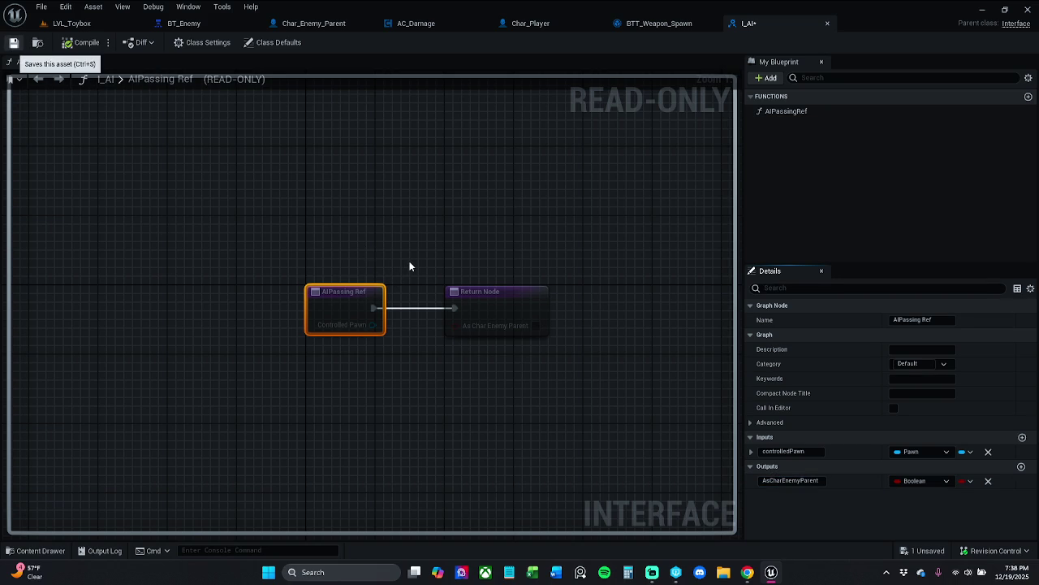
key("ctrl+s")
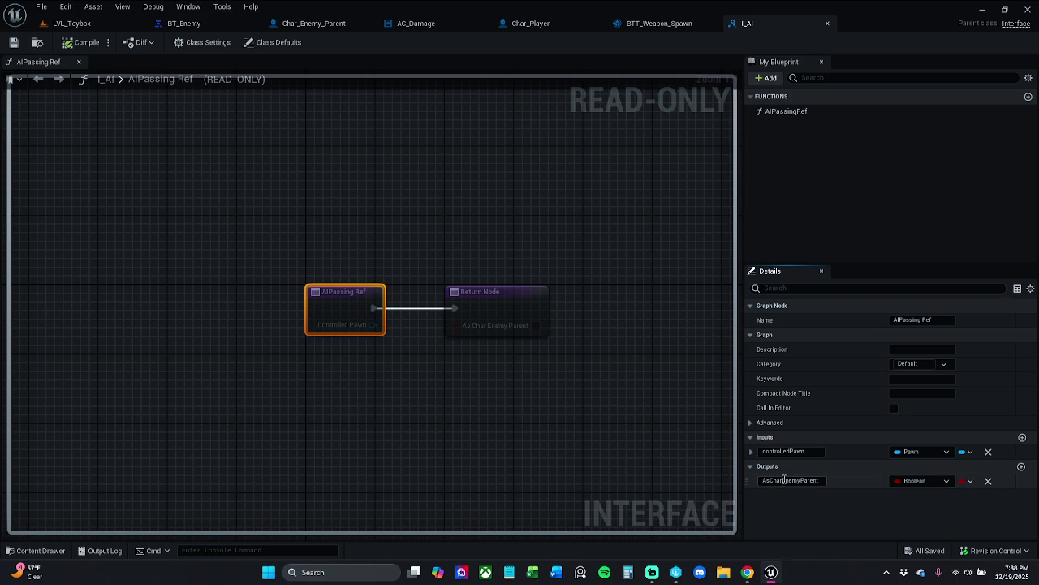
- Lowercase the output name to asCharEnemyParent and check its type list without changing it
left_click_drag(764, 480, 783, 480)
key("Right")
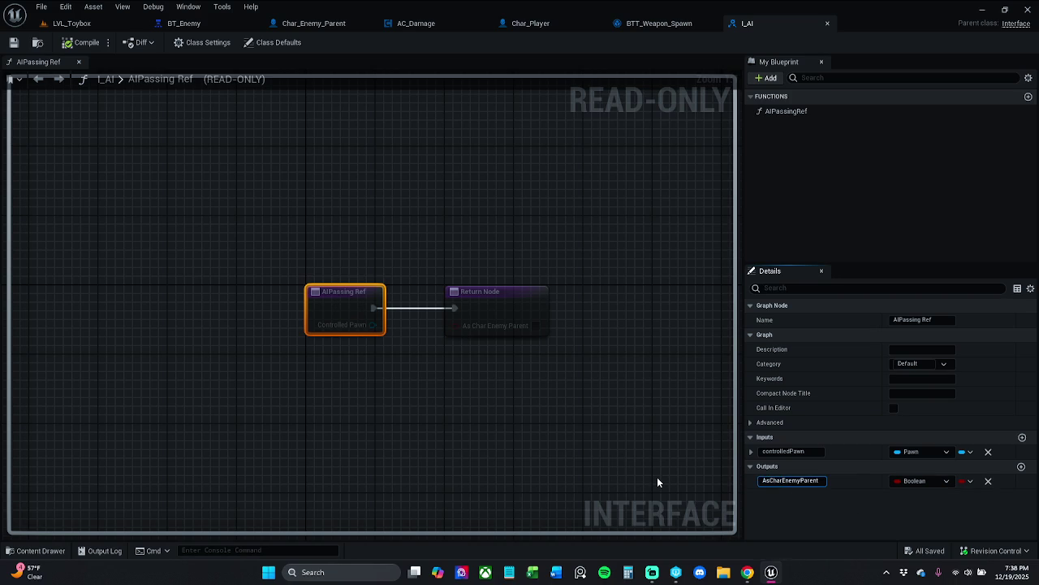
key("Delete")
type("a")
key("Return")
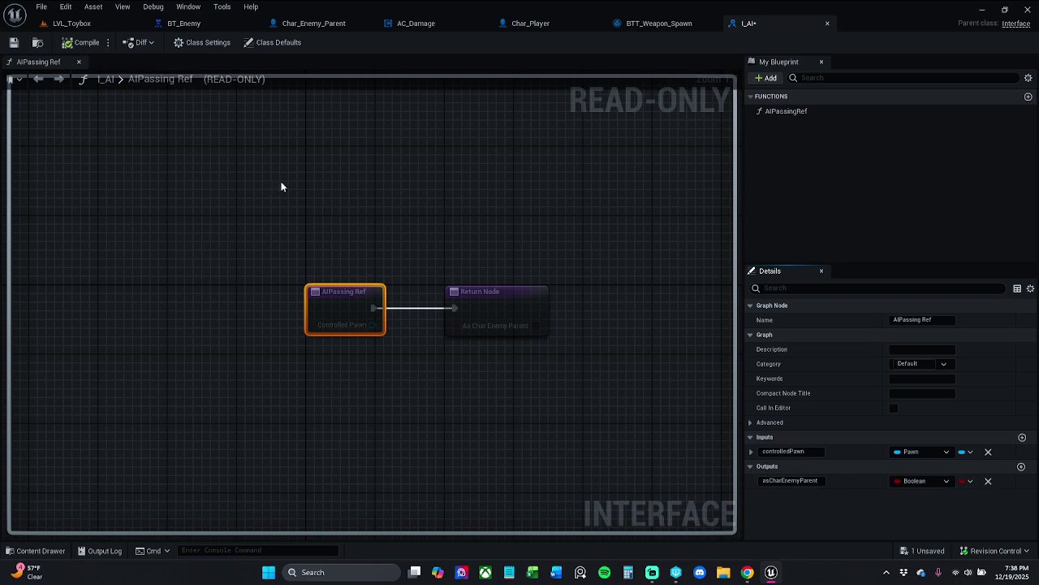
left_click(933, 483)
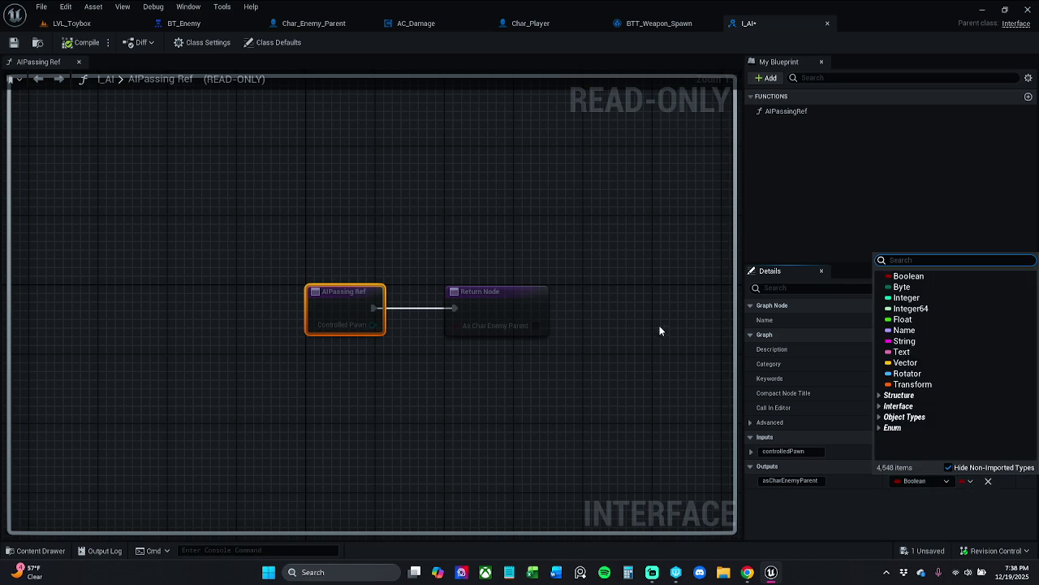
key("Escape")
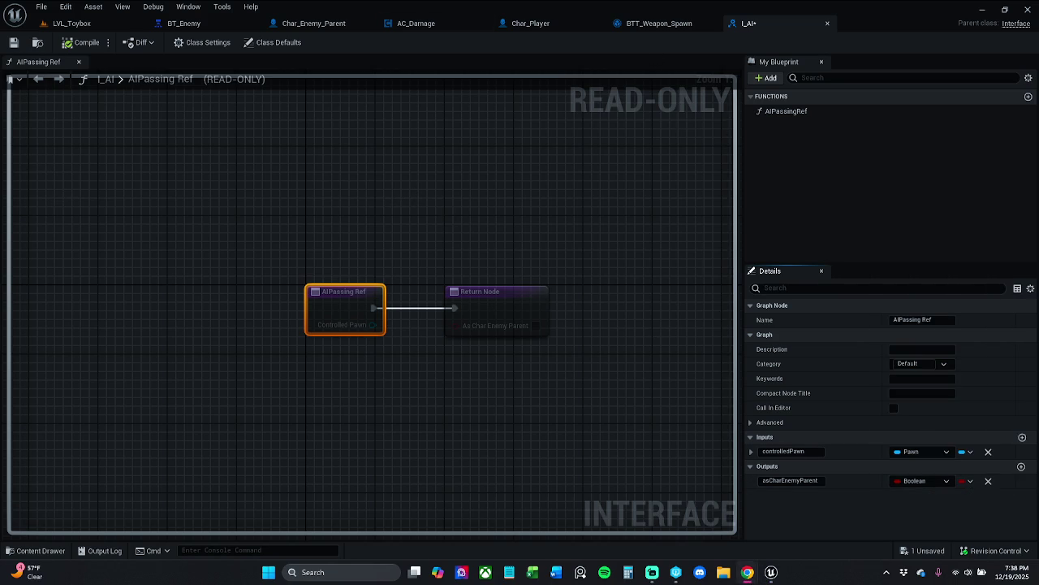
left_click(646, 23)
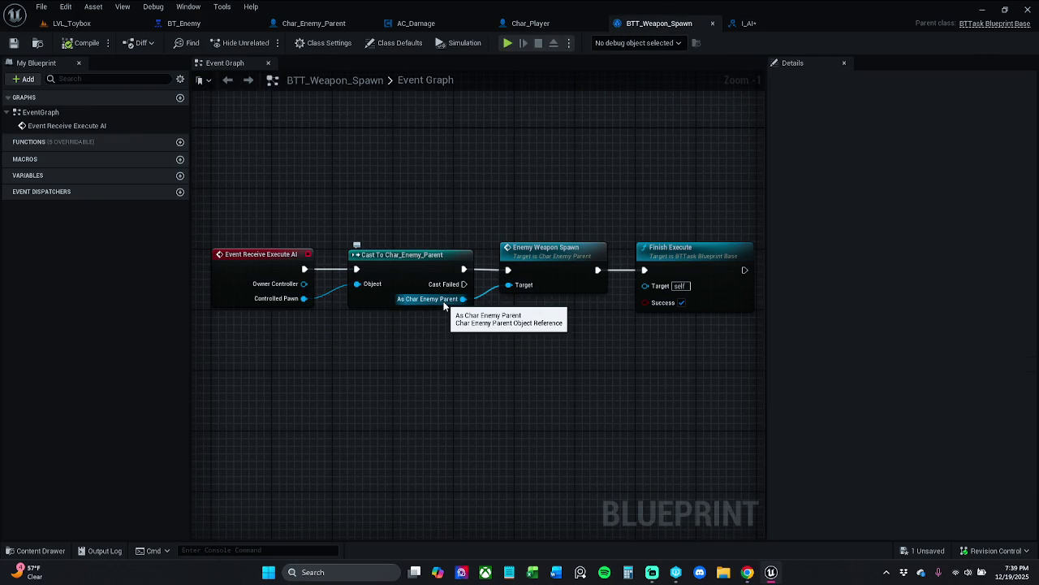
- Change the asCharEnemyParent output type to a Char Enemy Parent object reference and save I_AI
left_click(766, 22)
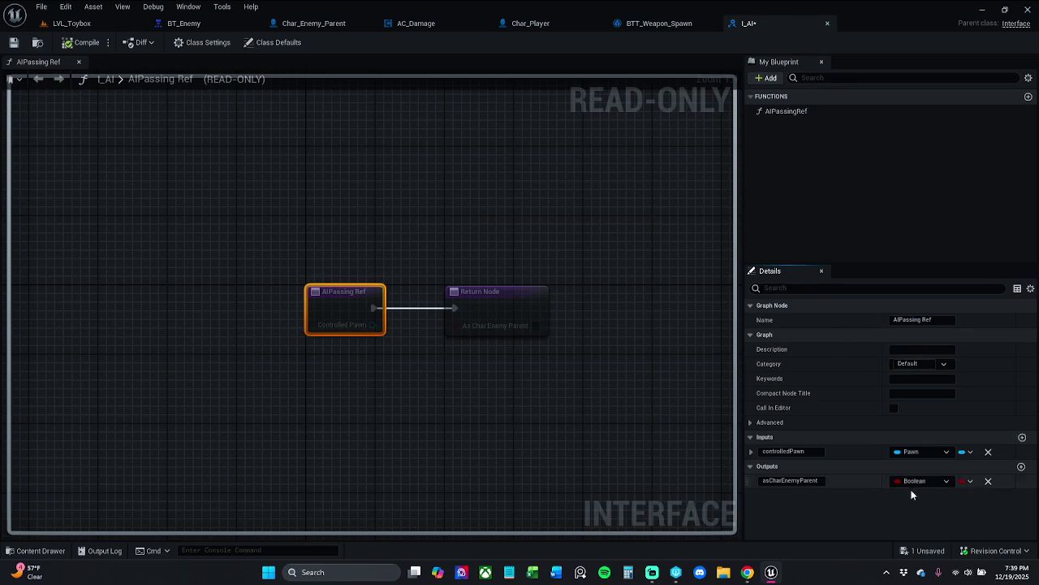
left_click(925, 480)
type("ch")
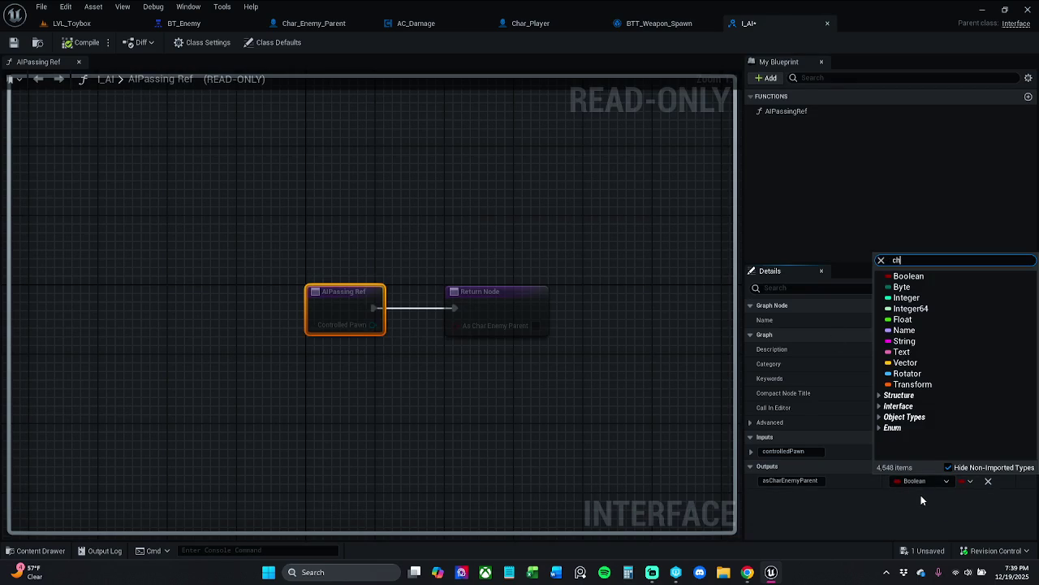
type("ar enemy")
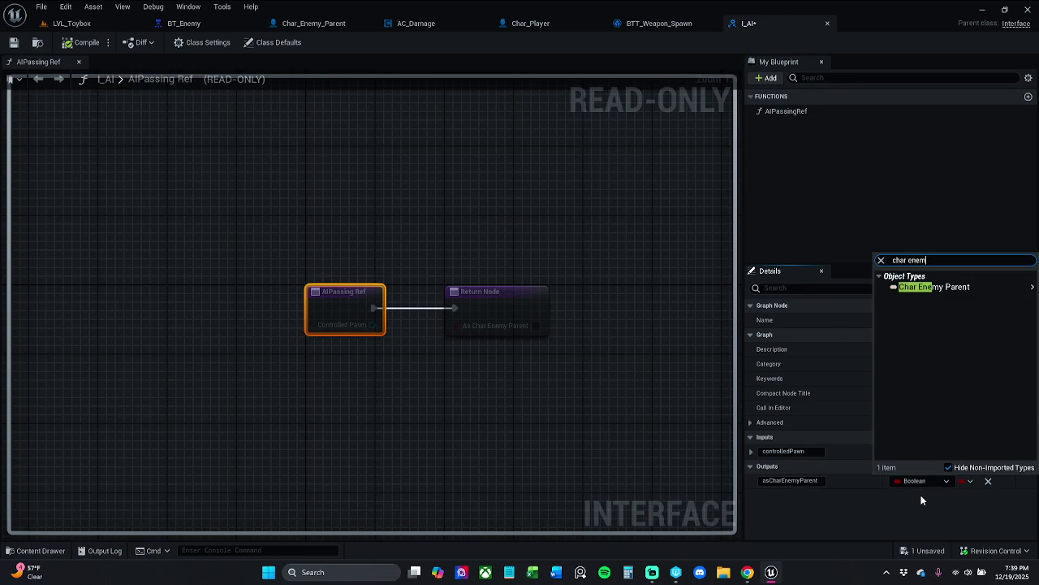
left_click(960, 289)
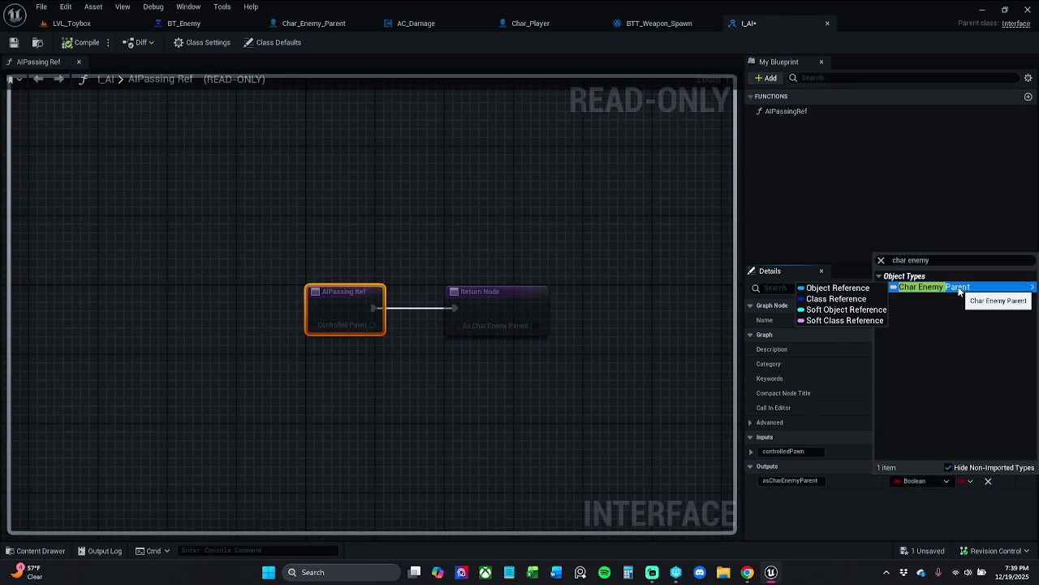
left_click(820, 287)
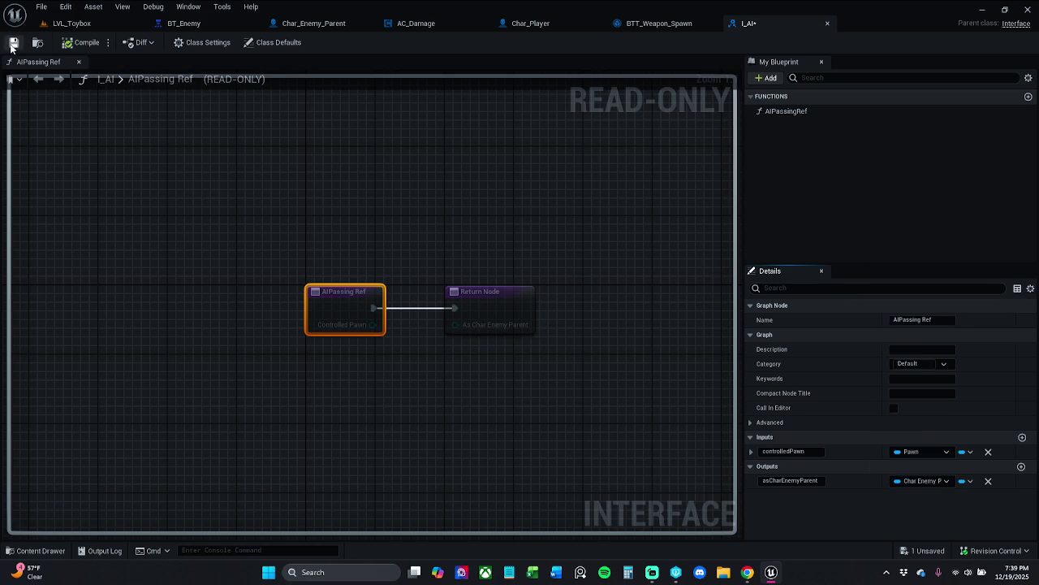
left_click(15, 44)
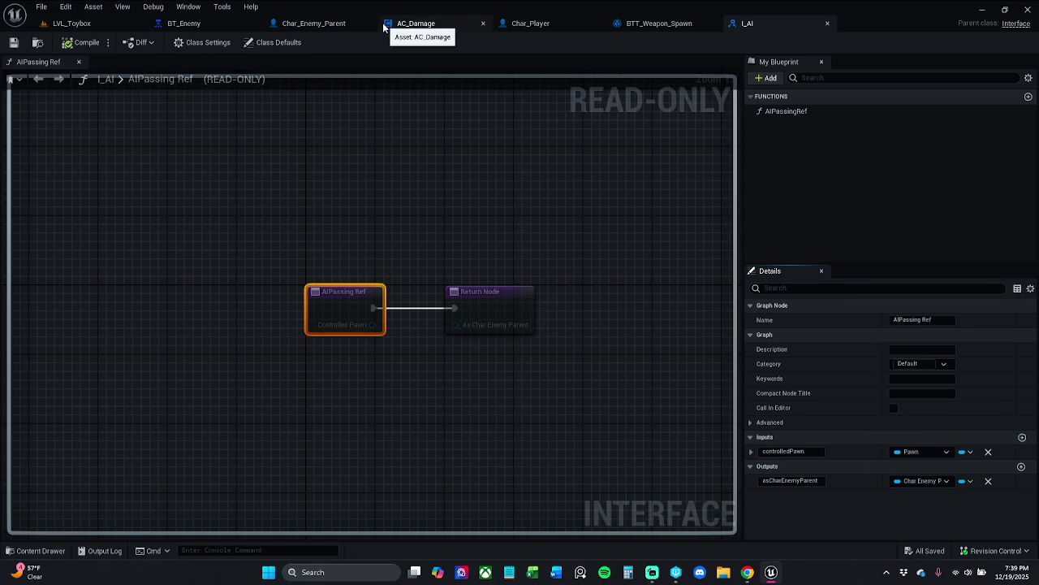
- From Char_Enemy_Parent's Class Settings, open the implemented I_Enemy_AI interface and its GetPatrolRoute graph
left_click(317, 23)
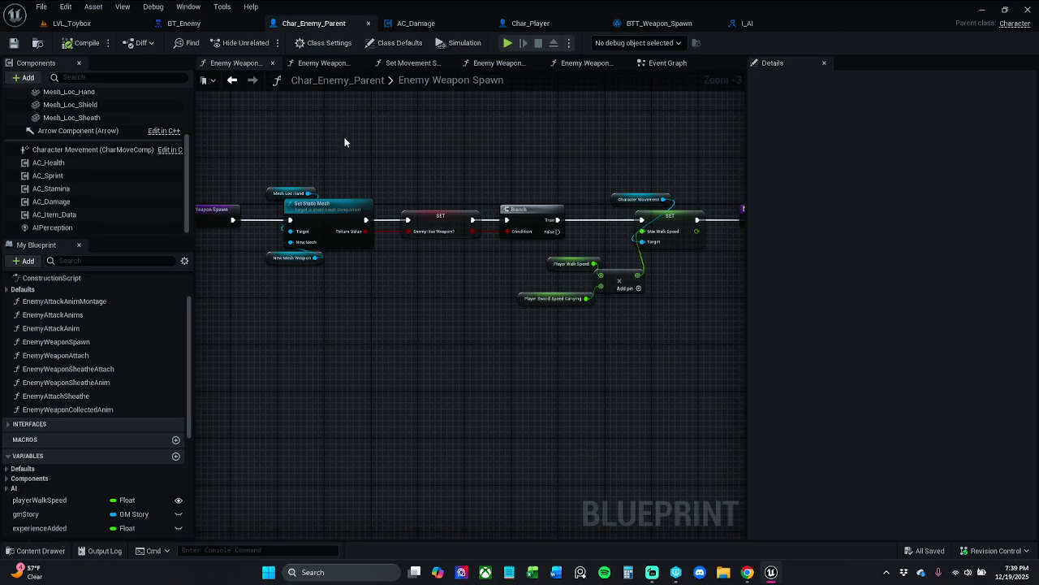
left_click(668, 63)
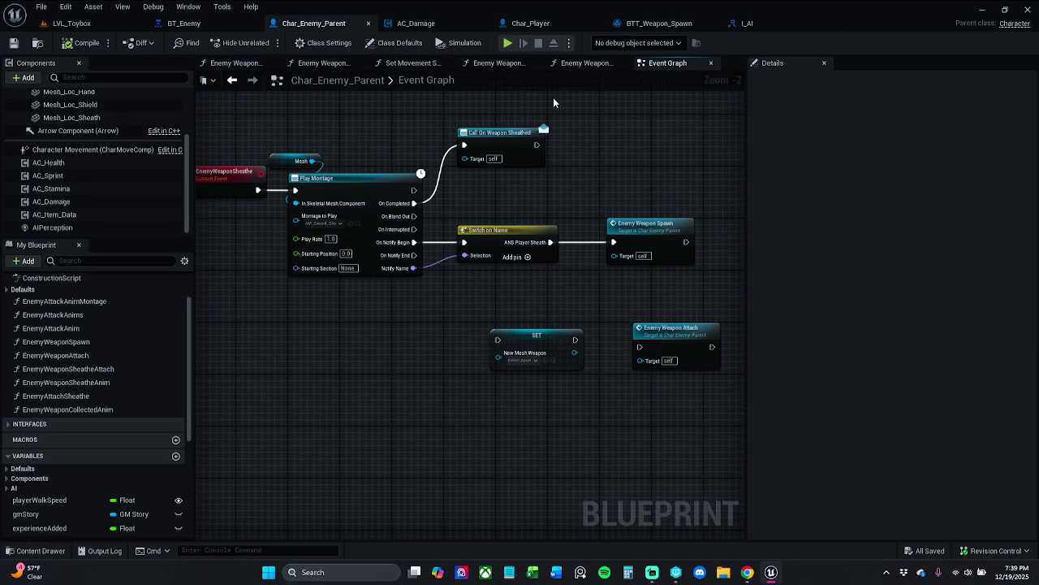
left_click(384, 45)
left_click(323, 42)
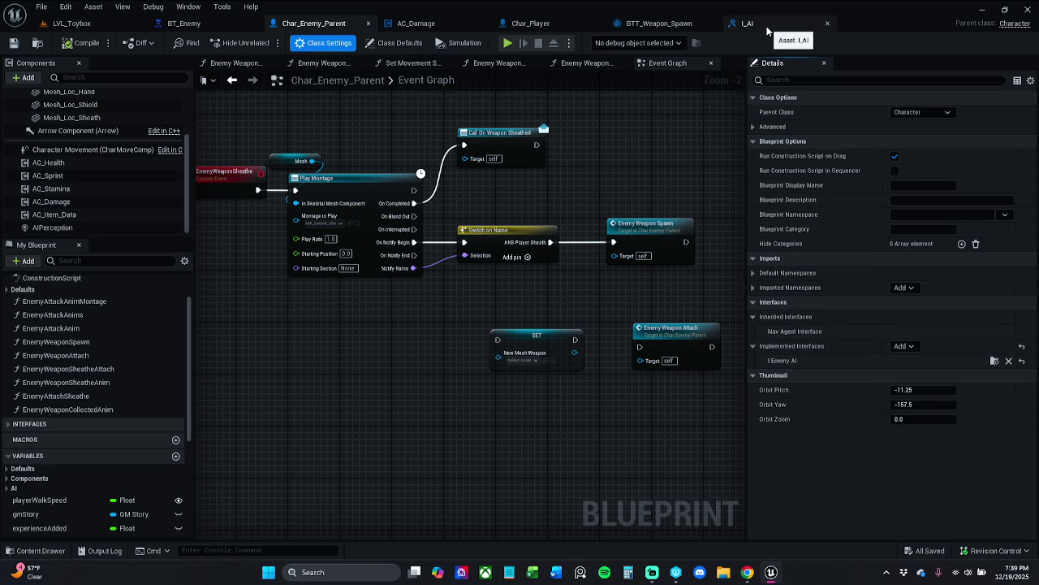
left_click(997, 361)
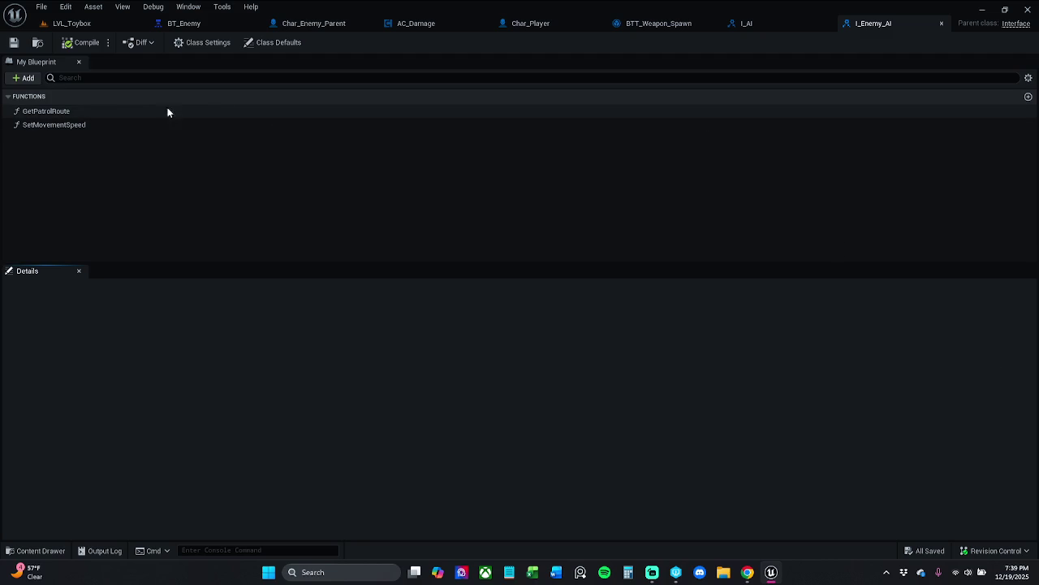
double_click(108, 110)
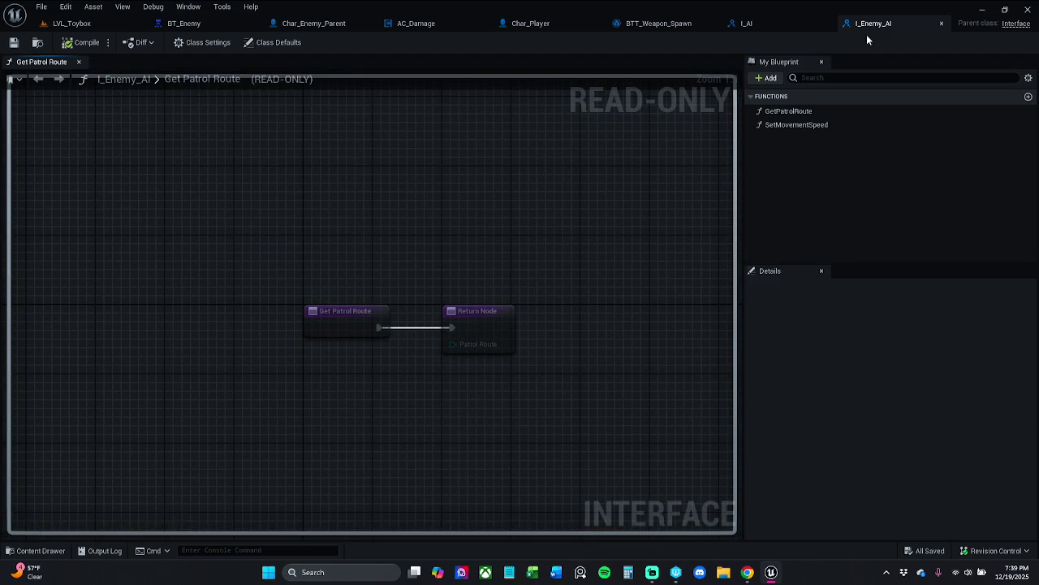
- Check the AIPassingRef function in I_AI without renaming it, then close the I_AI interface
left_click(760, 24)
left_click(812, 111)
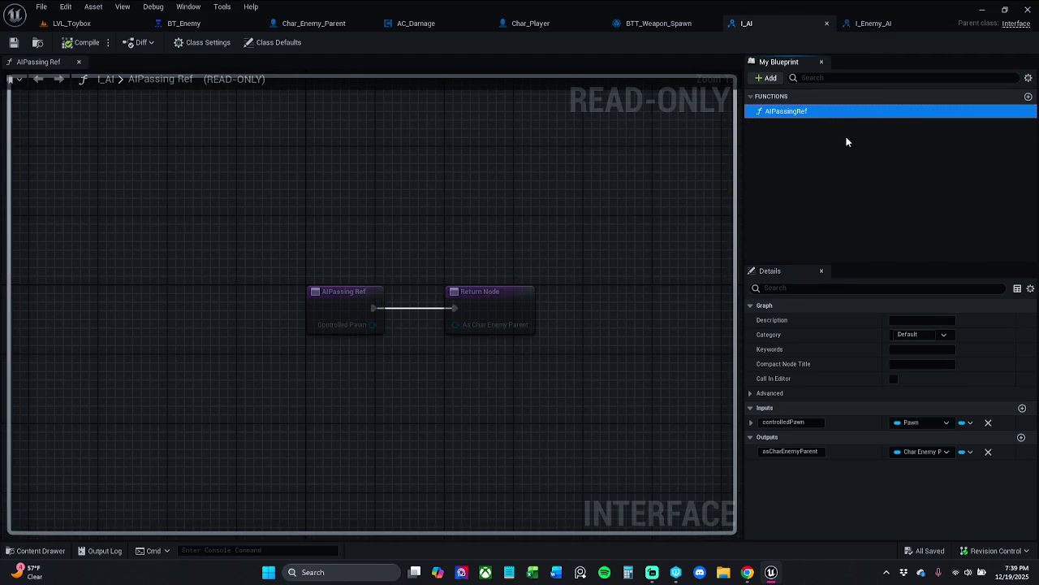
key("F2")
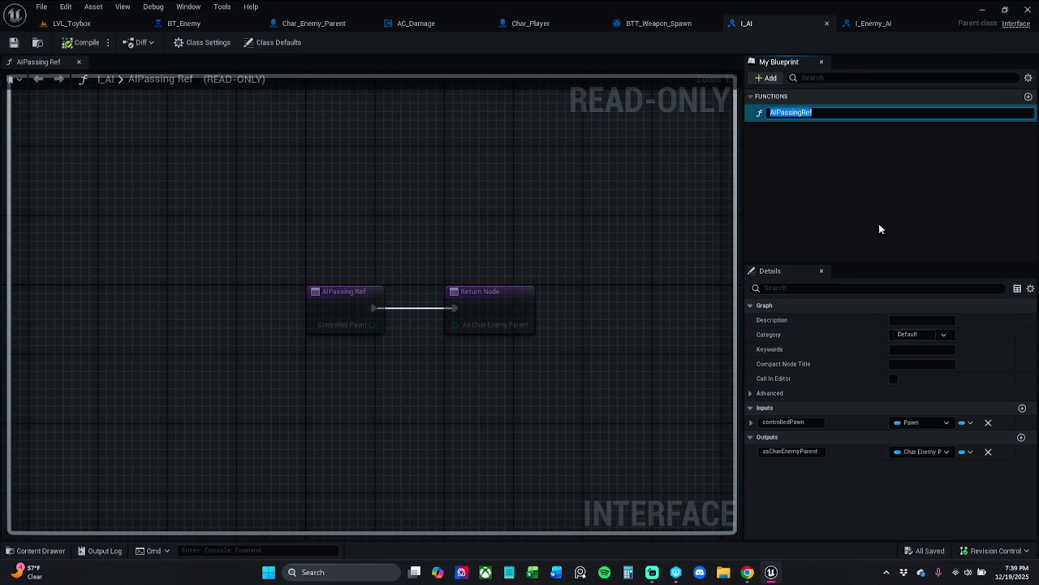
left_click(864, 203)
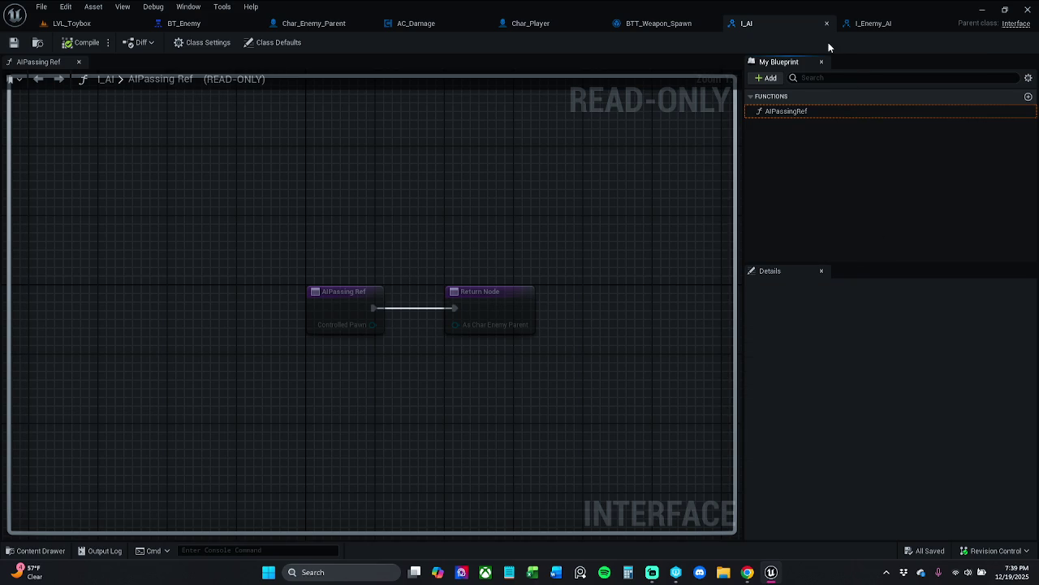
left_click(826, 24)
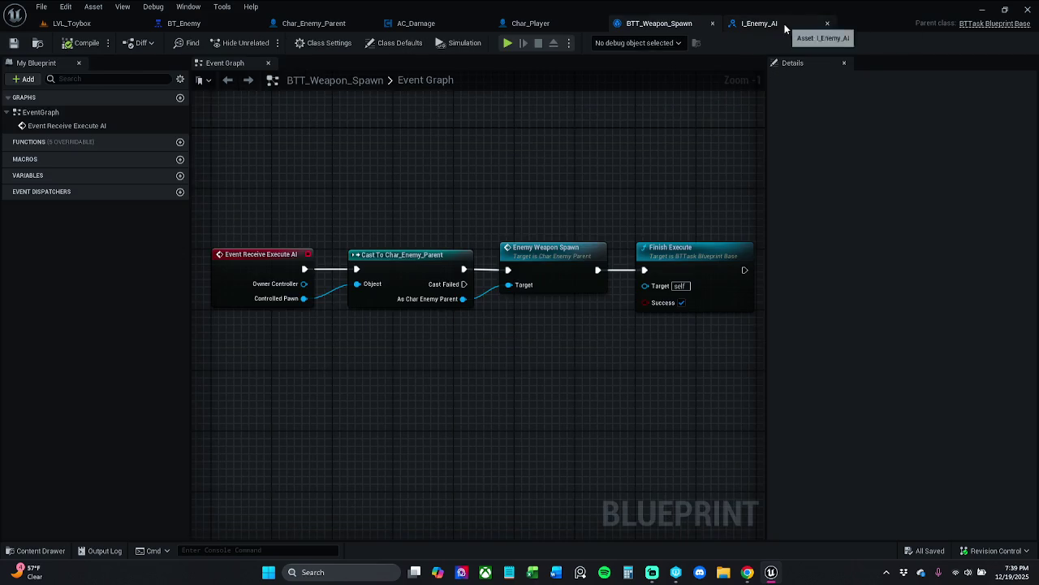
- Add a function named AIPassingRef to I_Enemy_AI and save it, checking the asset out
left_click(822, 25)
left_click(767, 77)
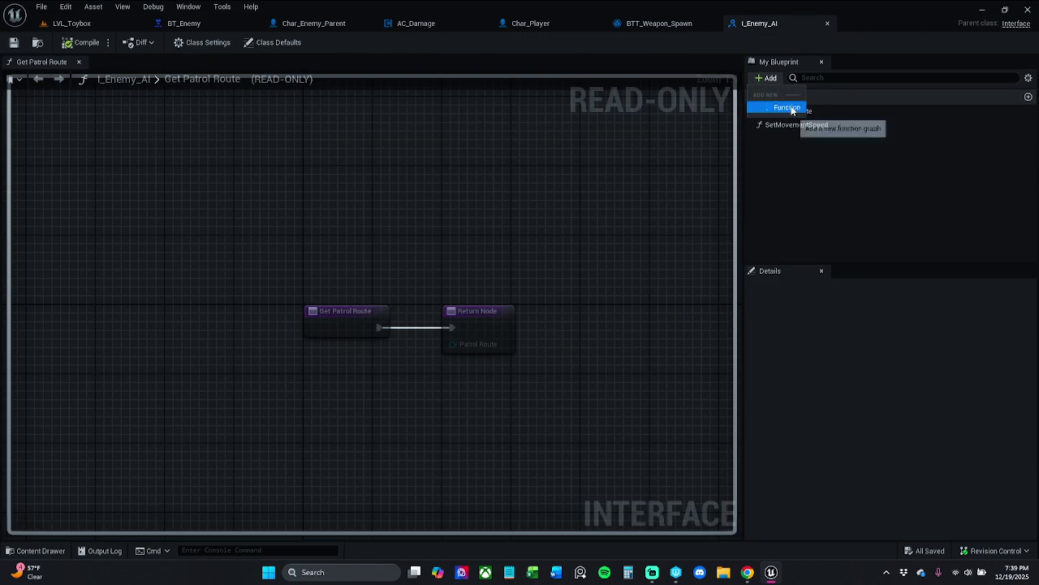
left_click(786, 104)
type("AIPassingRef")
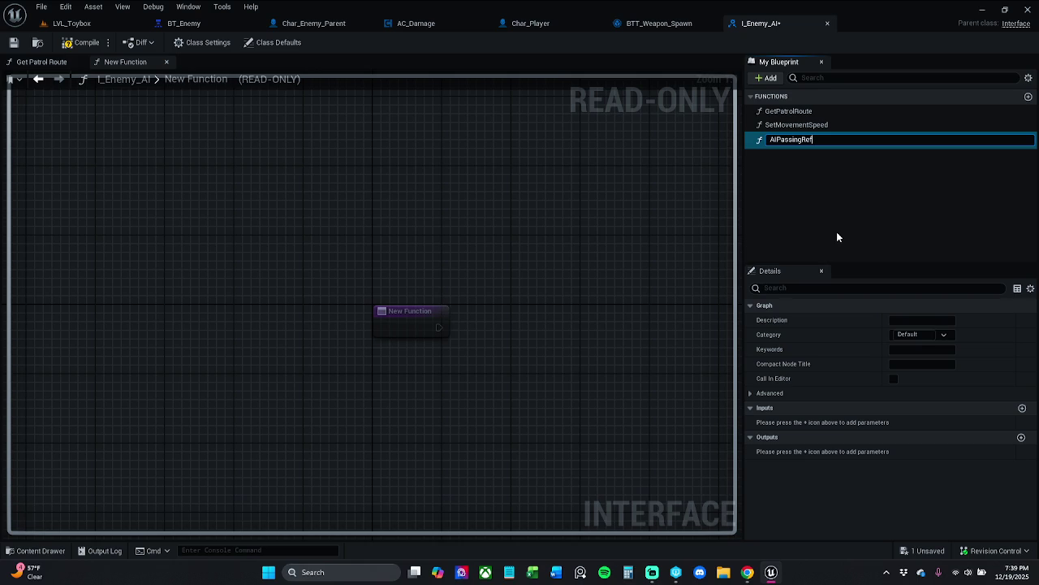
key("Return")
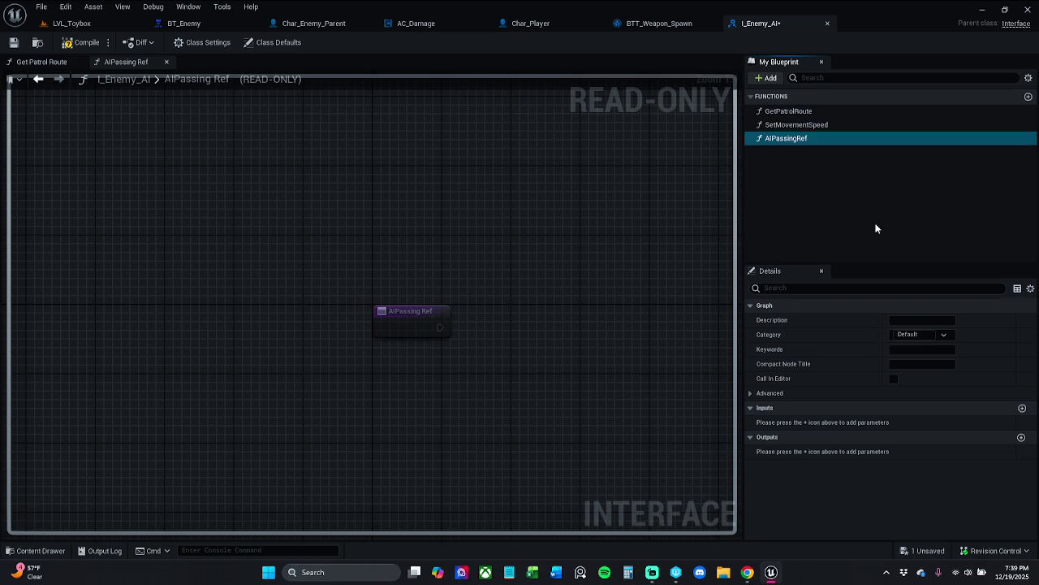
left_click(881, 220)
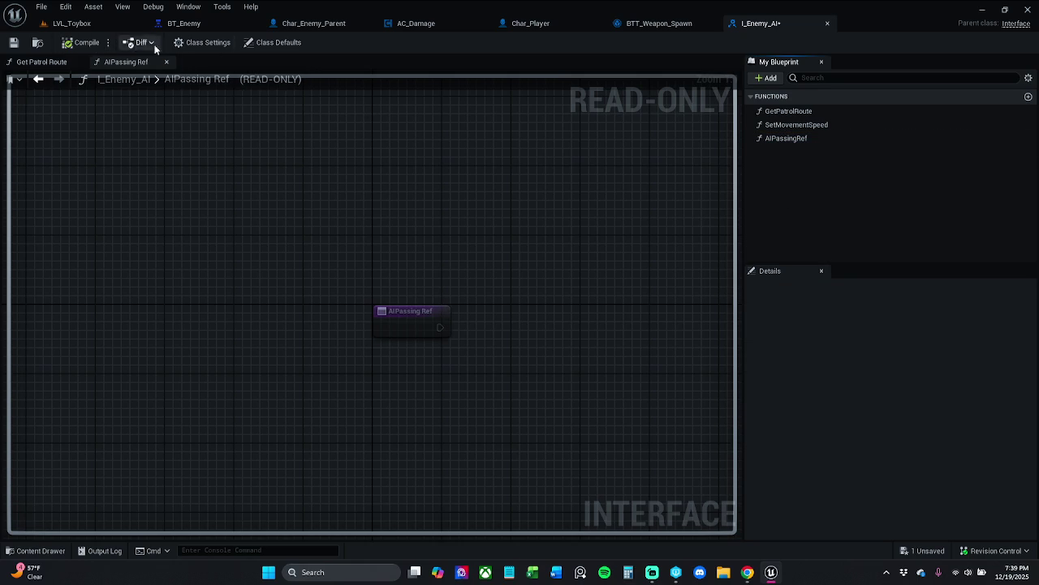
left_click(12, 42)
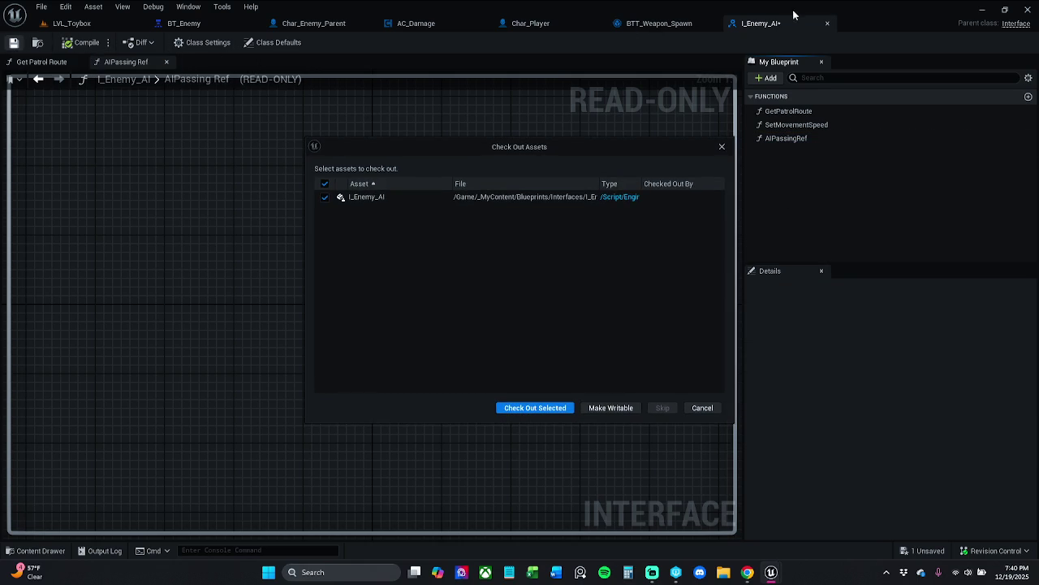
left_click(540, 406)
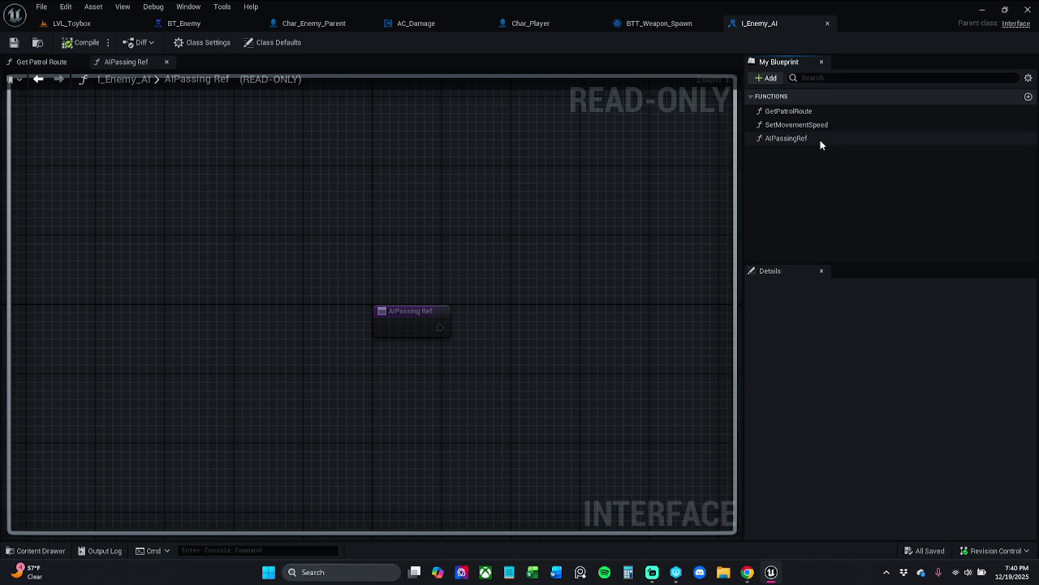
- Rename the function by replacing PassingRef with CastTo
left_click(822, 139)
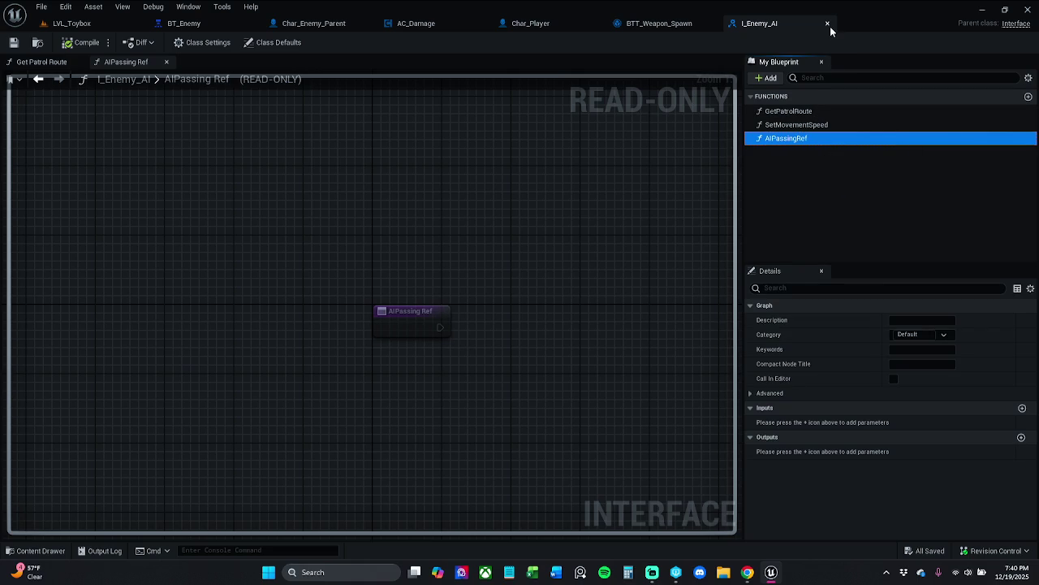
left_click(788, 140)
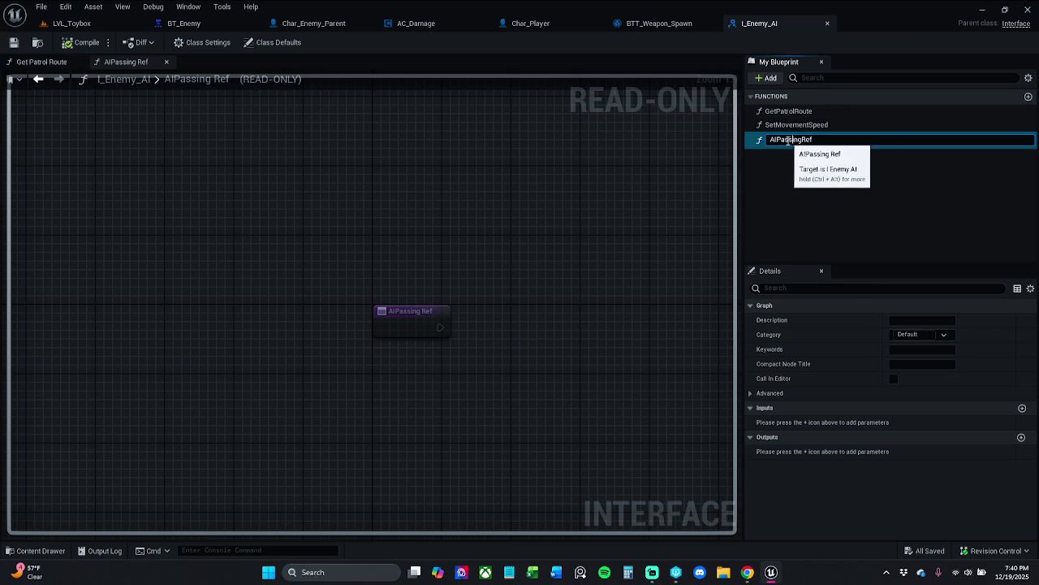
left_click_drag(776, 140, 859, 127)
type("CastTo")
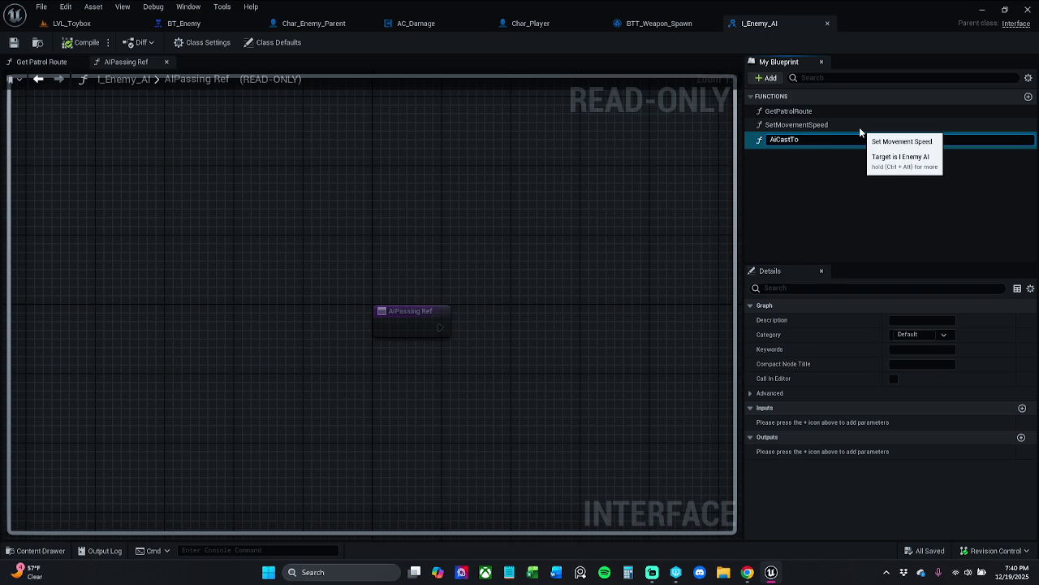
- Confirm and save the name AiCastTo, then correct it to AICastTo
key("Return")
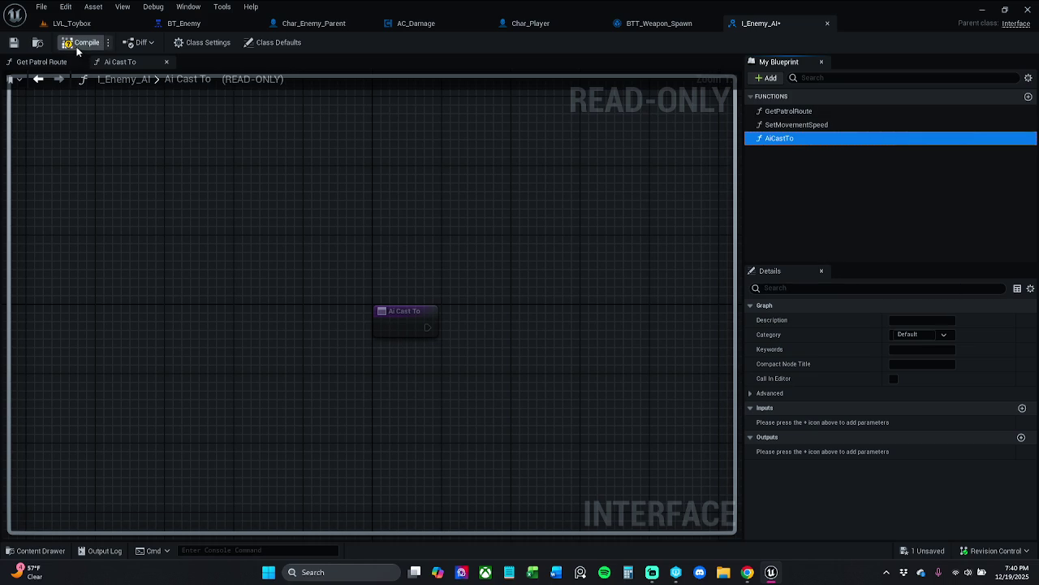
left_click(18, 44)
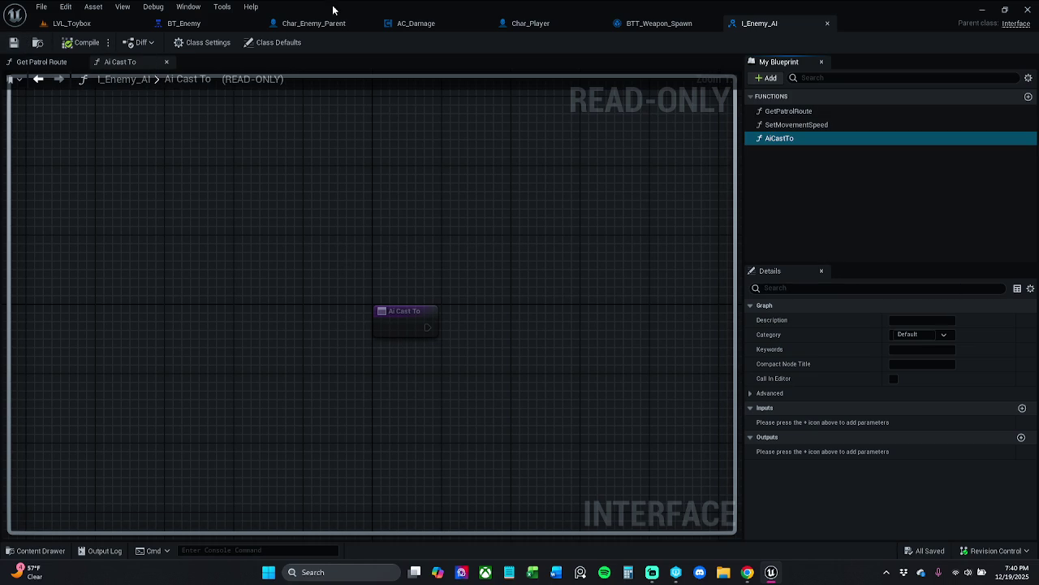
left_click(792, 139)
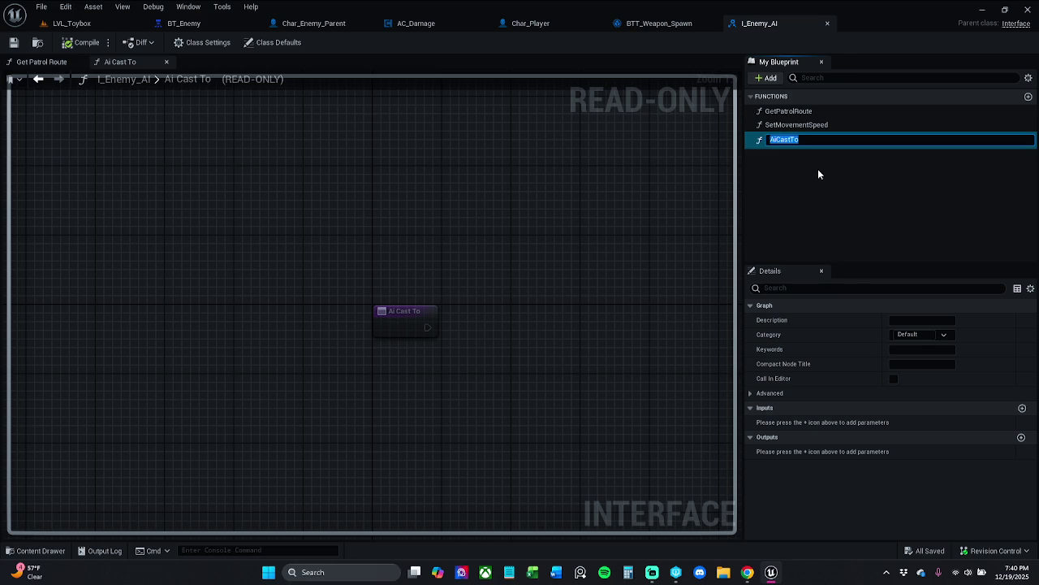
key("Left")
key("Right")
key("Delete")
type("I")
key("Return")
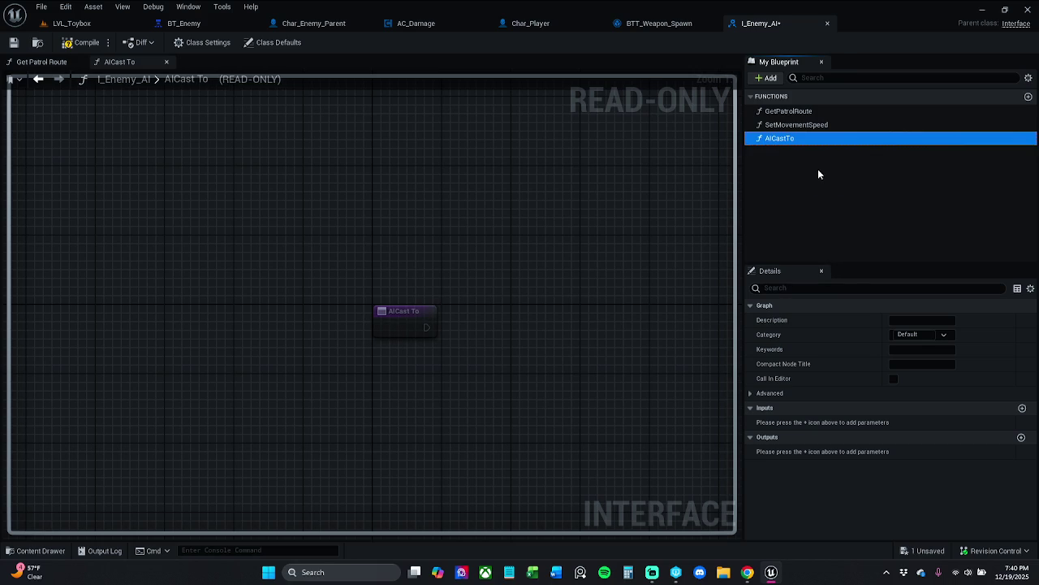
- Compile and save I_Enemy_AI, then add a new input to AICastTo
left_click(74, 47)
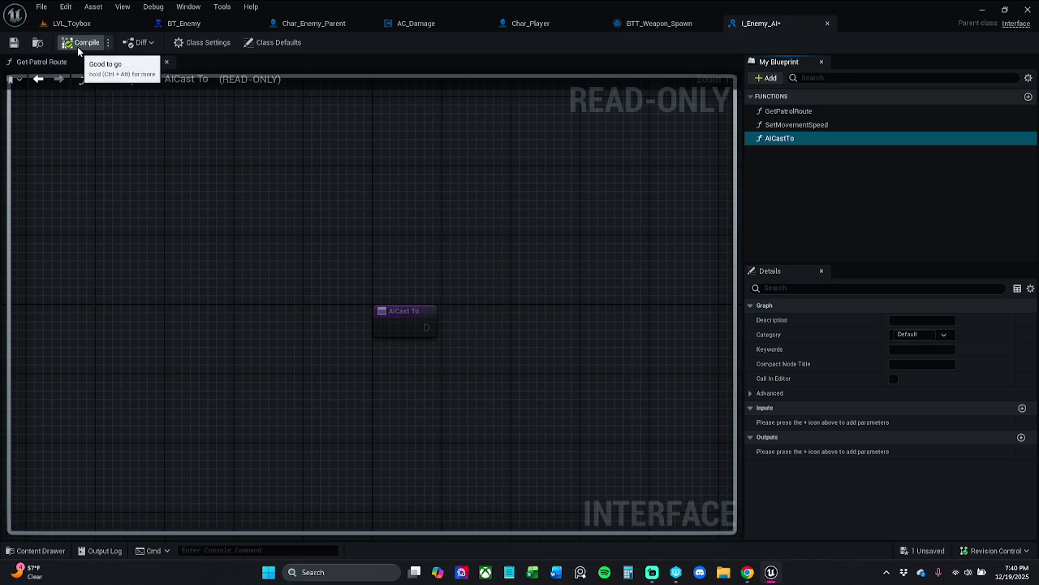
left_click(13, 42)
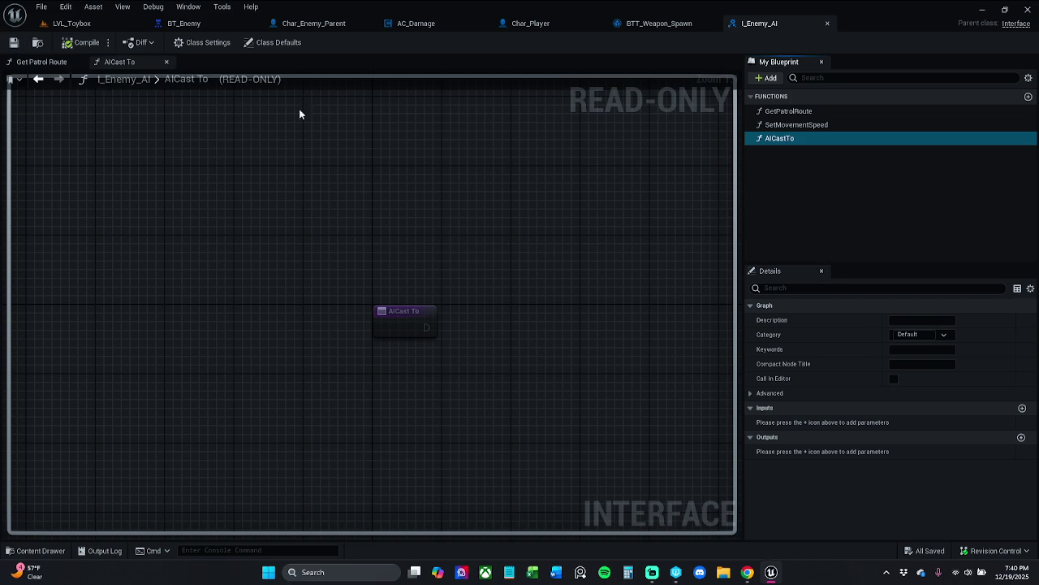
left_click(1023, 407)
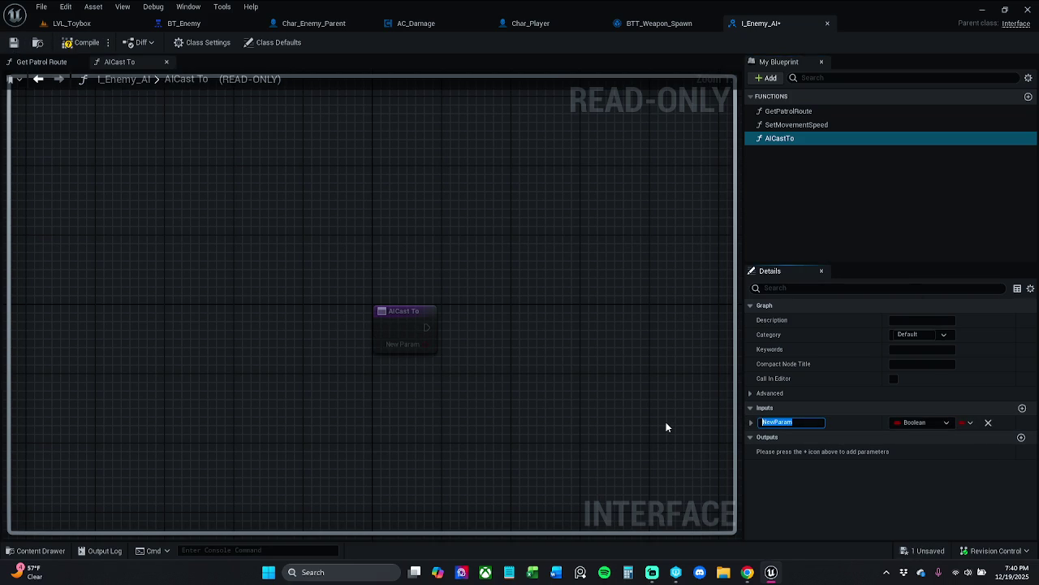
- Rename the AICastTo input to controlledPawn and make it a Pawn reference
type("control")
type("ledPawn")
key("Return")
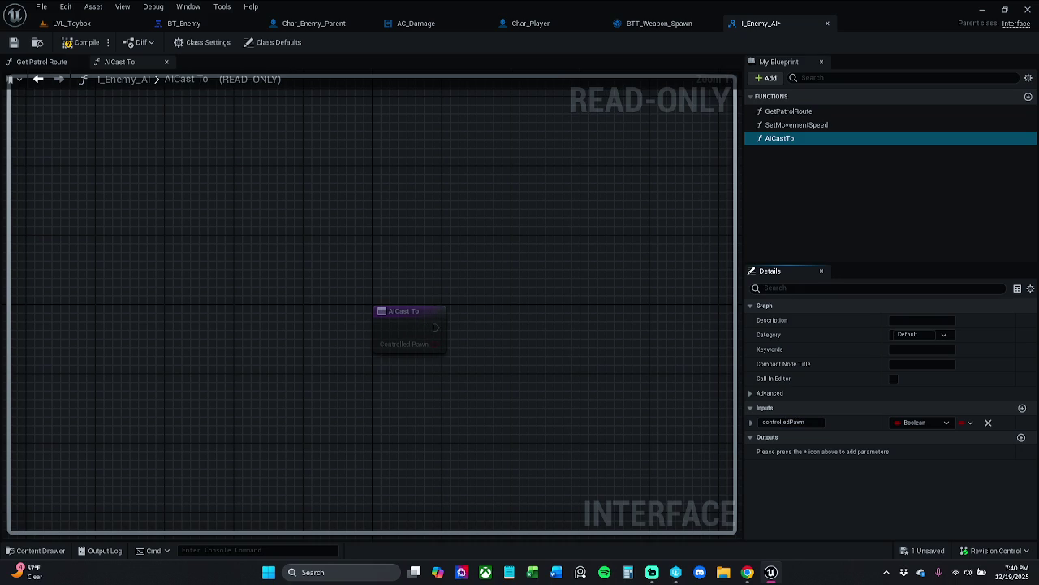
left_click(920, 422)
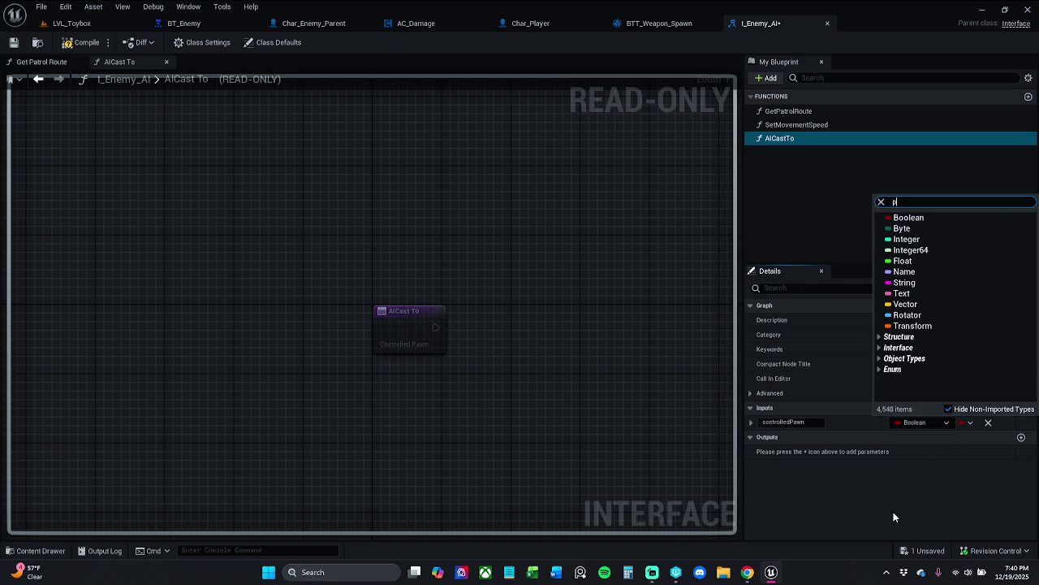
type("pawn")
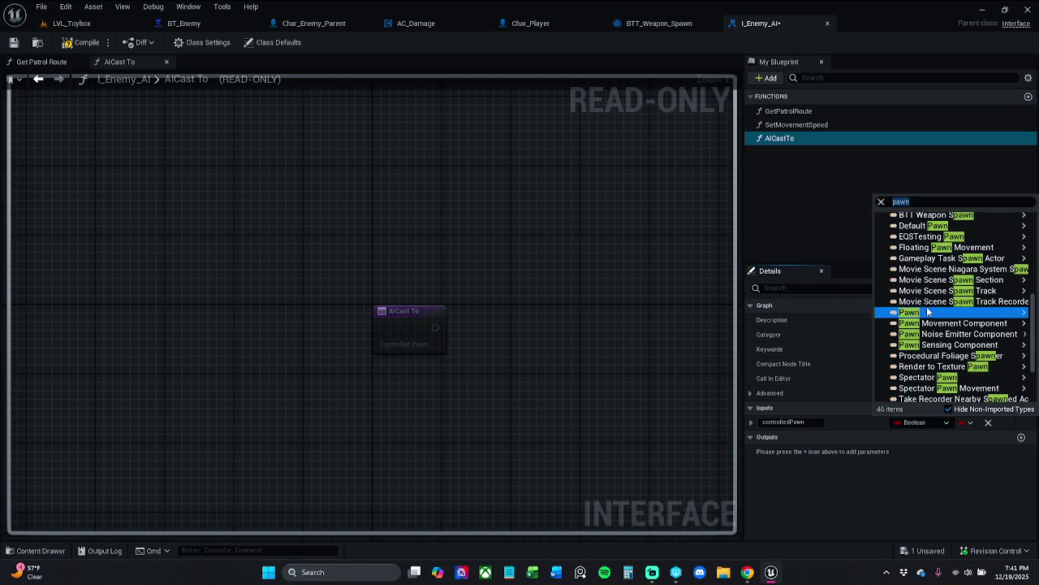
left_click(928, 313)
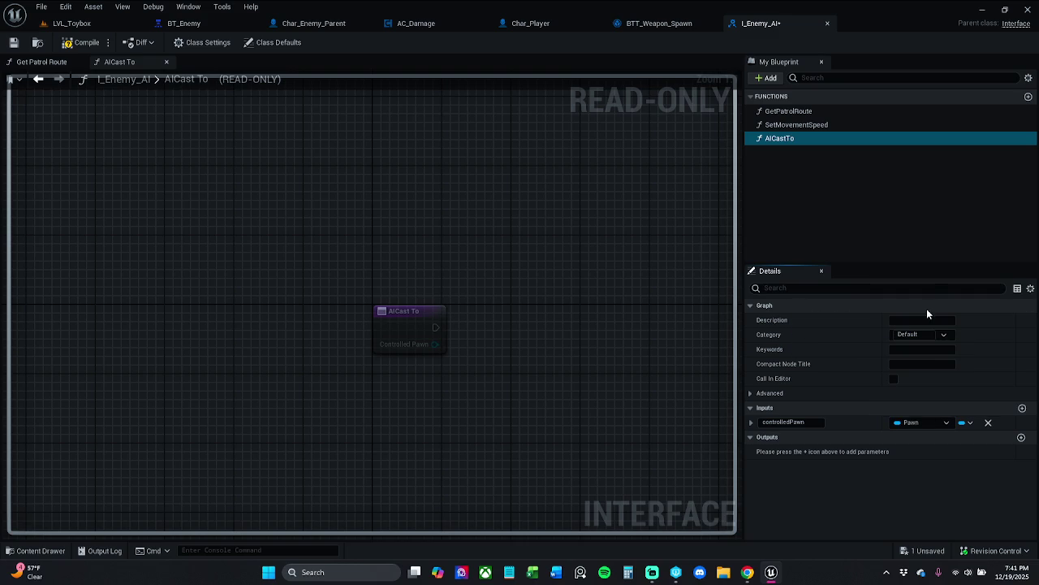
- Add an output asCharEnemyParent of type Char Enemy Parent and compile the interface
left_click(1021, 438)
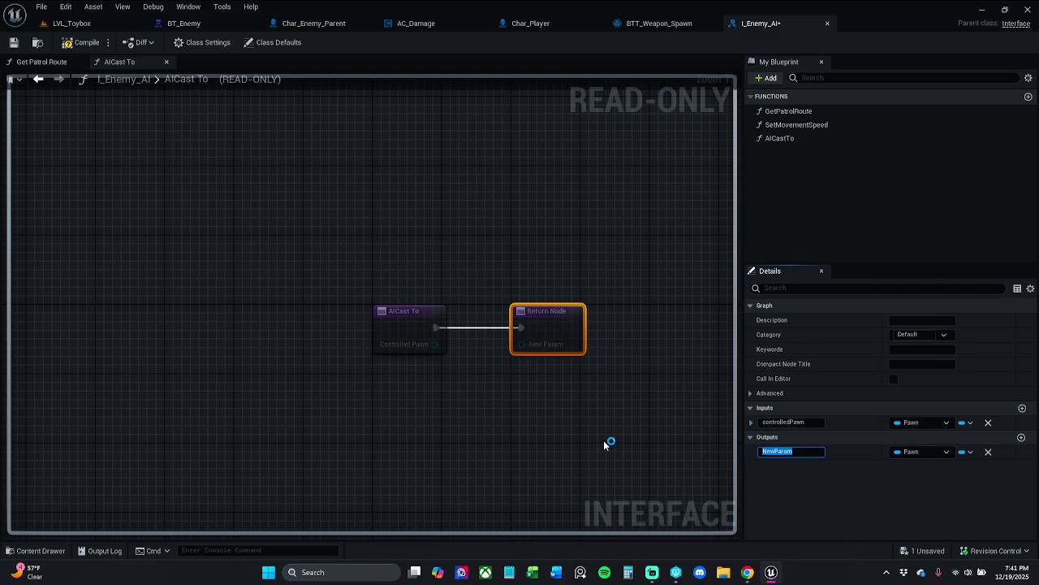
type("asCharEnemy")
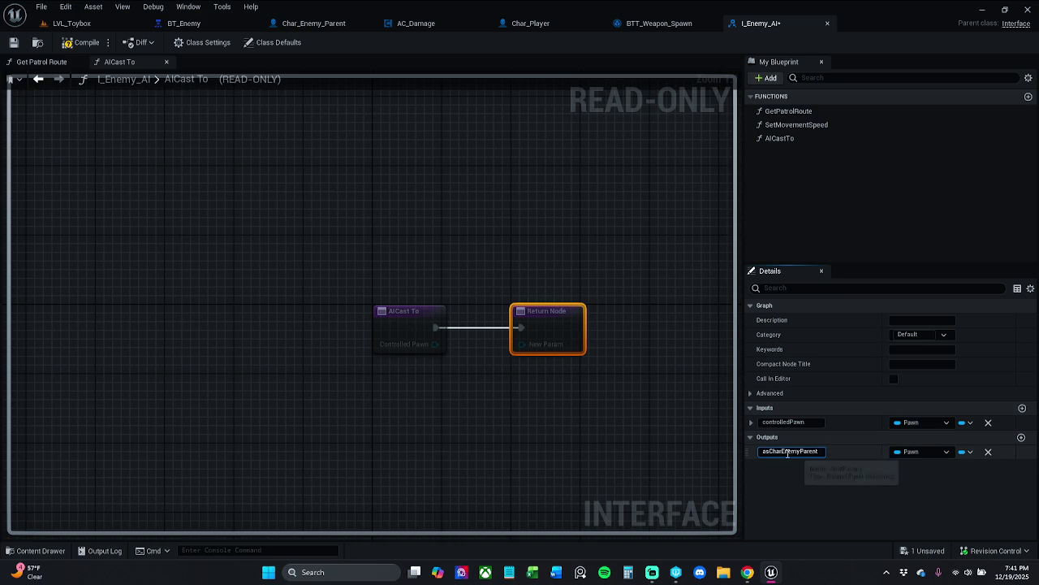
left_click_drag(768, 451, 841, 453)
key("ctrl+c")
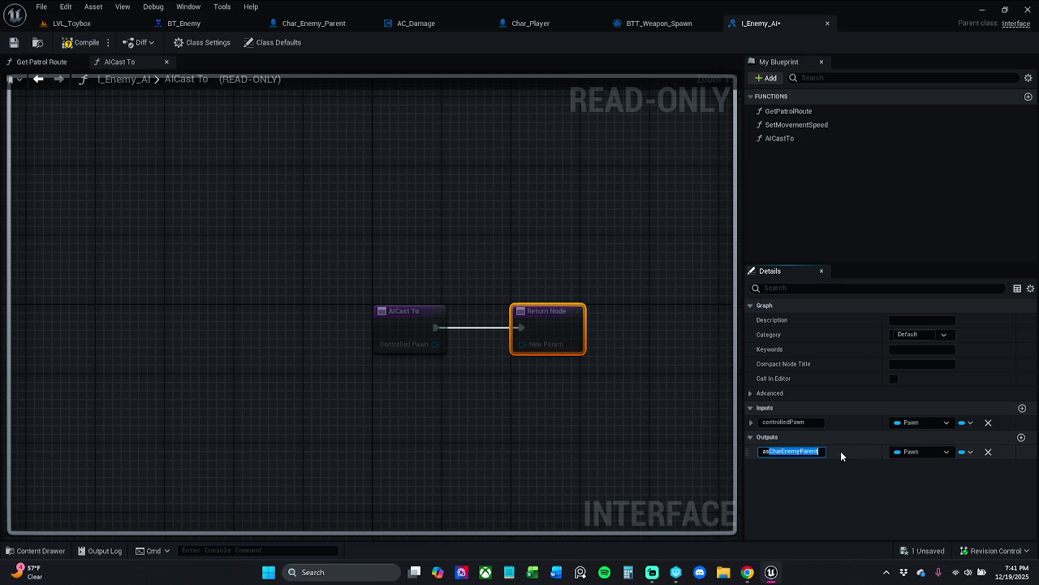
left_click(912, 452)
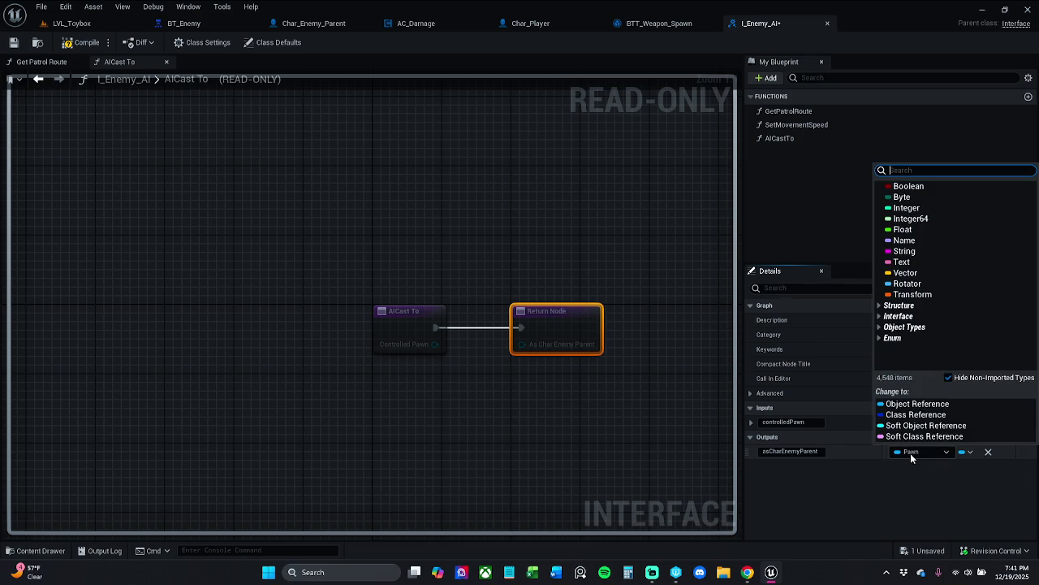
key("ctrl+v")
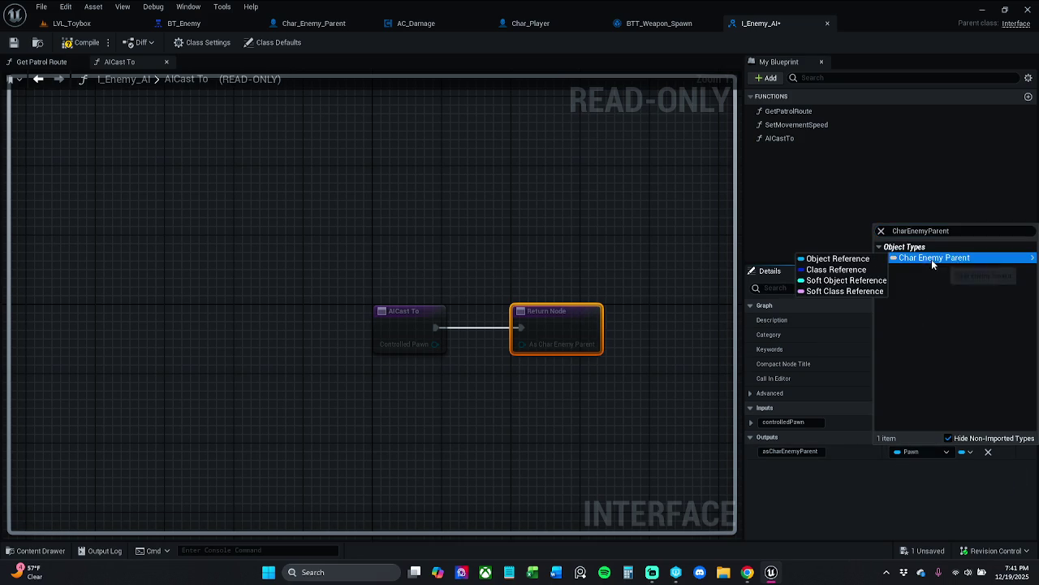
left_click(932, 258)
left_click(69, 43)
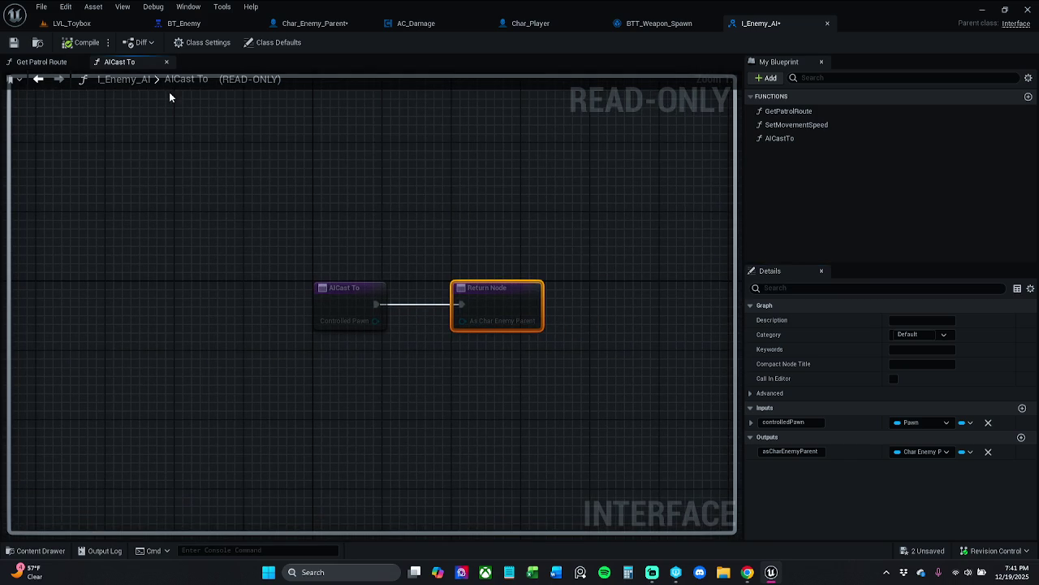
- Save the I_Enemy_AI interface and the Char_Enemy_Parent blueprint
left_click(13, 42)
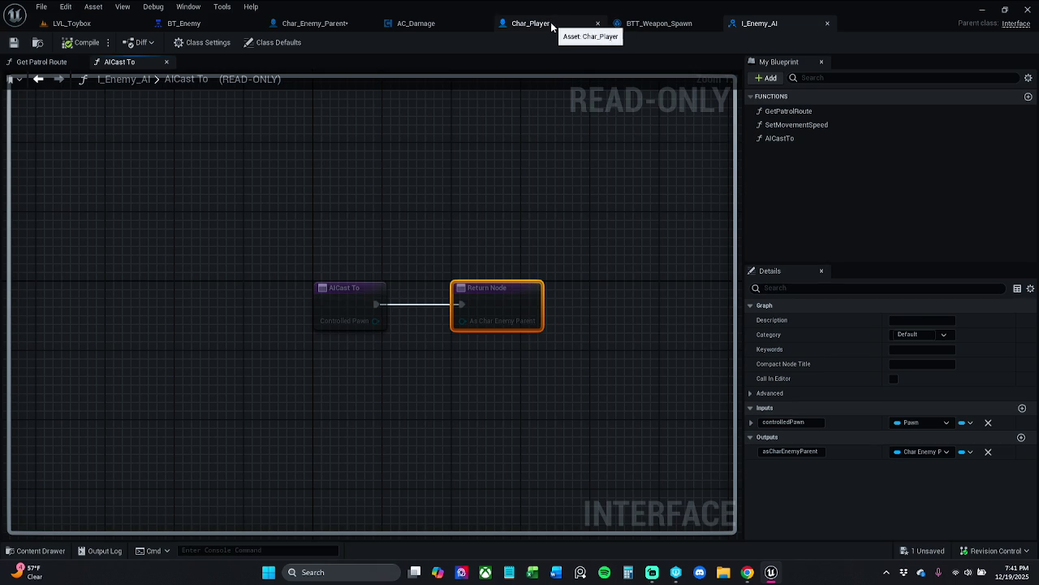
left_click(313, 24)
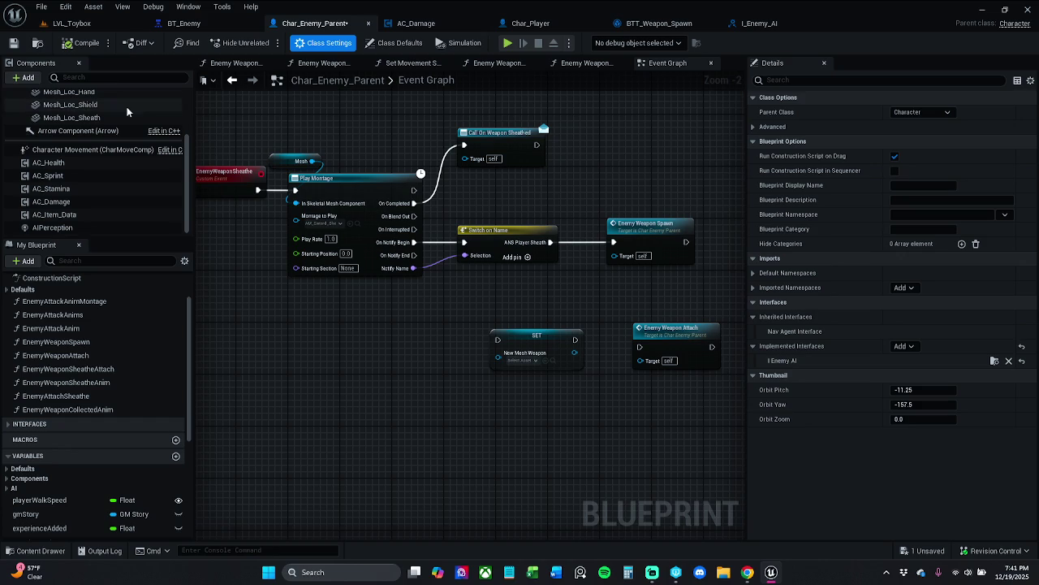
key("ctrl+s")
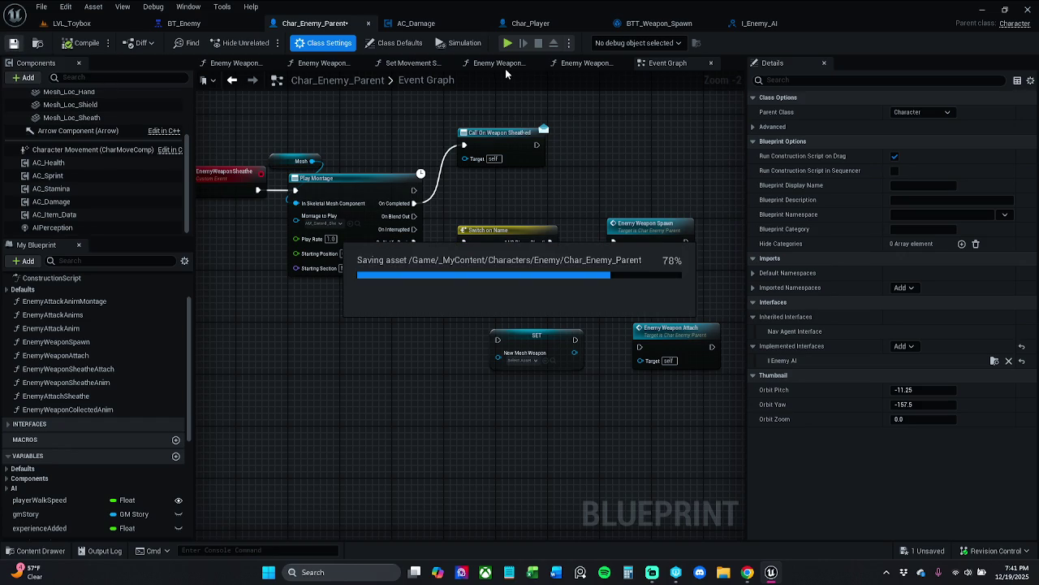
- Close I_Enemy_AI and browse the project's Interfaces folder in the Content Drawer
left_click(785, 26)
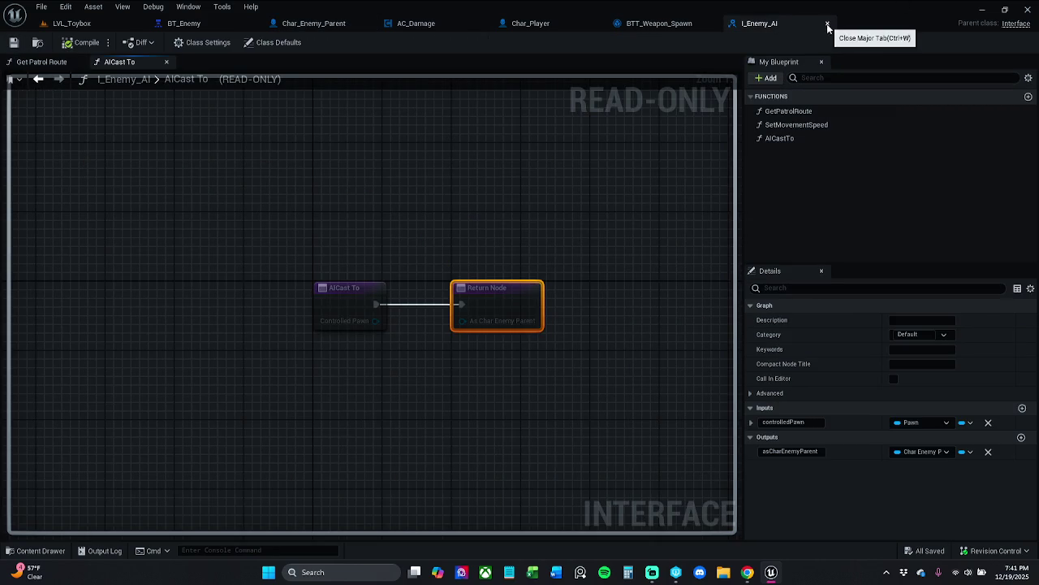
left_click(827, 23)
left_click(36, 550)
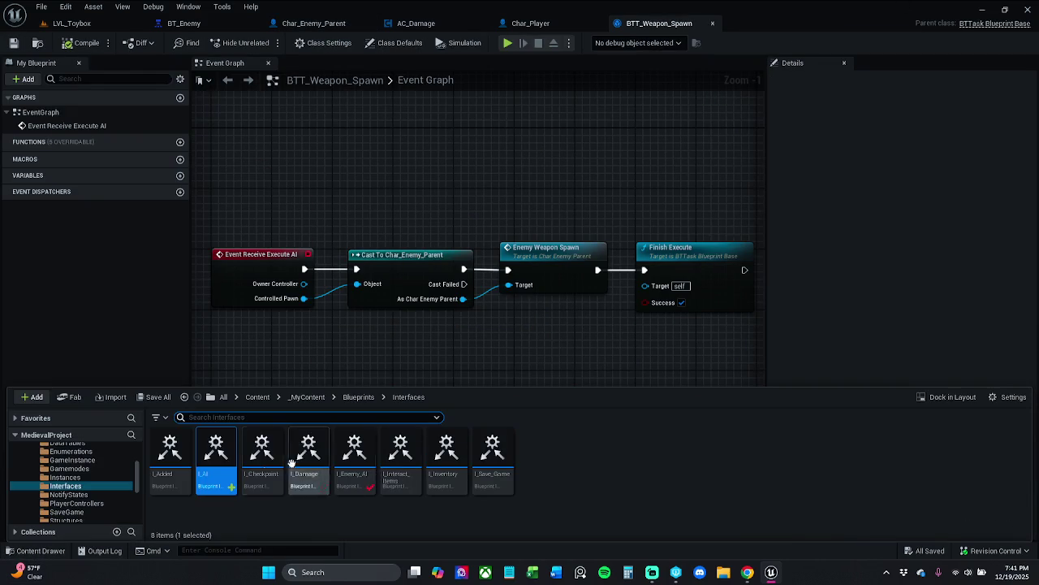
- Delete the I_AI interface asset from the Interfaces folder
right_click(215, 467)
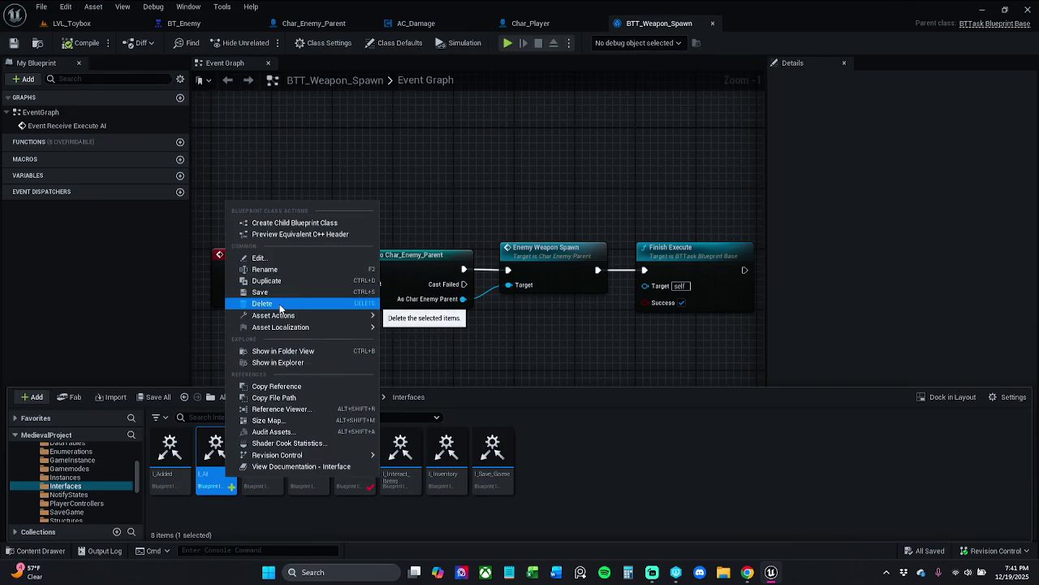
left_click(283, 303)
left_click(469, 460)
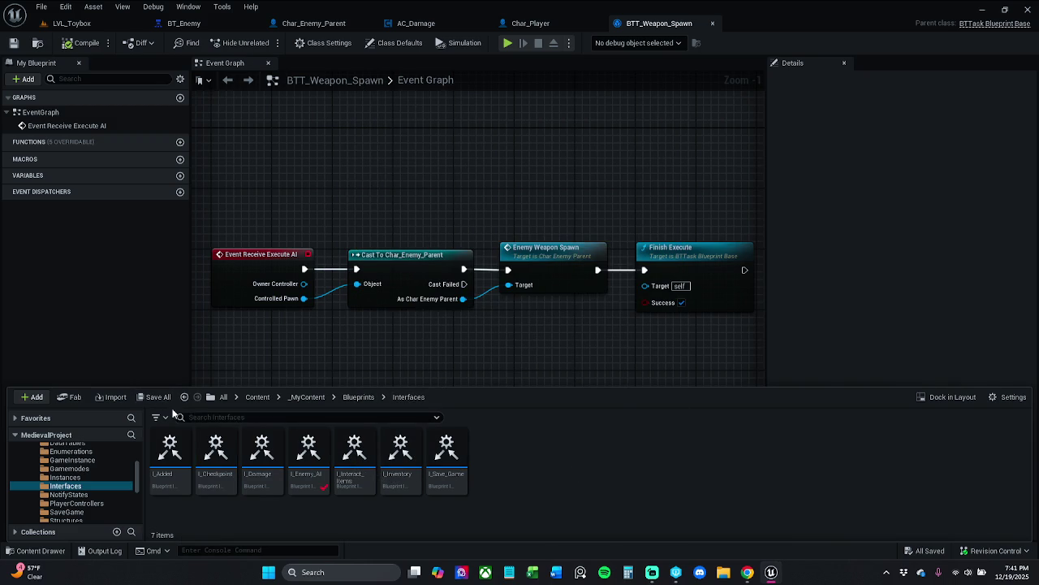
left_click(346, 339)
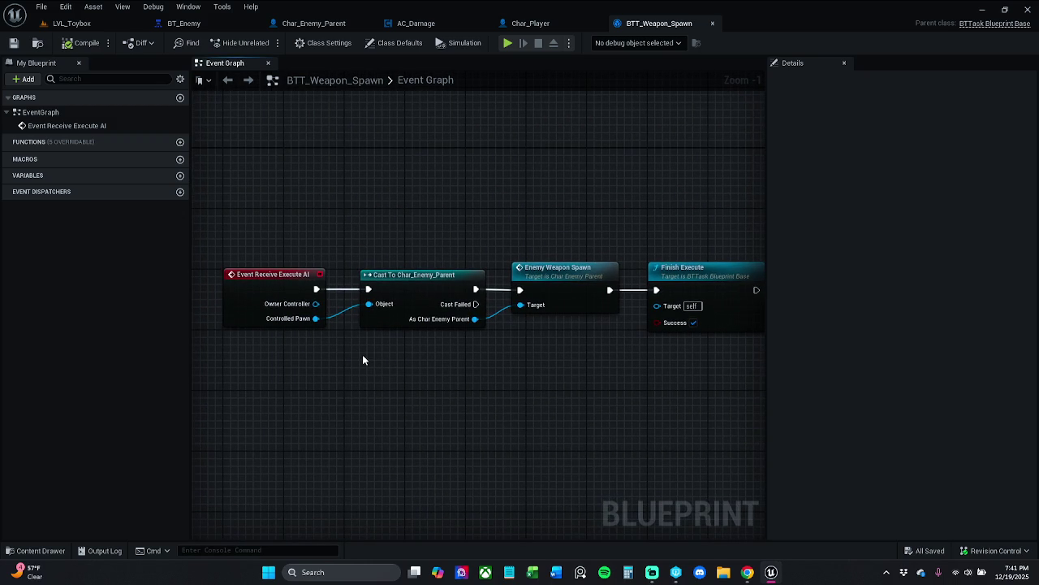
- Move the Cast To Char_Enemy_Parent node lower and open the parent class source in Visual Studio
left_click_drag(451, 241, 395, 359)
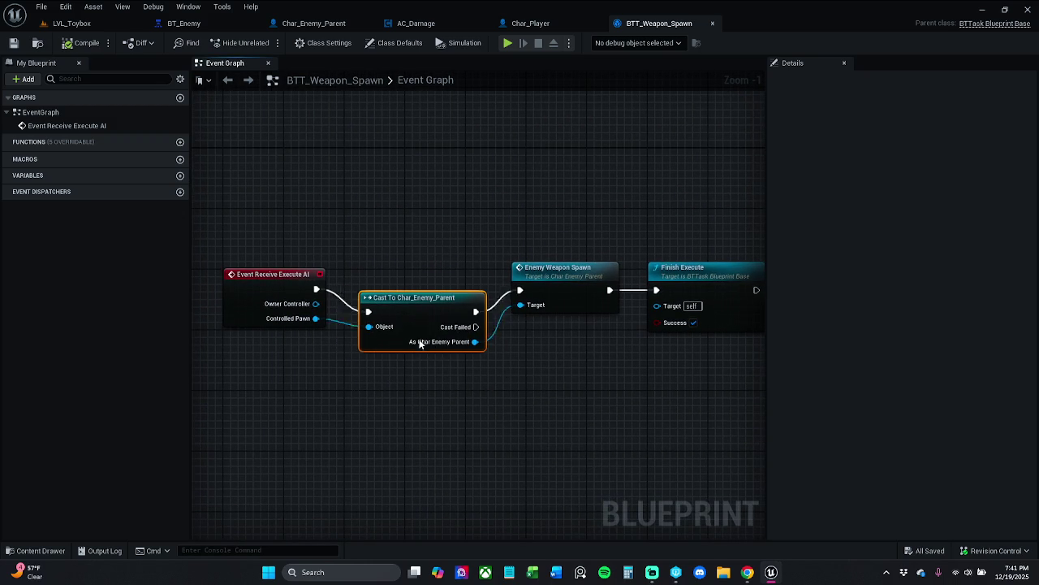
left_click_drag(416, 291, 416, 421)
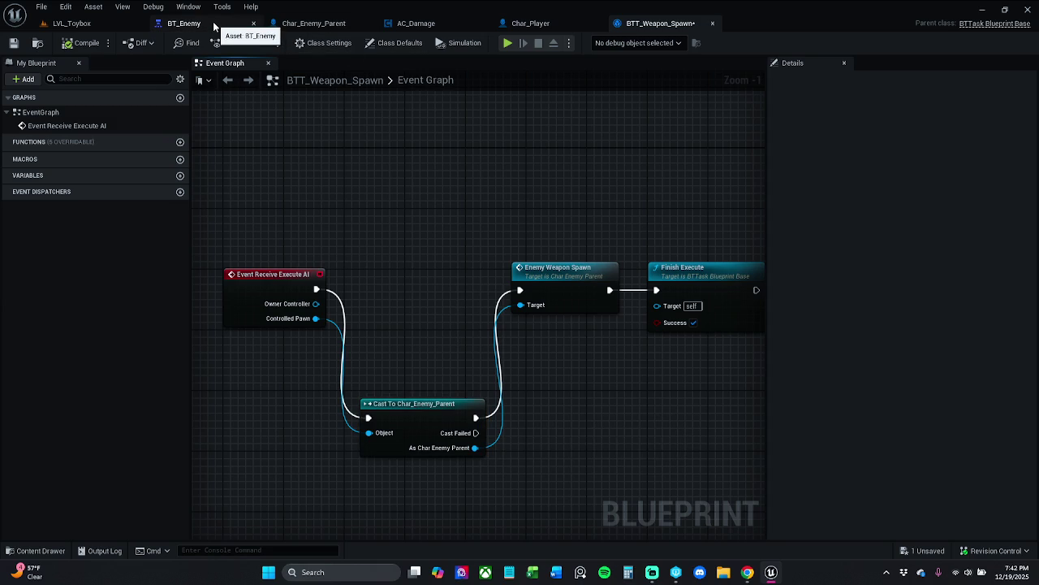
left_click(991, 24)
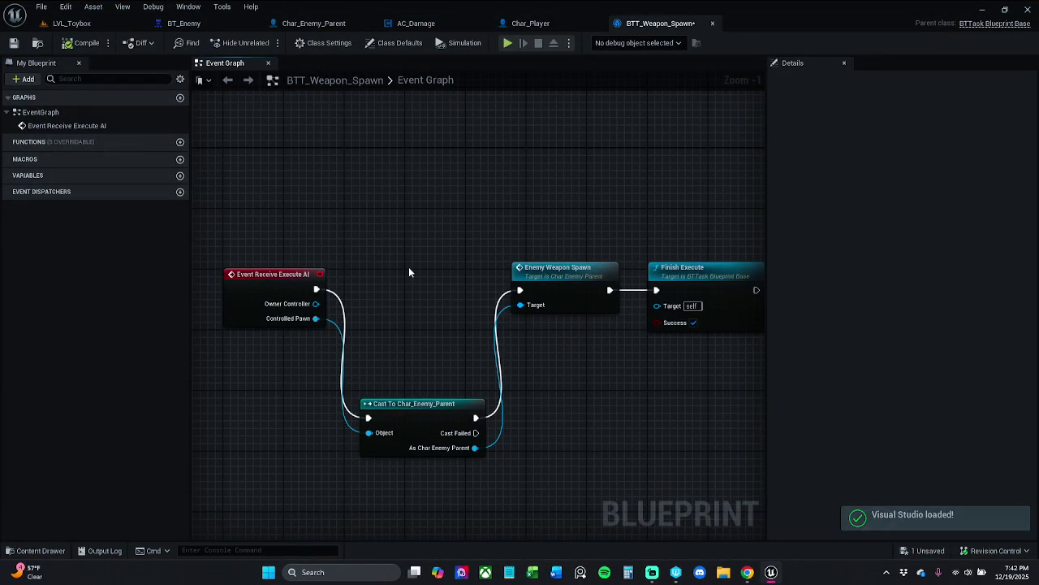
- Return to BTT_Weapon_Spawn via BT_Enemy and bring up its Class Settings
left_click(183, 24)
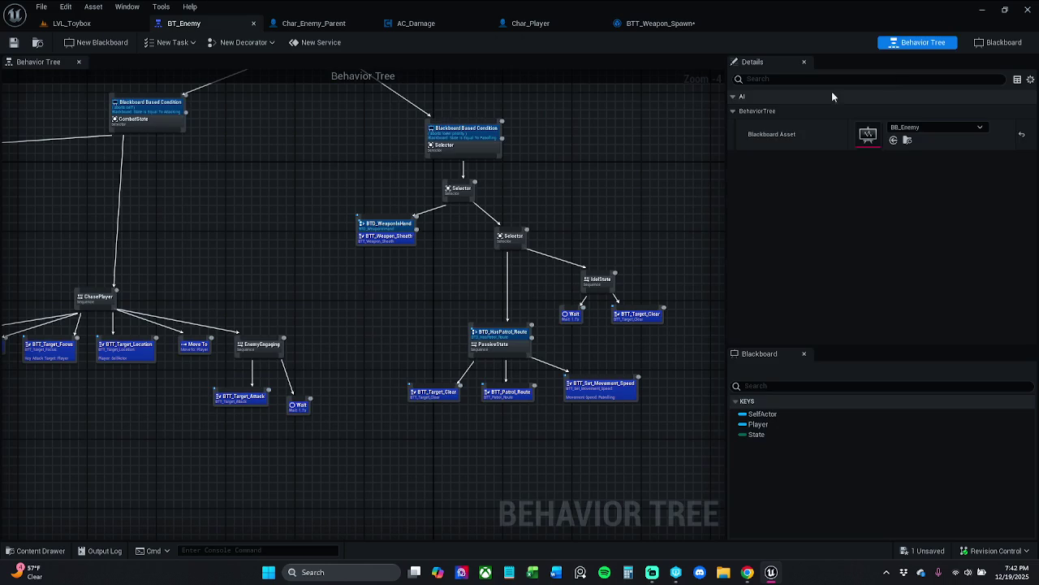
left_click(671, 24)
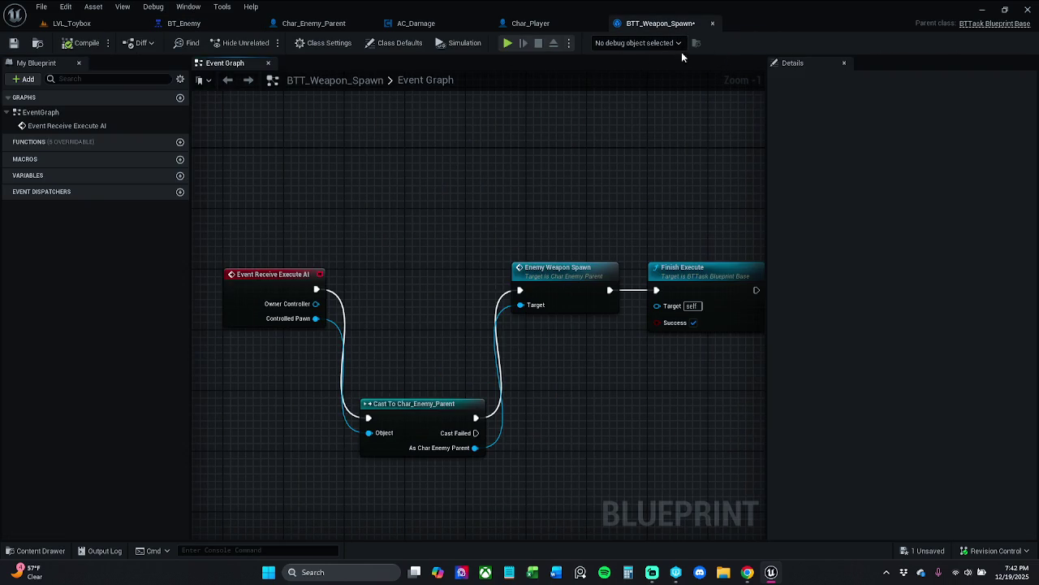
left_click(325, 43)
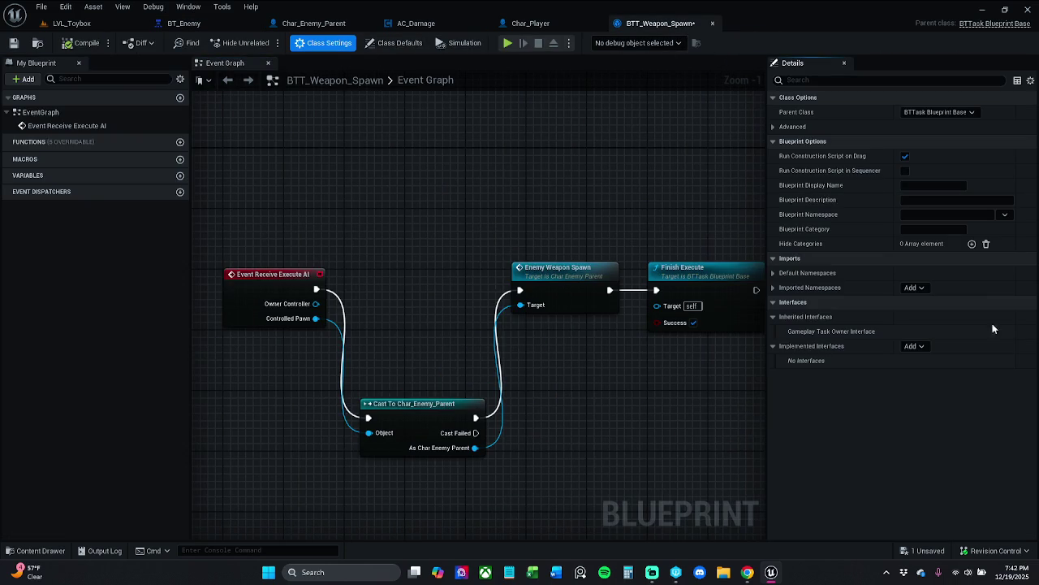
- Add I_Enemy_AI to BTT_Weapon_Spawn's Implemented Interfaces via an I_E search
left_click(911, 346)
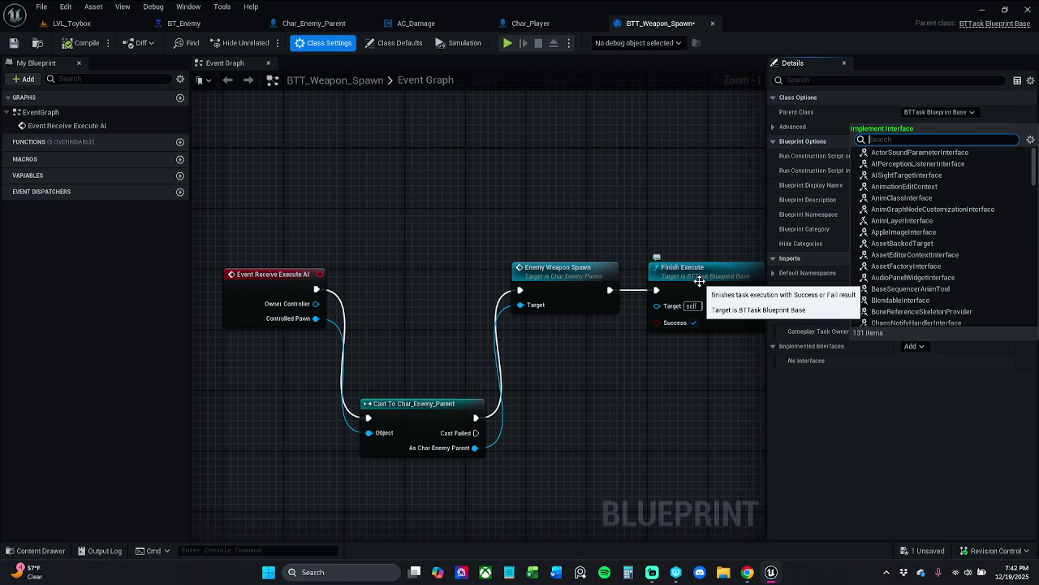
type("I_E")
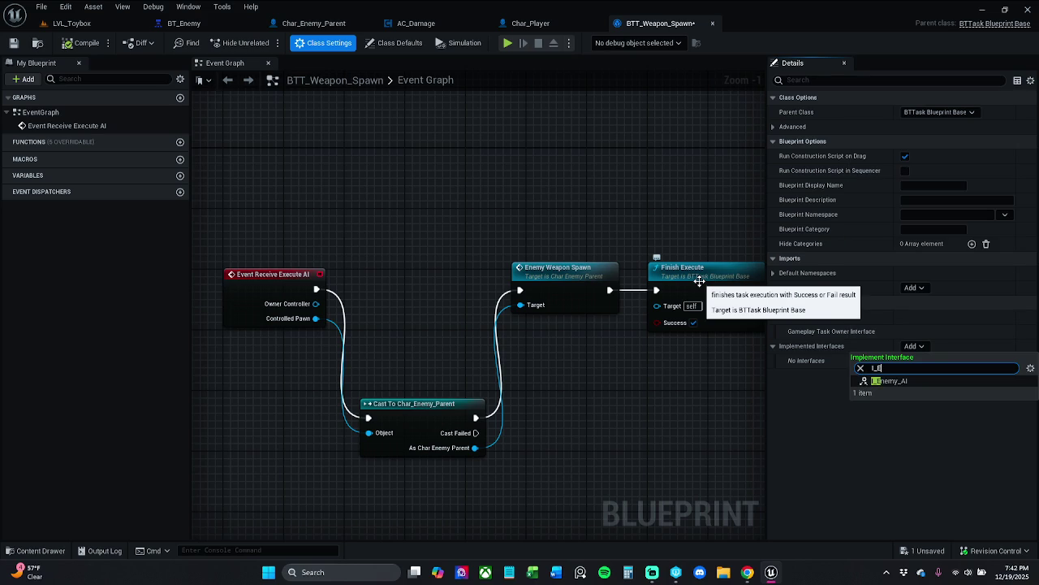
left_click(893, 381)
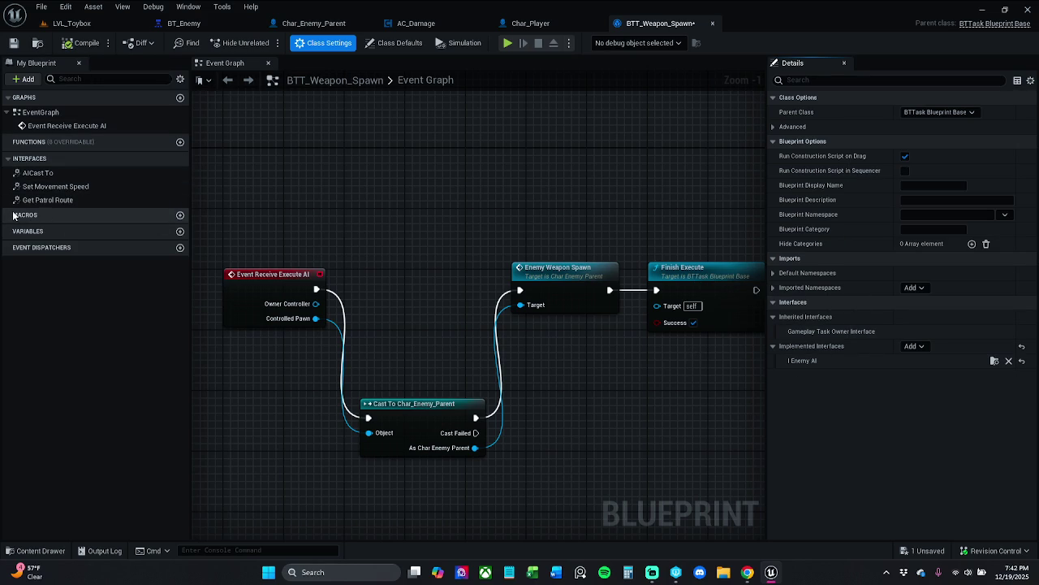
- Place an AICast To call between Event Receive Execute AI and Enemy Weapon Spawn
double_click(38, 174)
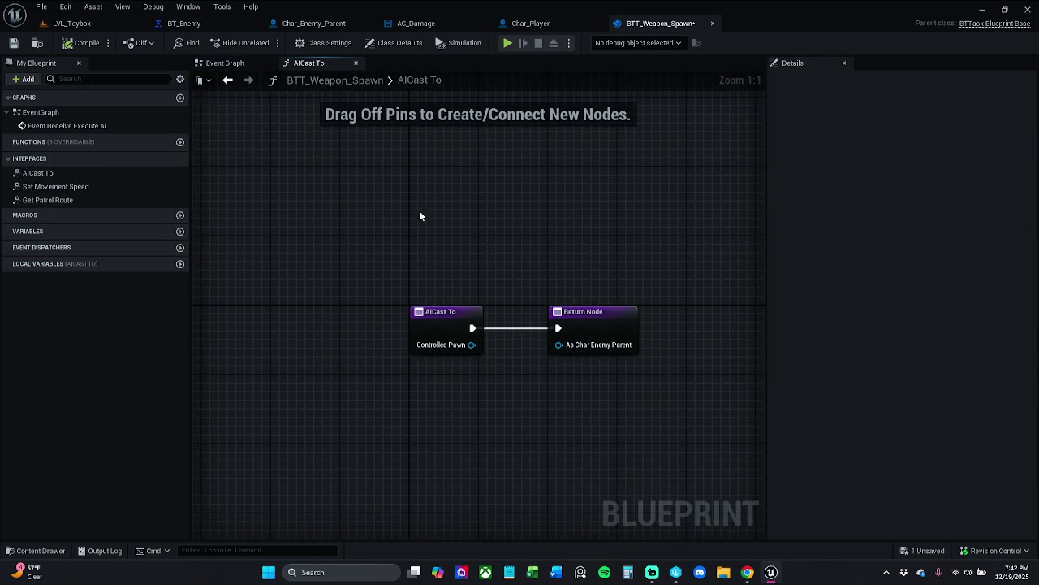
left_click_drag(471, 345, 564, 347)
left_click(225, 64)
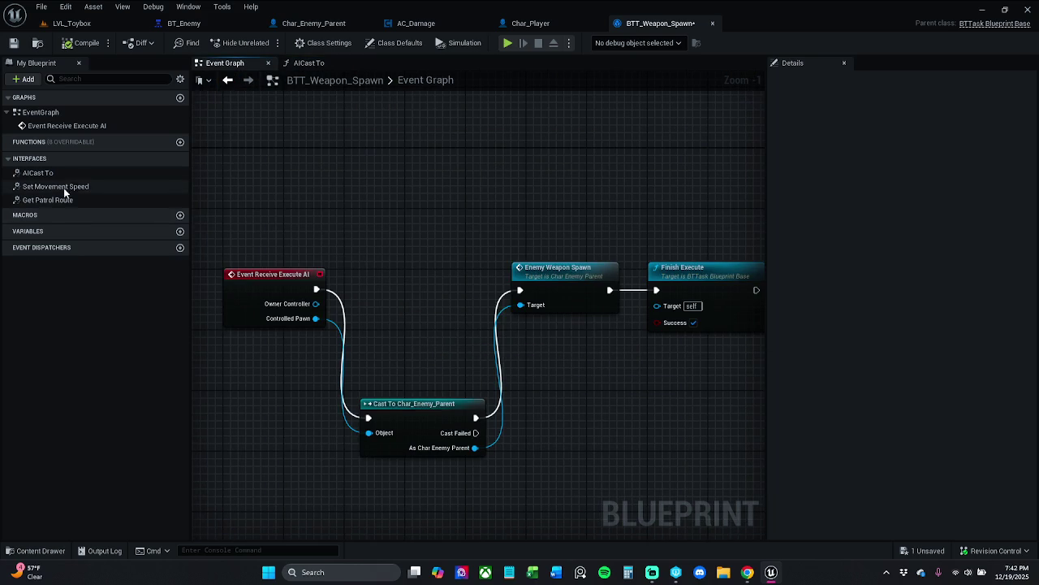
mouse_move(56, 177)
left_mouse_down()
mouse_move(316, 289)
mouse_move(340, 329)
mouse_move(357, 324)
mouse_move(379, 265)
left_mouse_up()
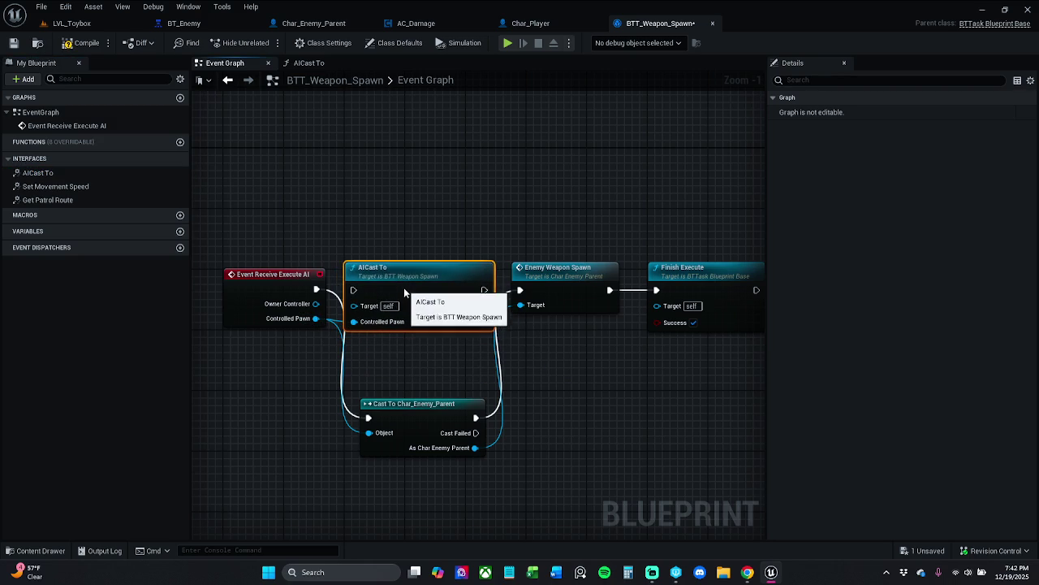
left_click_drag(485, 290, 523, 293)
left_click_drag(355, 290, 317, 289)
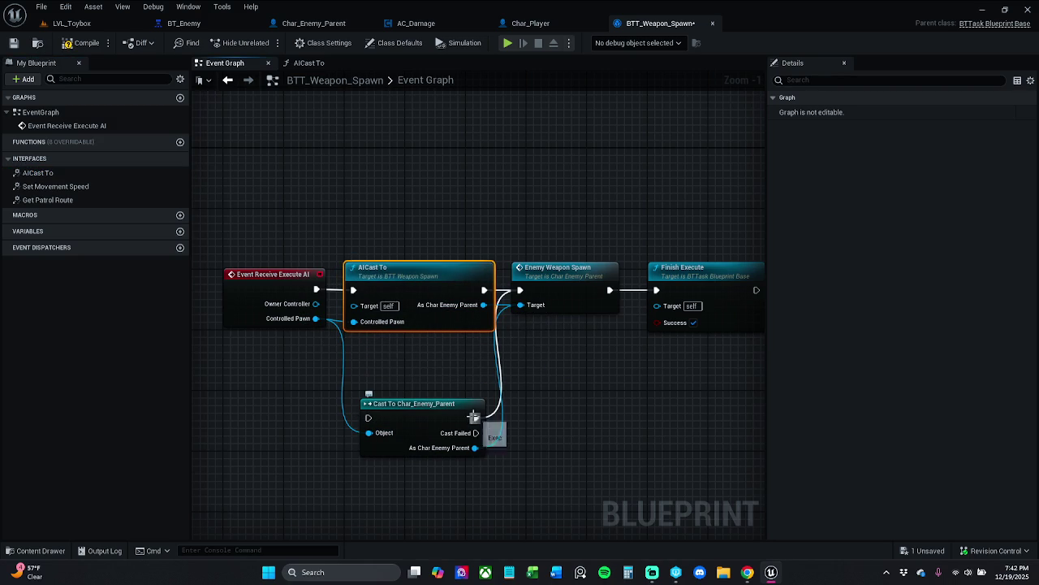
- Disconnect the old Cast node and rearrange the task nodes, moving the cast further down
left_click(475, 419, "alt")
left_click(444, 448, "alt")
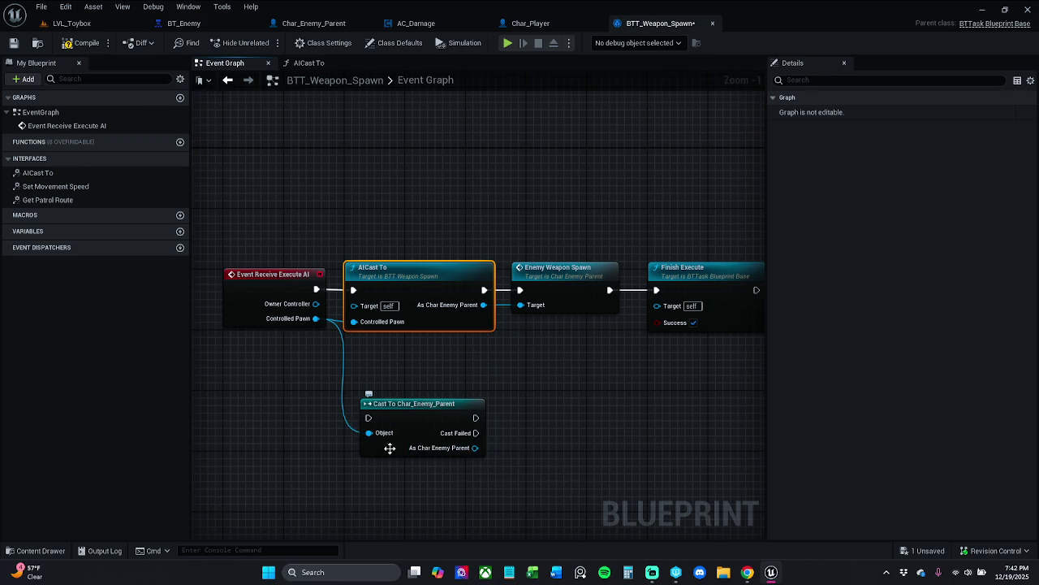
left_click(368, 432, "alt")
left_click_drag(488, 240, 643, 322)
left_click(563, 262)
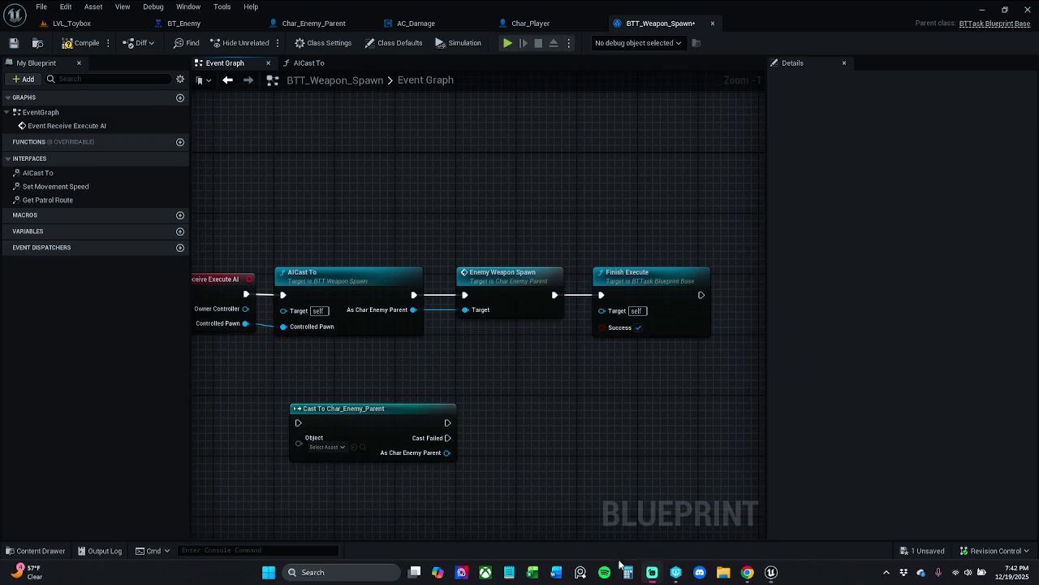
mouse_move(48, 142)
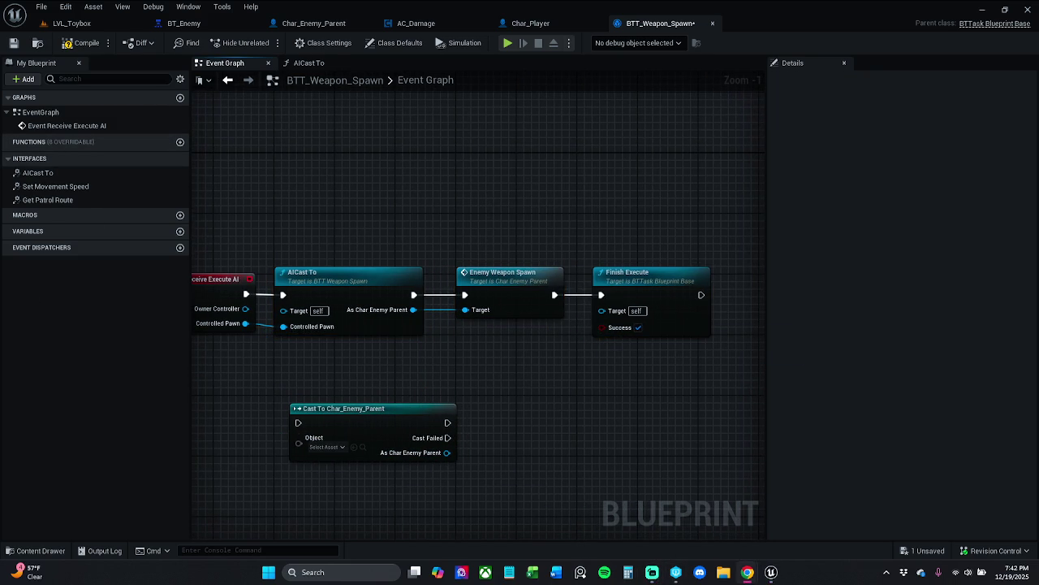
left_click_drag(349, 213, 611, 326)
left_click_drag(489, 269, 503, 268)
left_click(442, 272)
mouse_move(389, 357)
left_mouse_down()
mouse_move(396, 372)
mouse_move(483, 345)
left_mouse_up()
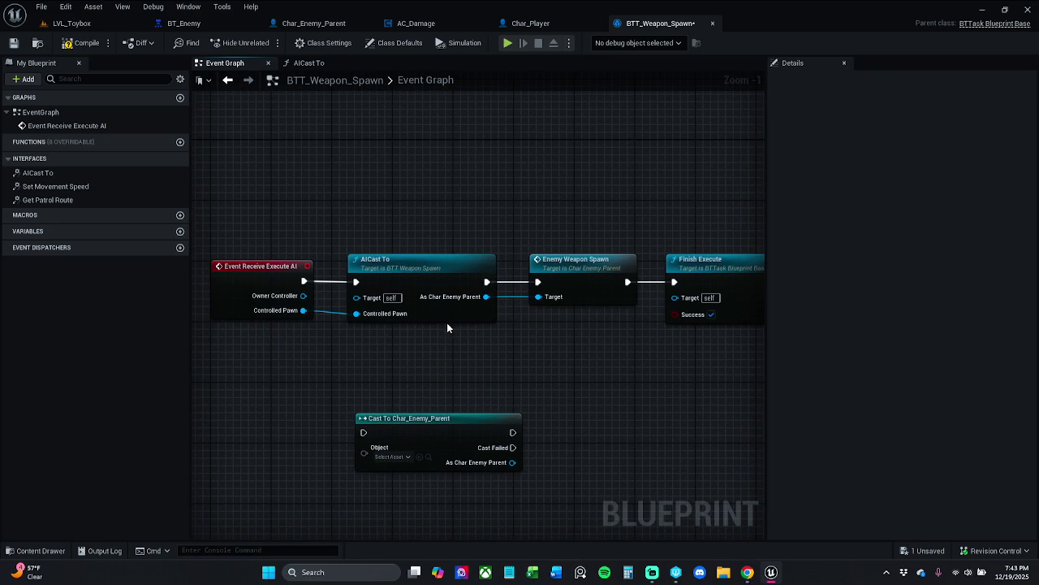
- Compile and save the blueprint, then select the four main task nodes
left_click(81, 42)
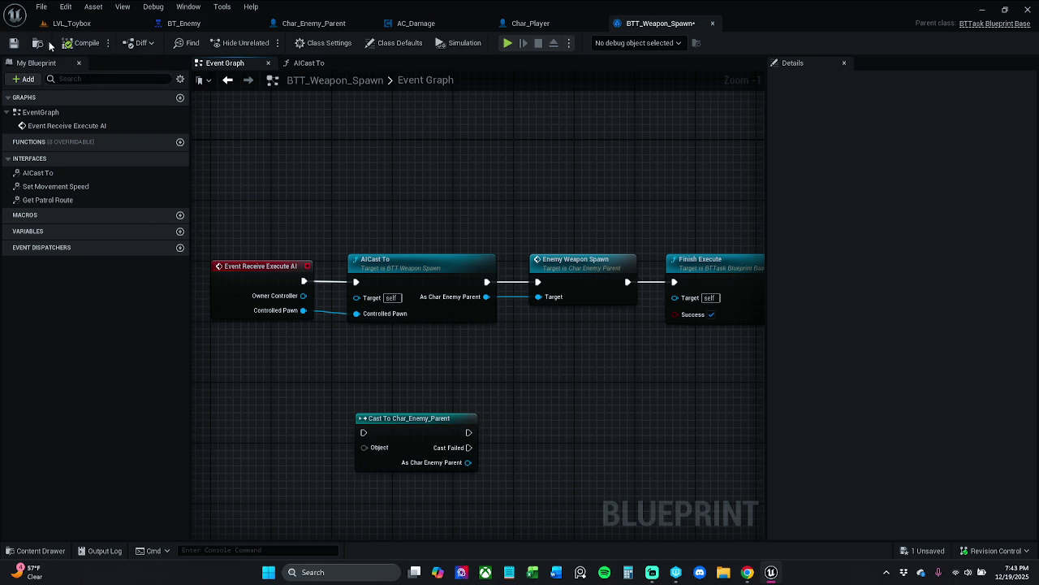
left_click(13, 42)
mouse_move(284, 168)
left_mouse_down()
mouse_move(747, 376)
mouse_move(739, 369)
left_mouse_up()
right_click(547, 273)
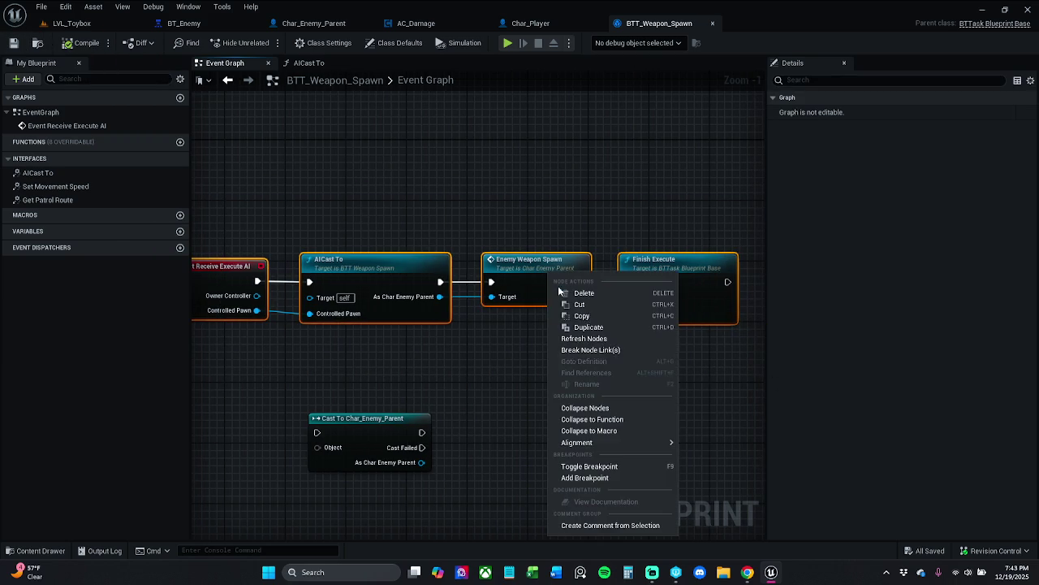
- Add breakpoints to the selected nodes, recompile, and play LVL_Toybox in the editor
left_click(622, 467)
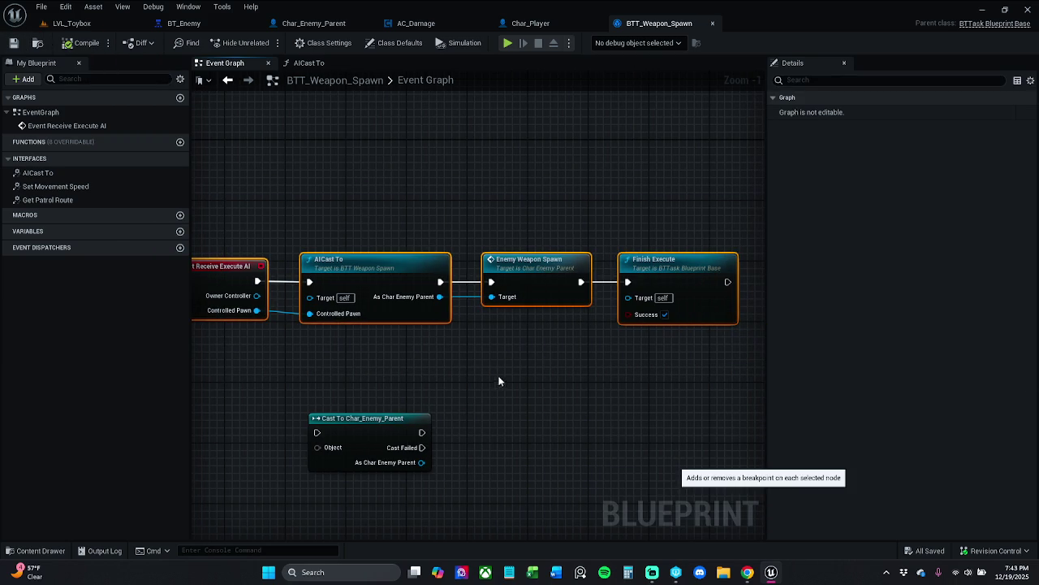
left_click(448, 344)
left_click(69, 42)
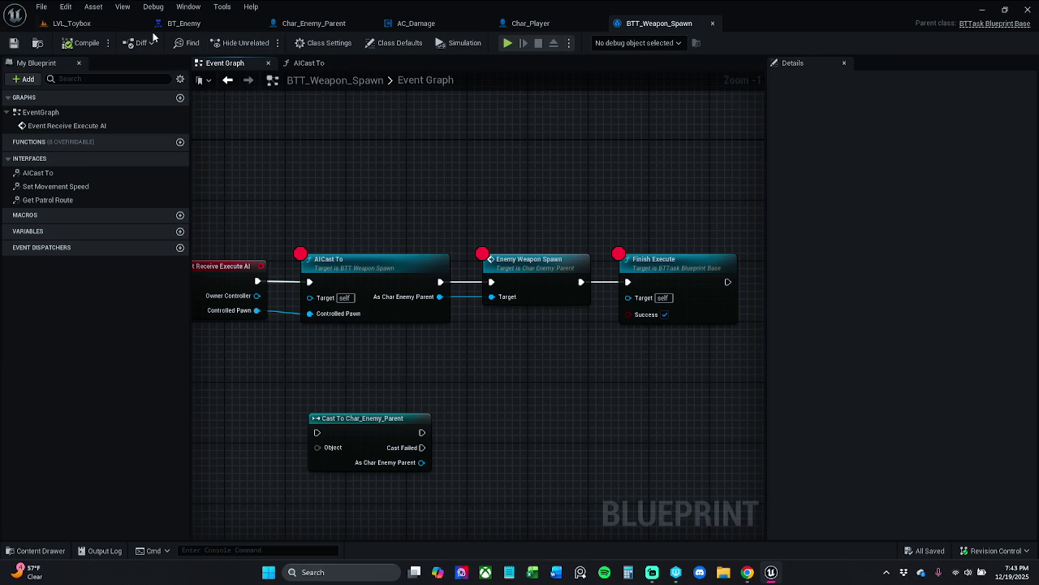
left_click(71, 22)
left_click(264, 43)
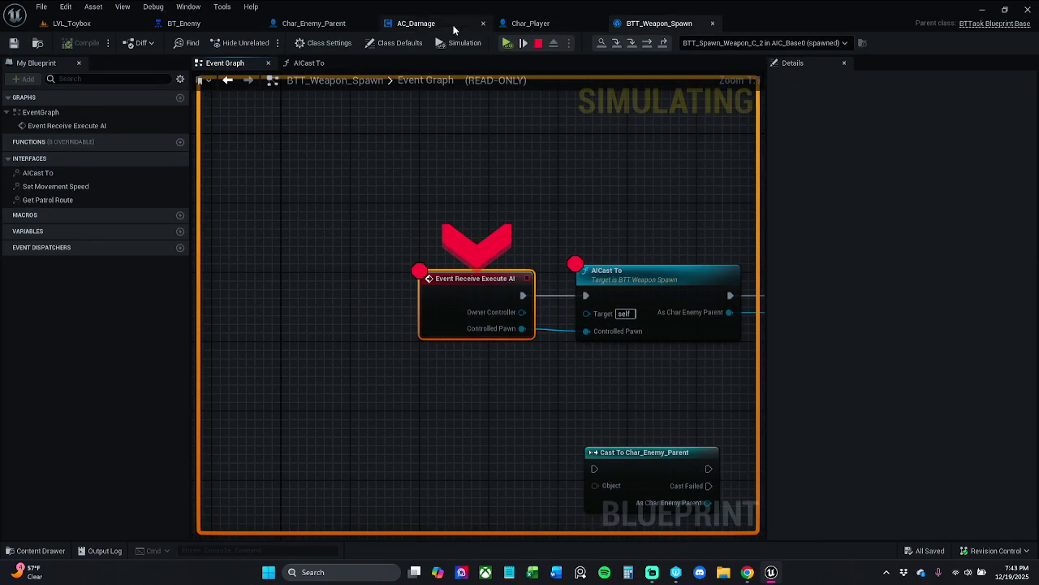
- Resume execution repeatedly to step through each breakpoint
left_click(504, 46)
left_click(504, 45)
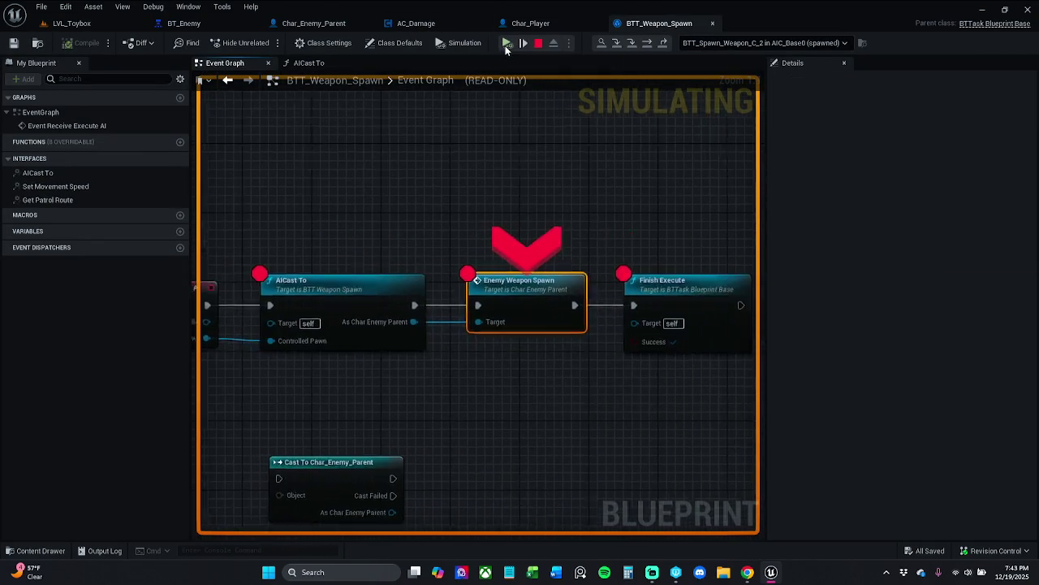
left_click(504, 46)
left_click(505, 47)
left_click(505, 47)
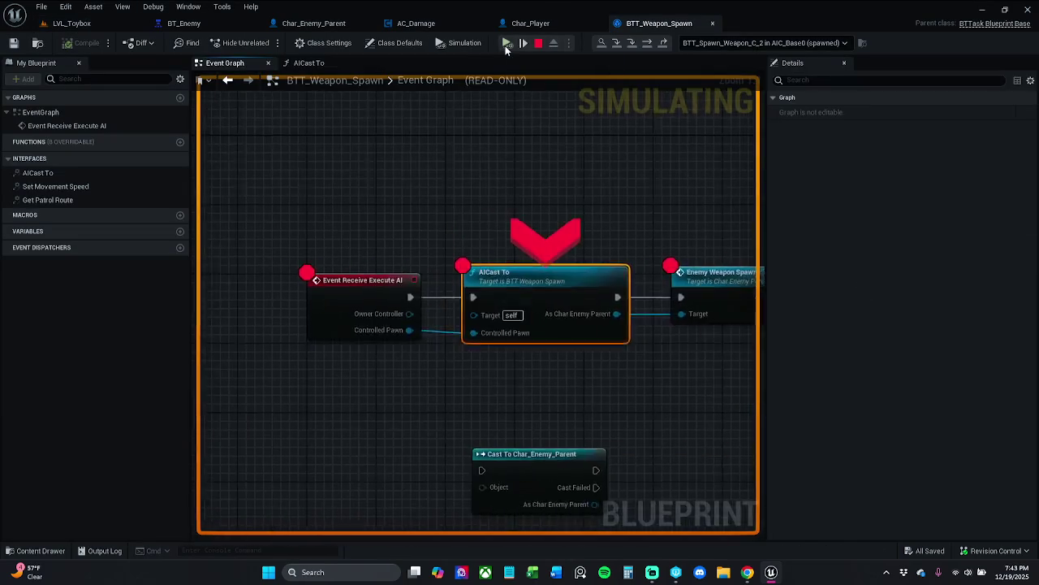
left_click(505, 46)
left_click(505, 46)
left_click(506, 46)
left_click(505, 46)
left_click(505, 45)
left_click(505, 45)
left_click(505, 46)
left_click(505, 46)
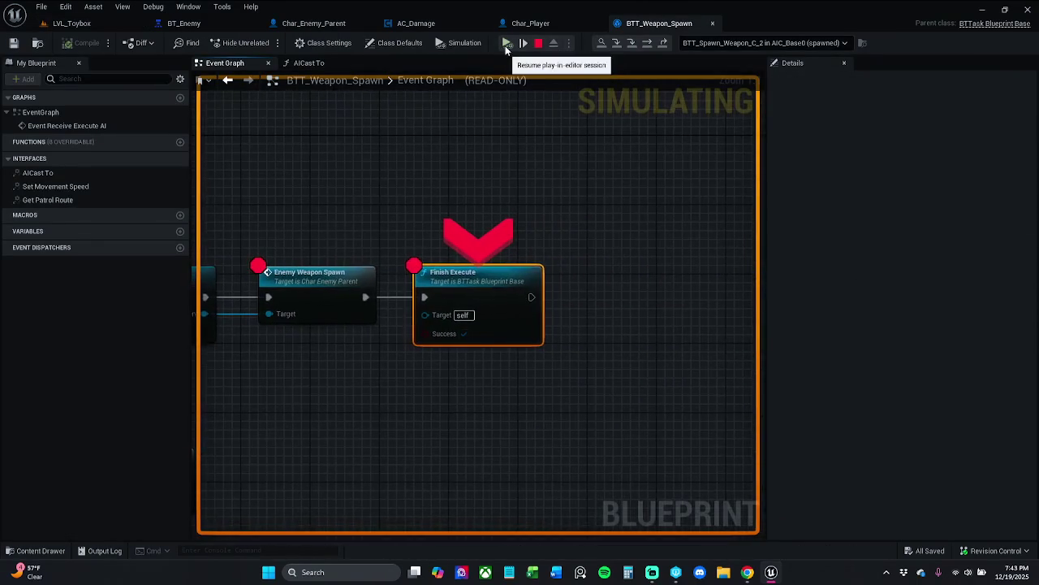
left_click(505, 45)
left_click(505, 45)
left_click(505, 47)
left_click(505, 46)
left_click(505, 46)
left_click(505, 46)
left_click(505, 45)
left_click(505, 45)
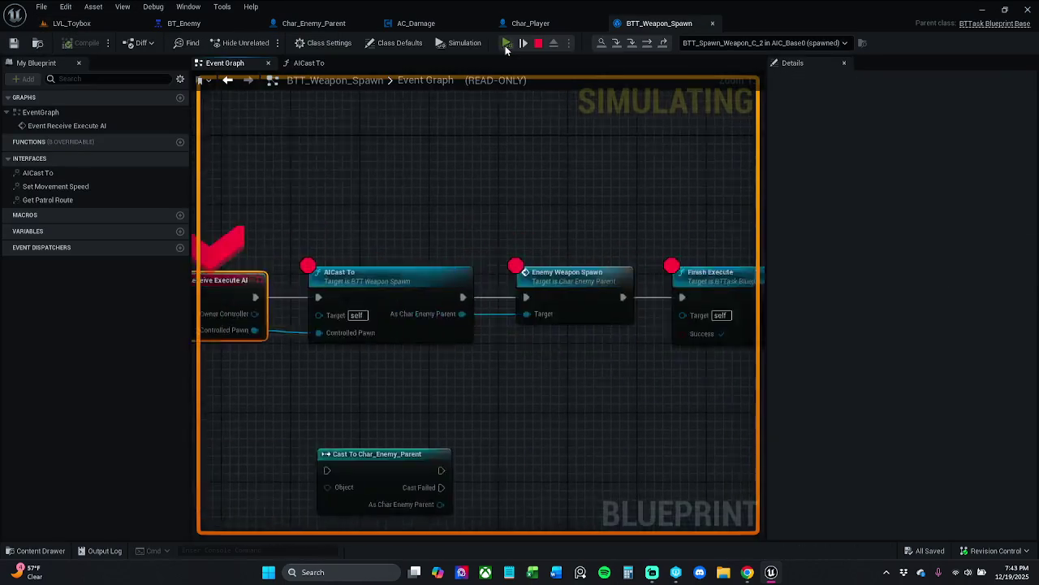
- Remove the breakpoints from the task nodes and resume the game session
scroll(504, 134, "down", 3)
left_click_drag(353, 162, 760, 244)
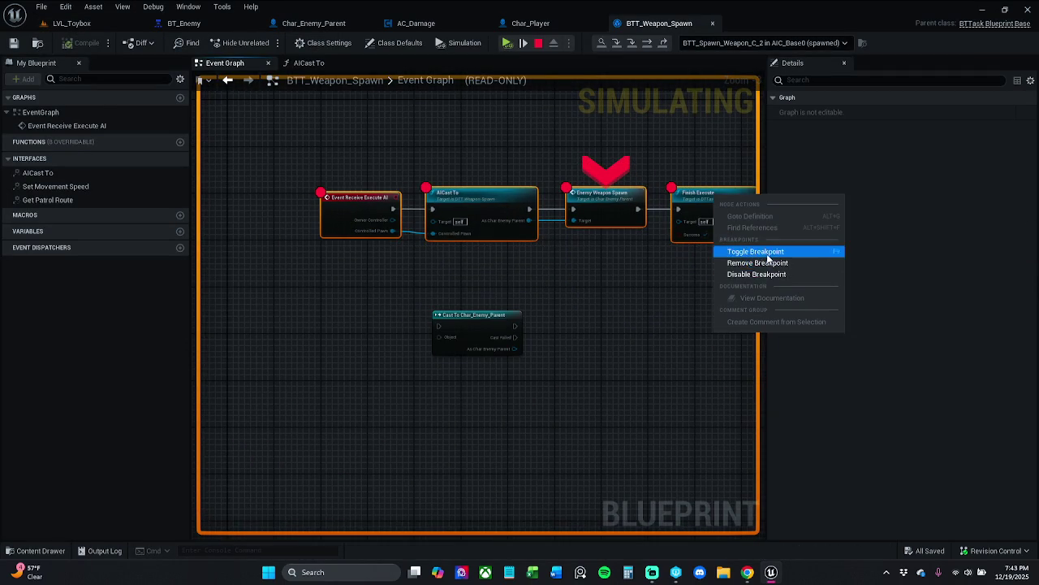
left_click(744, 251)
left_click(508, 43)
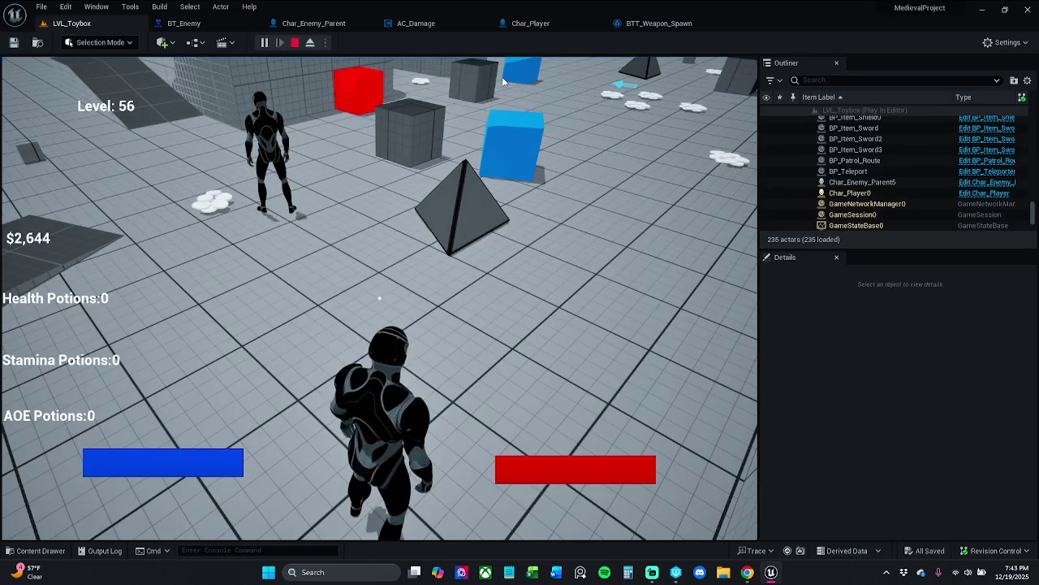
- Run the player character briefly through the level, then stop the play test
left_click(426, 119)
key("w")
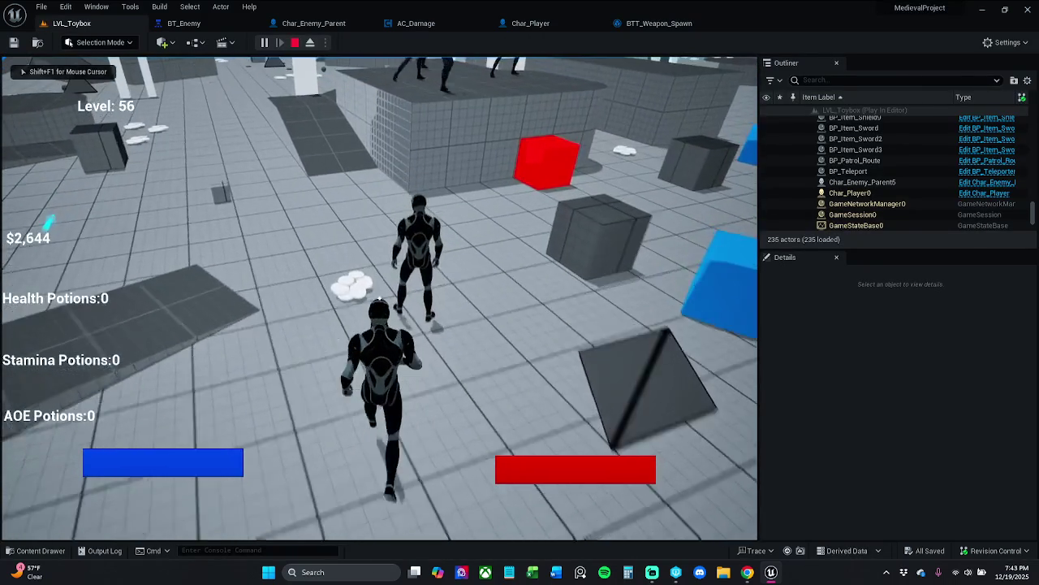
key("s")
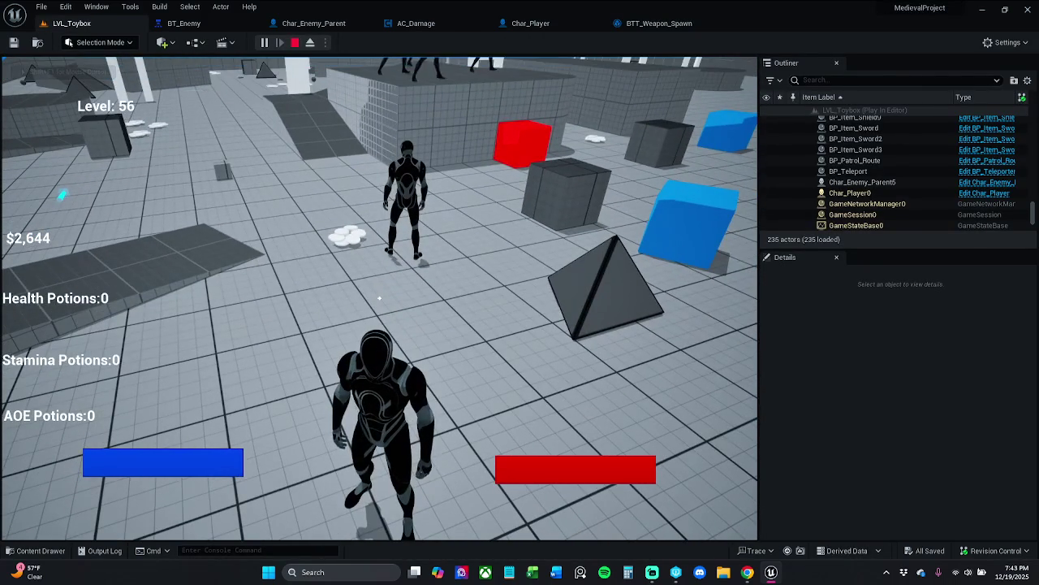
key("Escape")
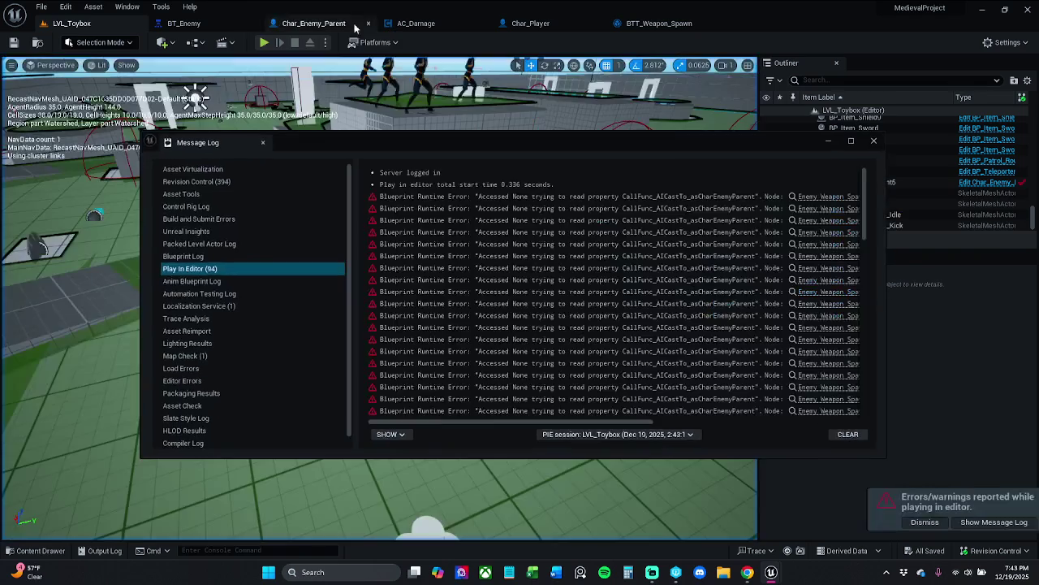
- From the runtime error log, jump to the Enemy Weapon Spawn node causing the errors
left_click(874, 141)
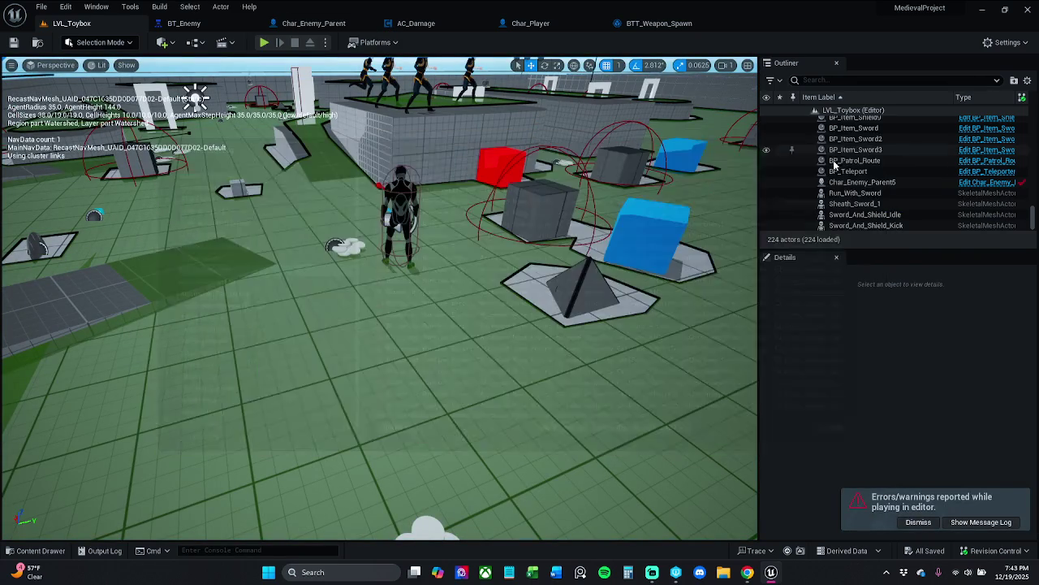
left_click(985, 522)
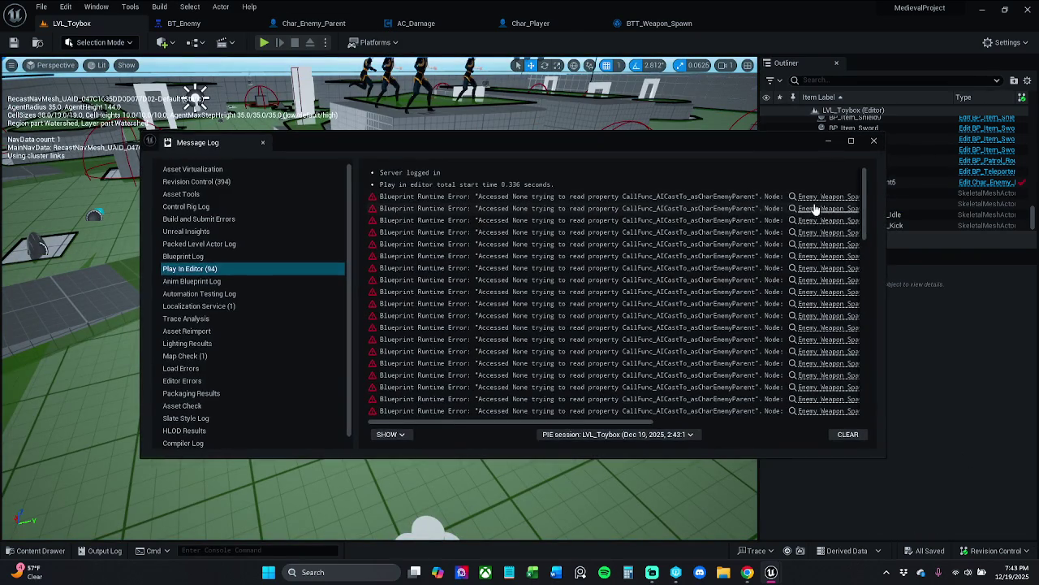
left_click(828, 197)
left_click(829, 142)
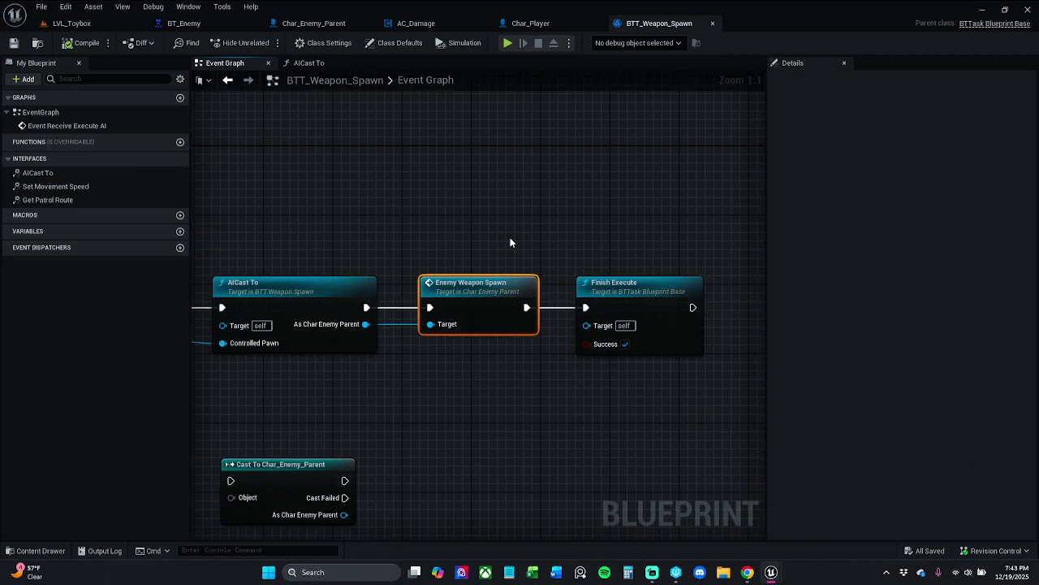
- Straighten the AICast To node's wires and open its function graph, moving Return Node right
left_click_drag(510, 242, 604, 235)
left_click_drag(435, 247, 473, 245)
left_click_drag(410, 283, 410, 318)
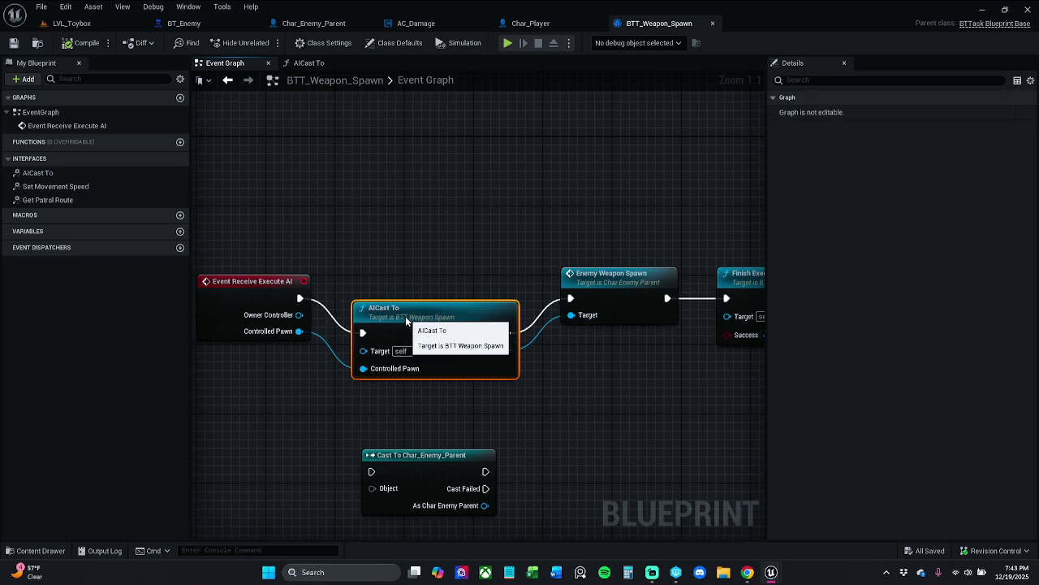
mouse_move(437, 313)
left_mouse_down()
mouse_move(446, 280)
mouse_move(435, 283)
left_mouse_up()
double_click(434, 283)
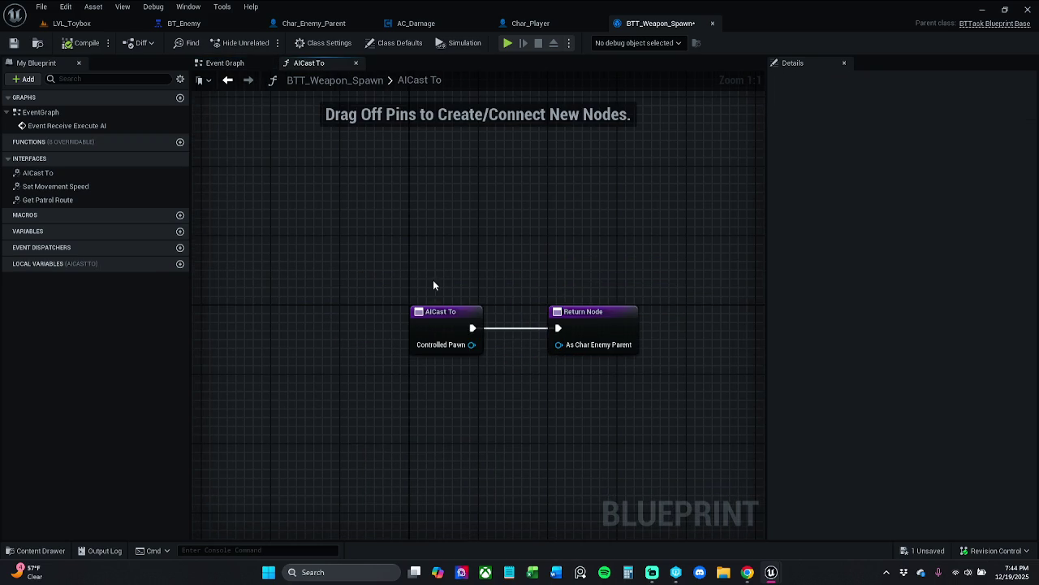
mouse_move(466, 348)
left_mouse_down()
mouse_move(556, 350)
mouse_move(553, 342)
mouse_move(655, 332)
left_mouse_up()
left_click(640, 260)
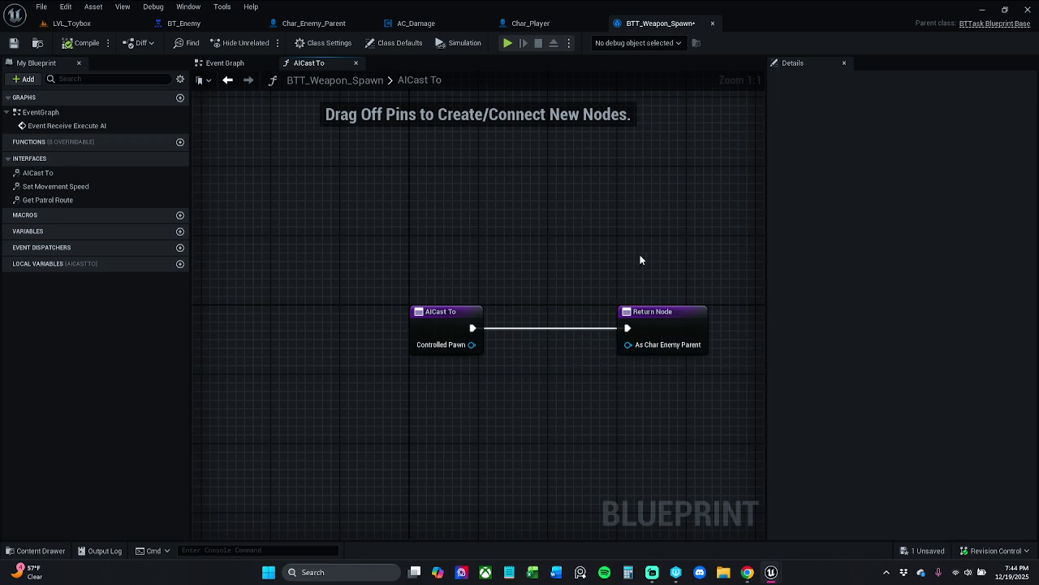
- Move the Cast To Char_Enemy_Parent node from the Event Graph into the AICast To function
left_click(225, 62)
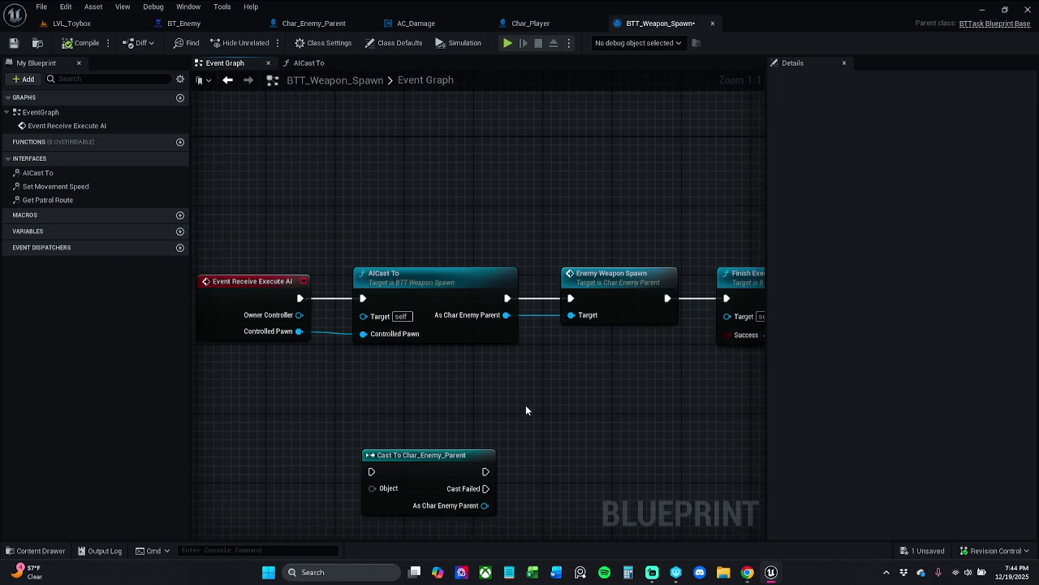
scroll(540, 370, "up", 1)
left_click(439, 433)
key("Delete")
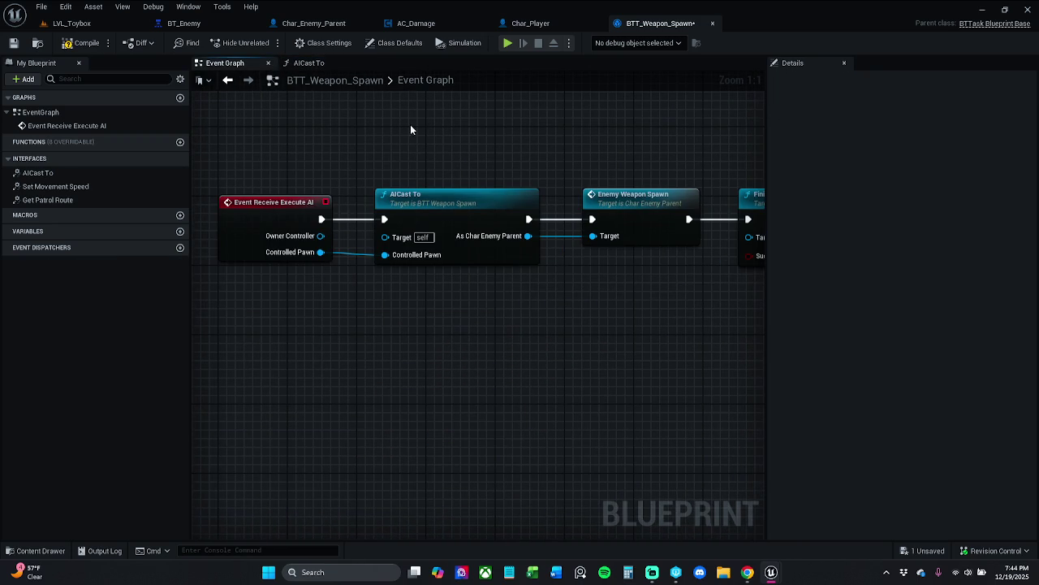
left_click(300, 63)
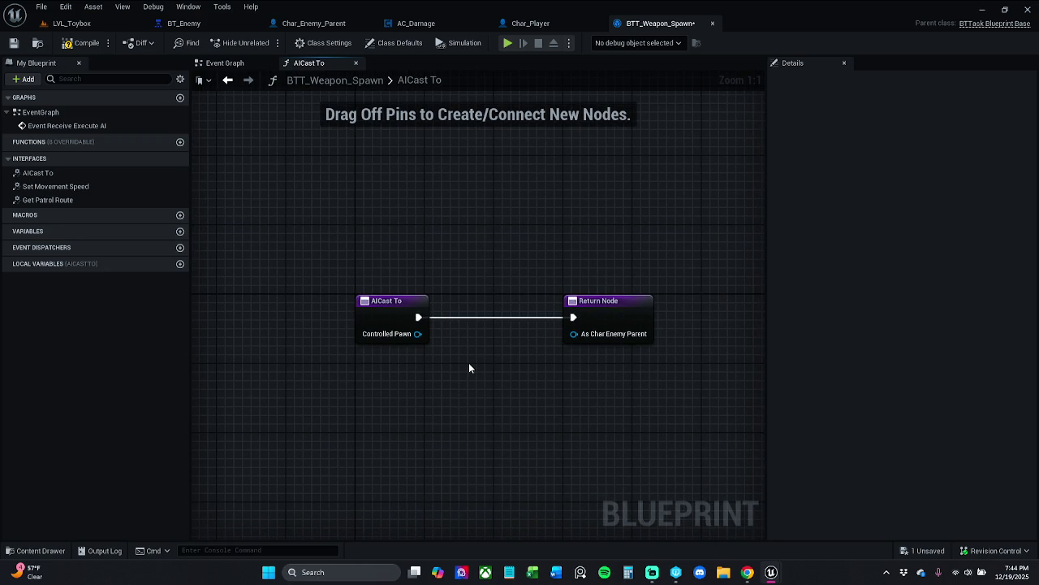
key("ctrl+v")
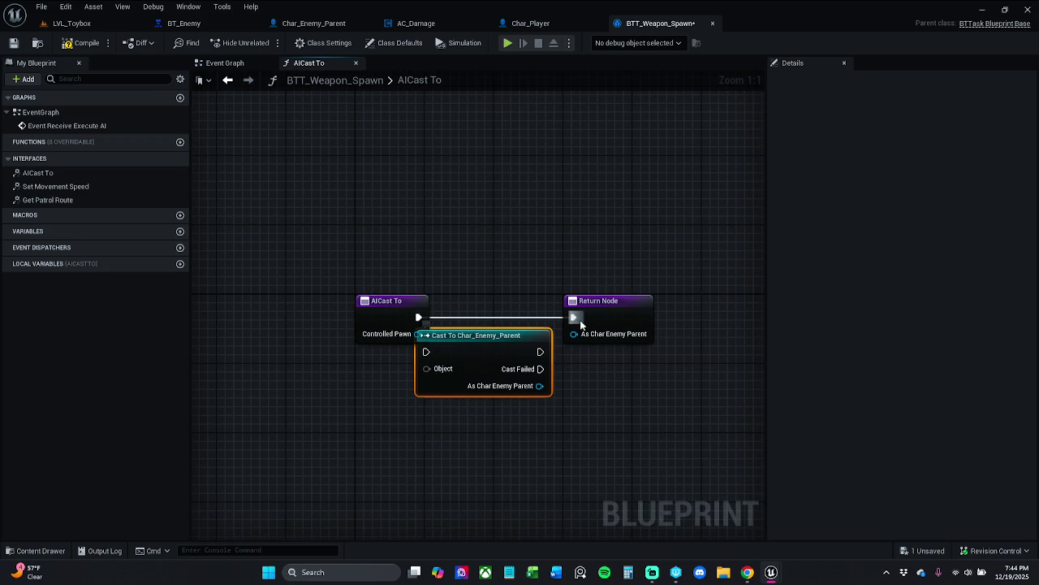
left_click(601, 317)
left_click_drag(548, 347, 591, 314)
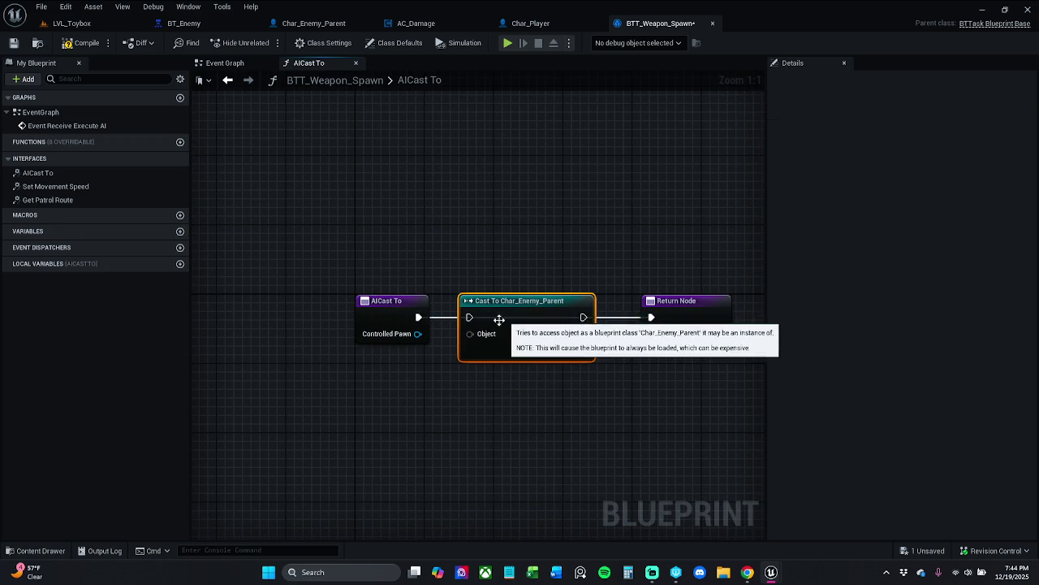
- Wire exec, Controlled Pawn→Object and cast result→Return, compile and save, then go to LVL_Toybox
left_click_drag(470, 317, 422, 317)
mouse_move(583, 317)
left_mouse_down()
mouse_move(652, 319)
mouse_move(609, 358)
mouse_move(583, 350)
left_mouse_up()
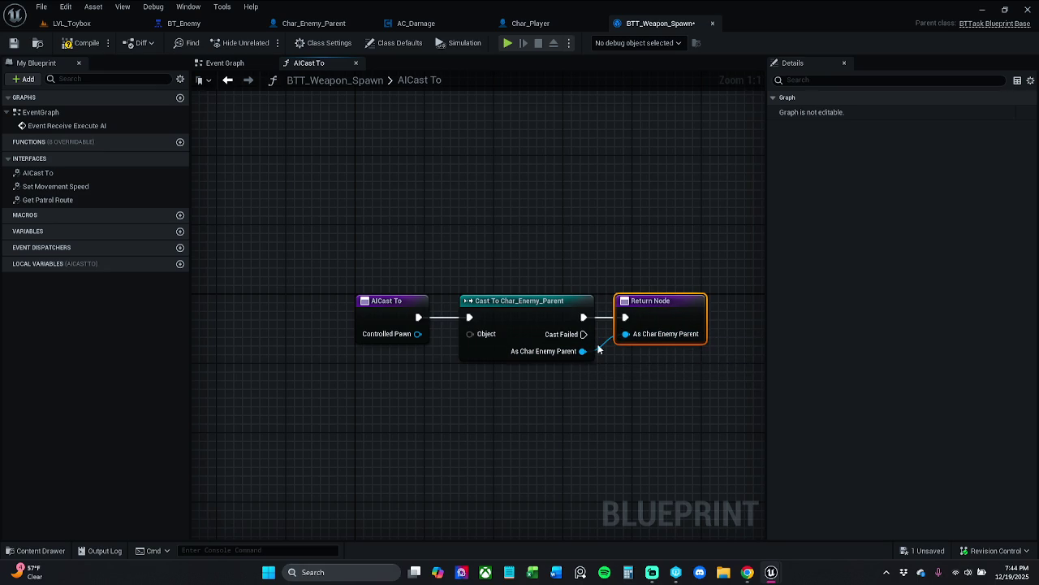
mouse_move(379, 281)
left_mouse_down()
mouse_move(667, 350)
mouse_move(583, 350)
left_mouse_up()
left_click(656, 348)
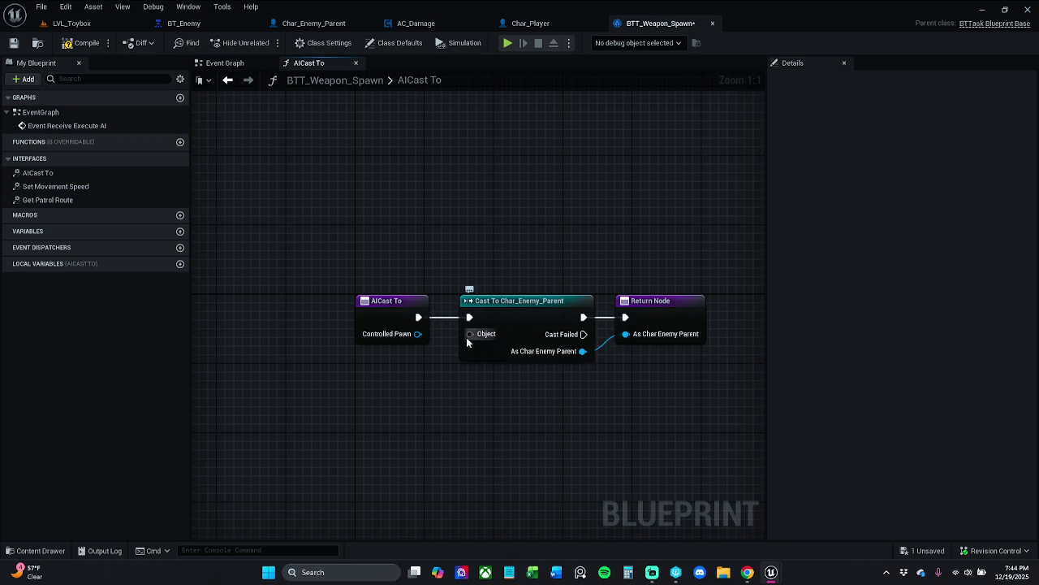
left_click_drag(413, 341, 416, 335)
left_click(77, 44)
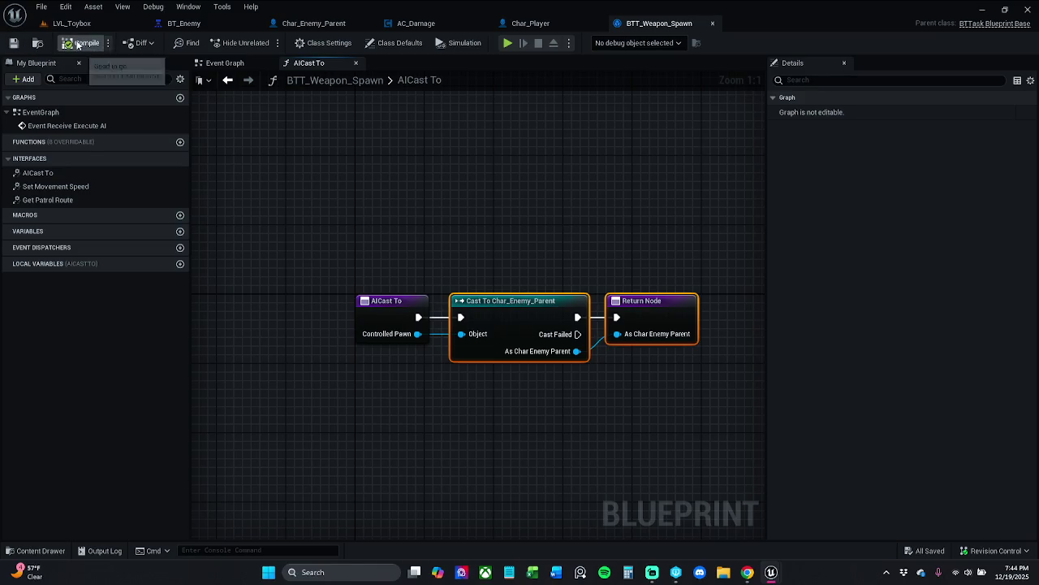
left_click(227, 63)
left_click(117, 28)
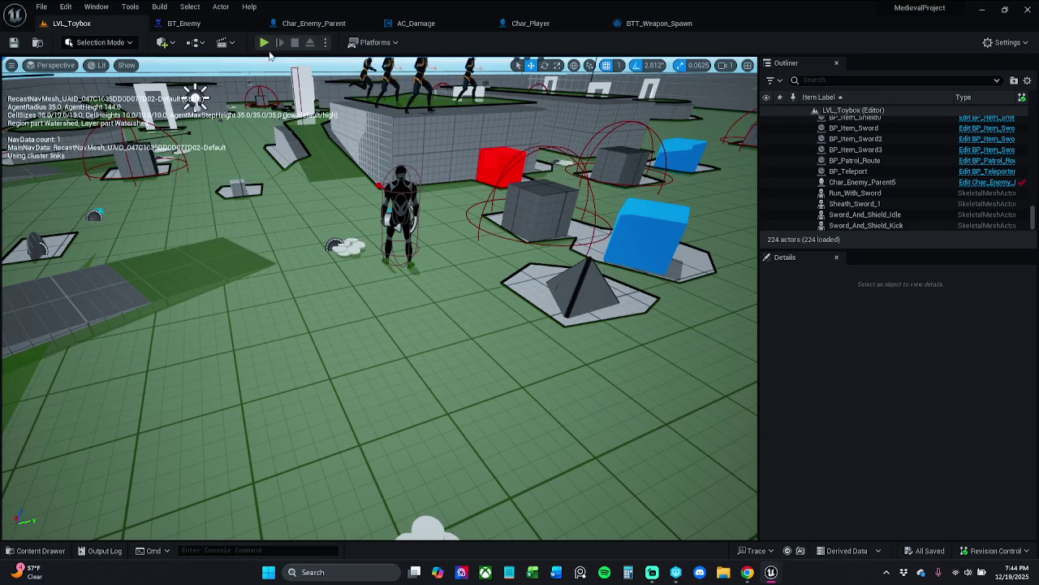
- Play-test LVL_Toybox briefly, then reopen BTT_Weapon_Spawn's AICast To graph
left_click(267, 46)
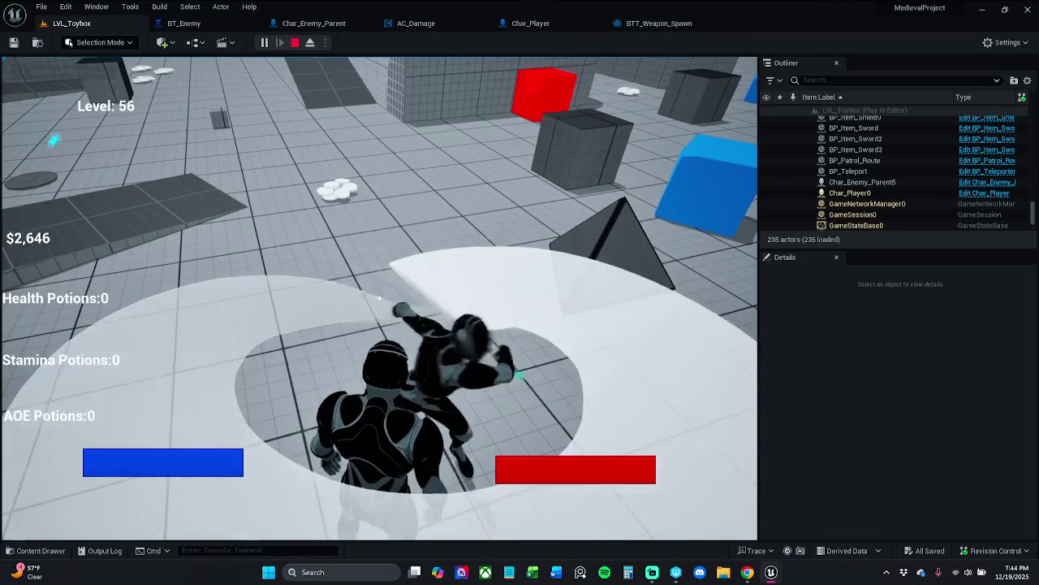
key("Escape")
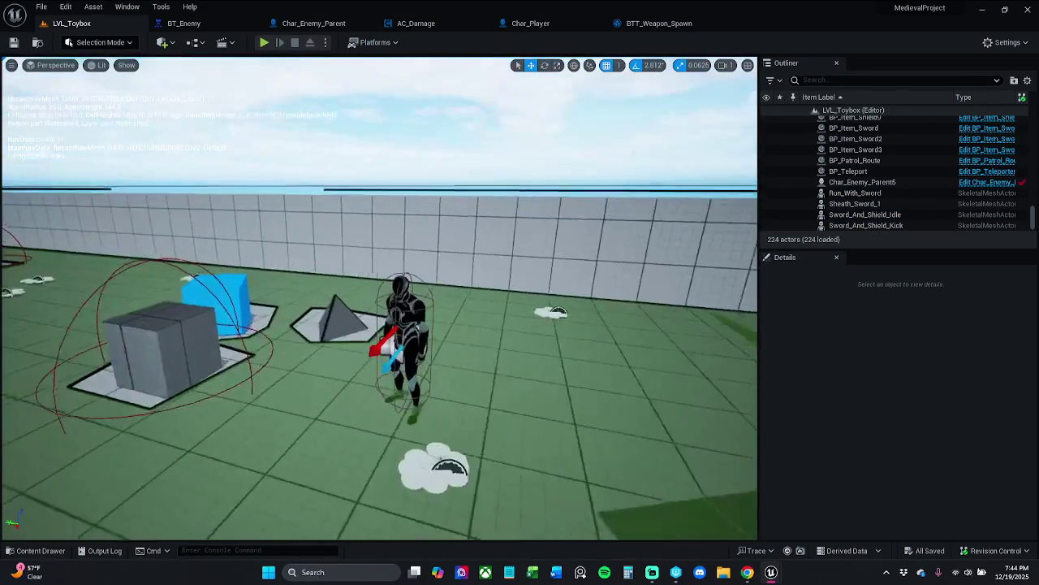
left_click(659, 24)
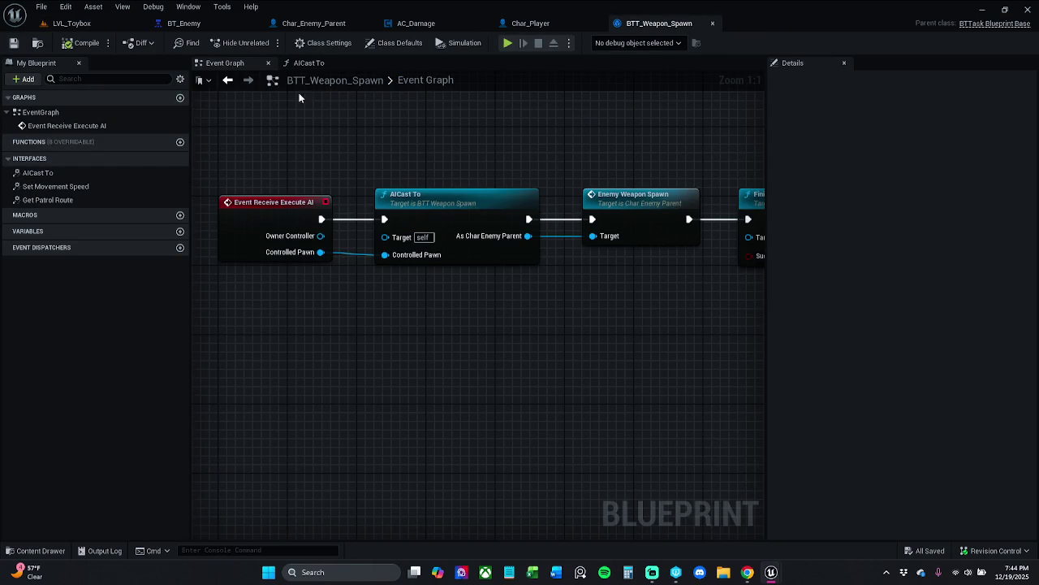
left_click(298, 67)
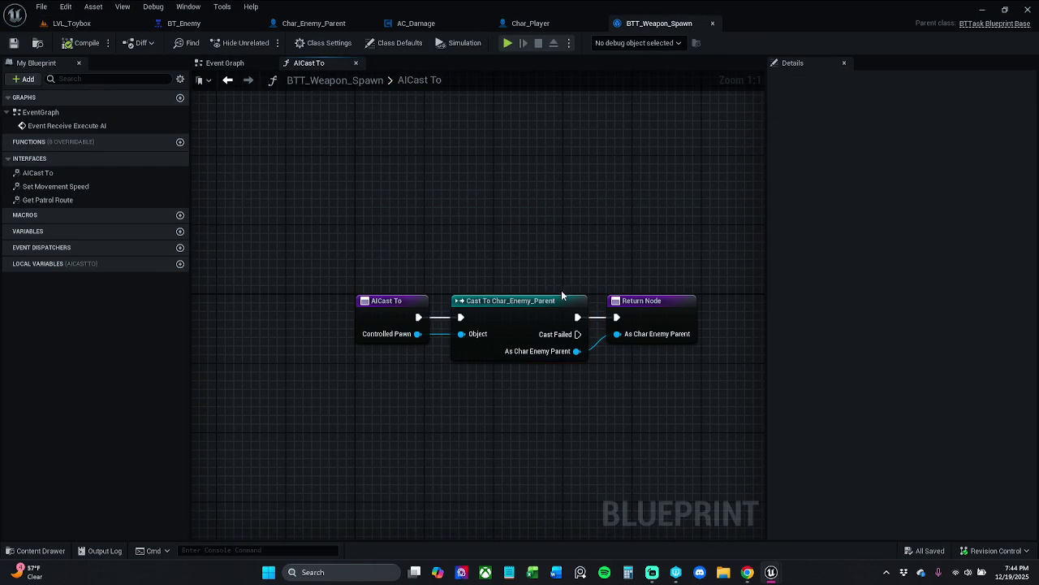
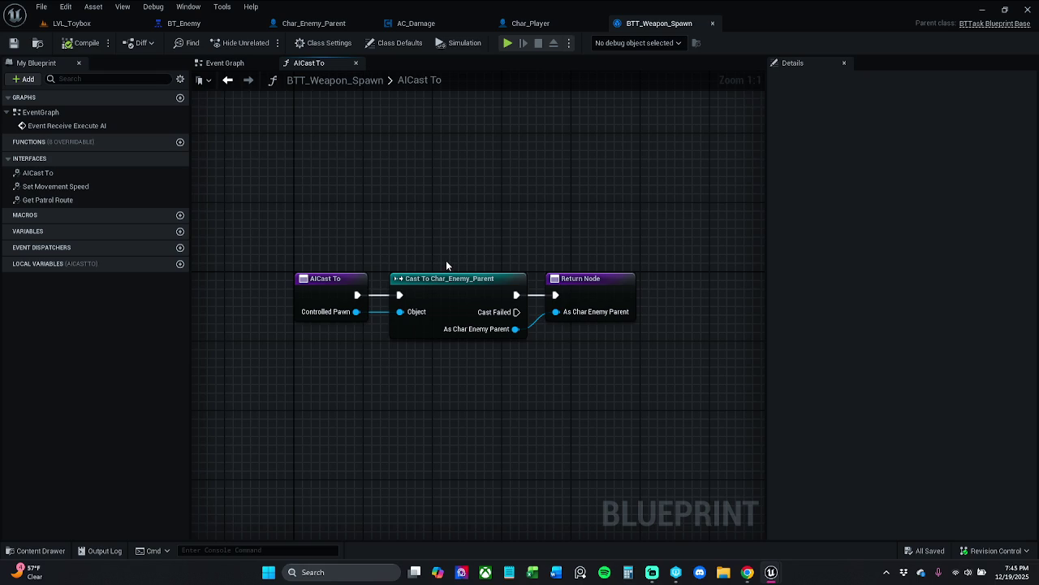
- Replace the Cast To Char_Enemy_Parent node with a Get Actor Of Class node from Controlled Pawn
left_click_drag(446, 259, 469, 359)
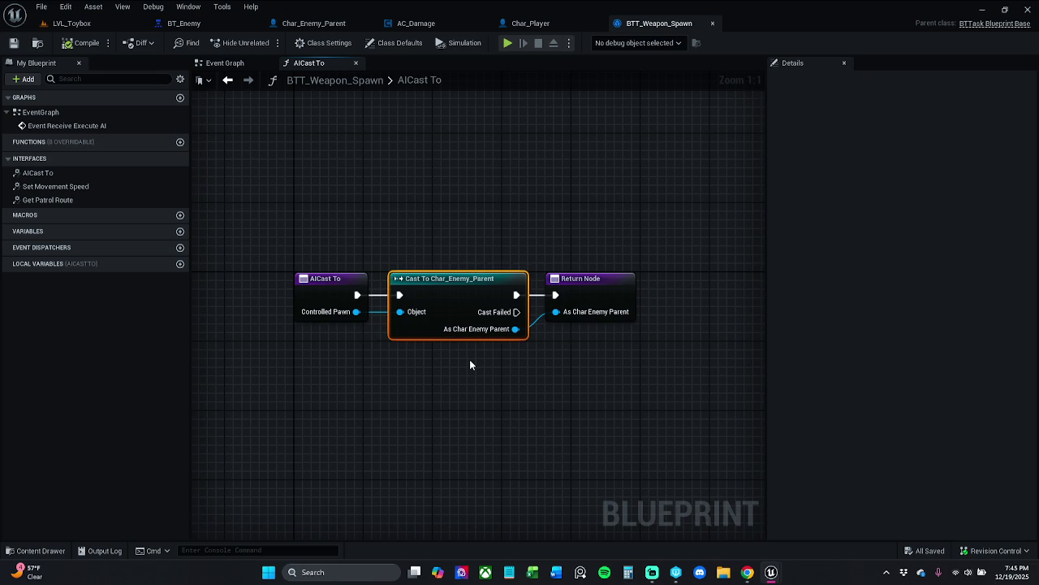
key("Delete")
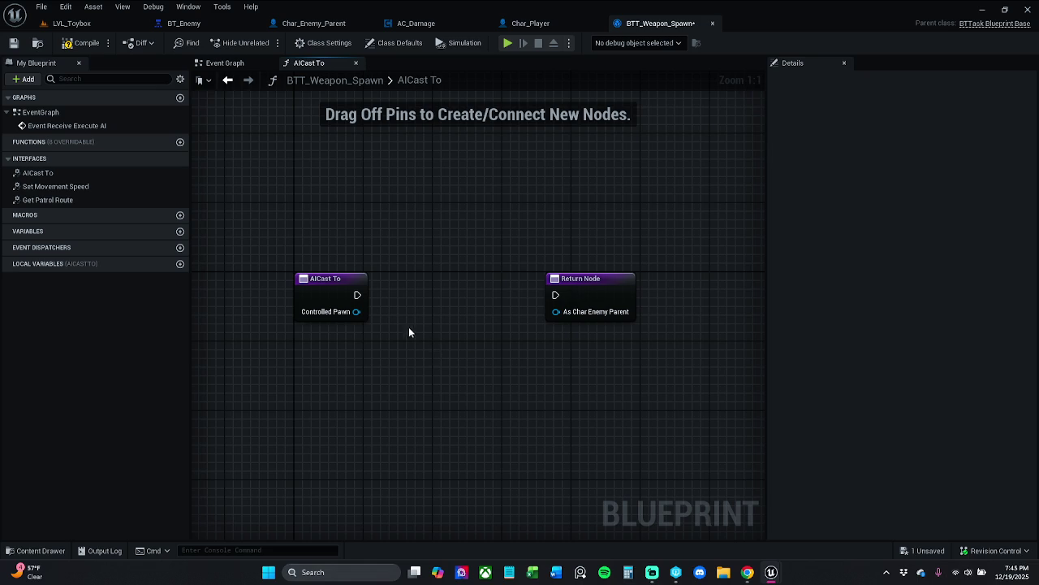
left_click_drag(356, 312, 400, 313)
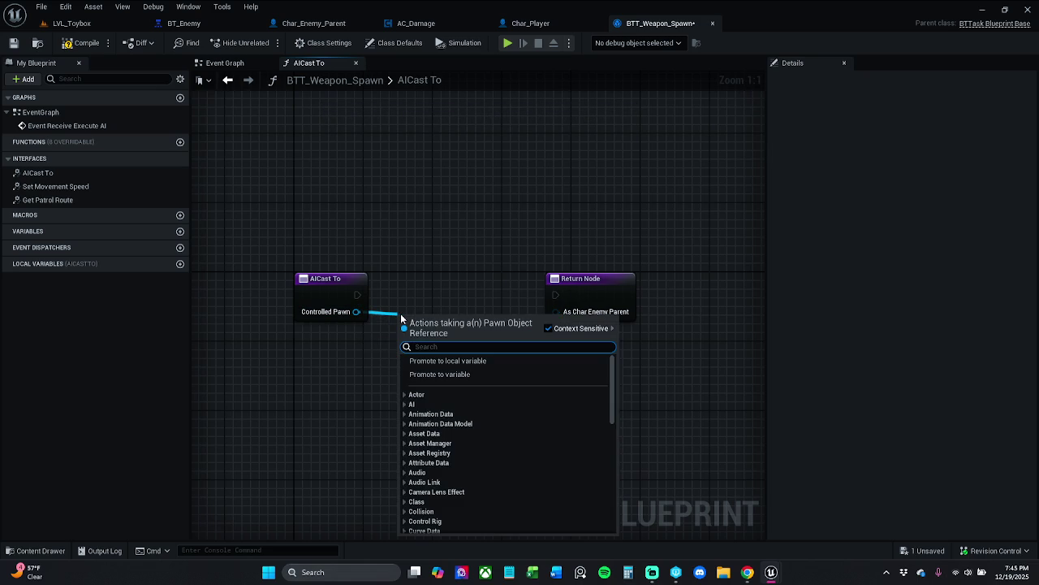
type("get")
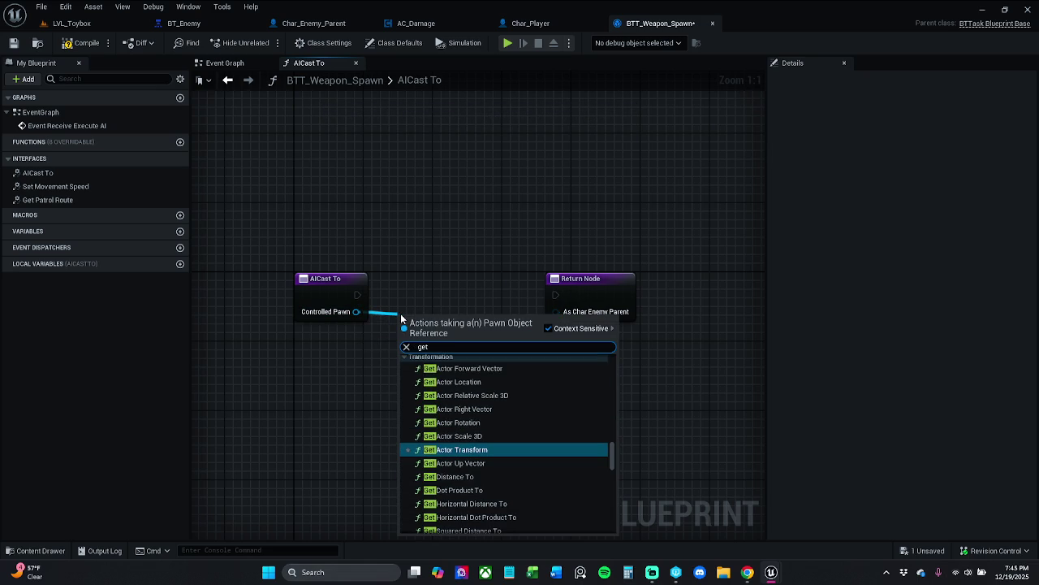
type(" actor")
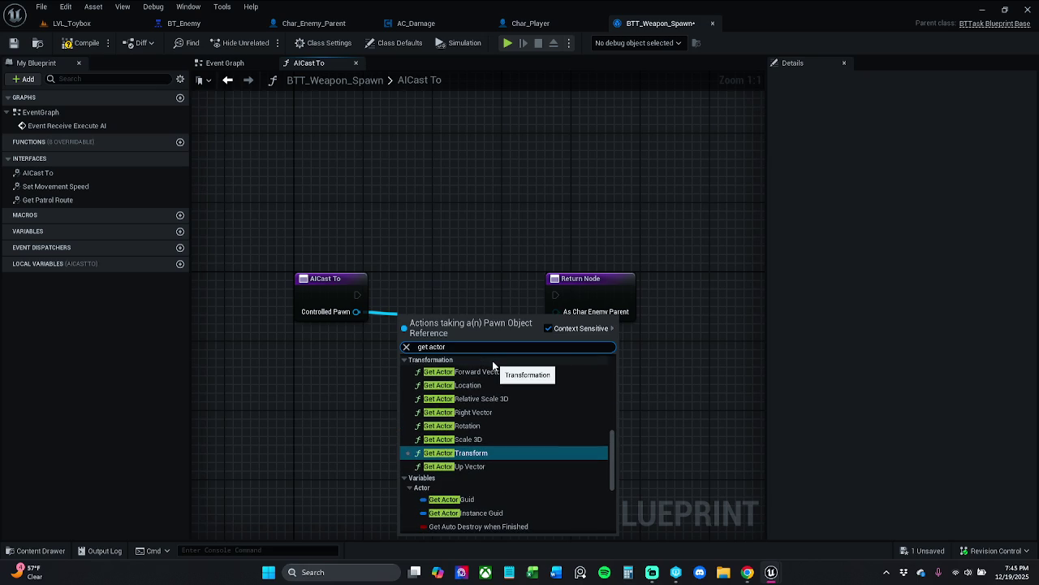
type(" of")
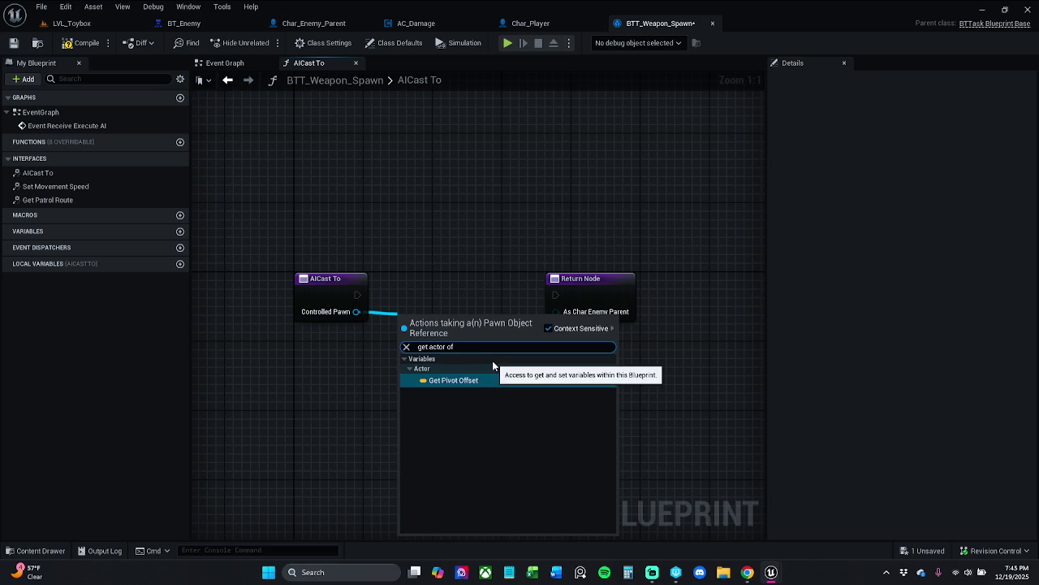
left_click(548, 328)
left_click(452, 360)
- Wire Get Actor Of Class execution into the Return Node and delete the Get Class node
left_click_drag(473, 336, 481, 301)
left_click(424, 266)
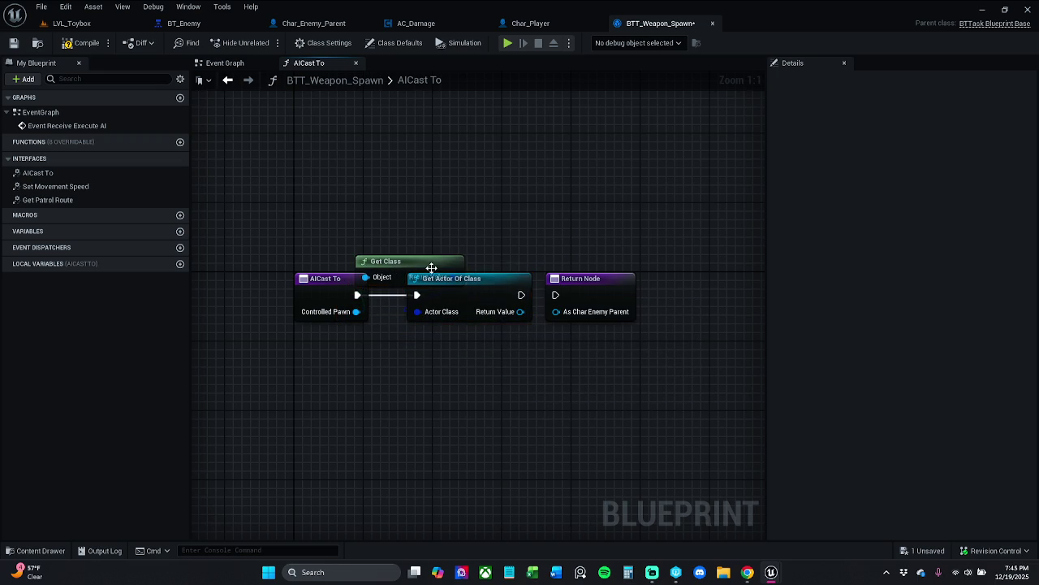
left_click_drag(424, 266, 451, 233)
left_click_drag(521, 294, 555, 294)
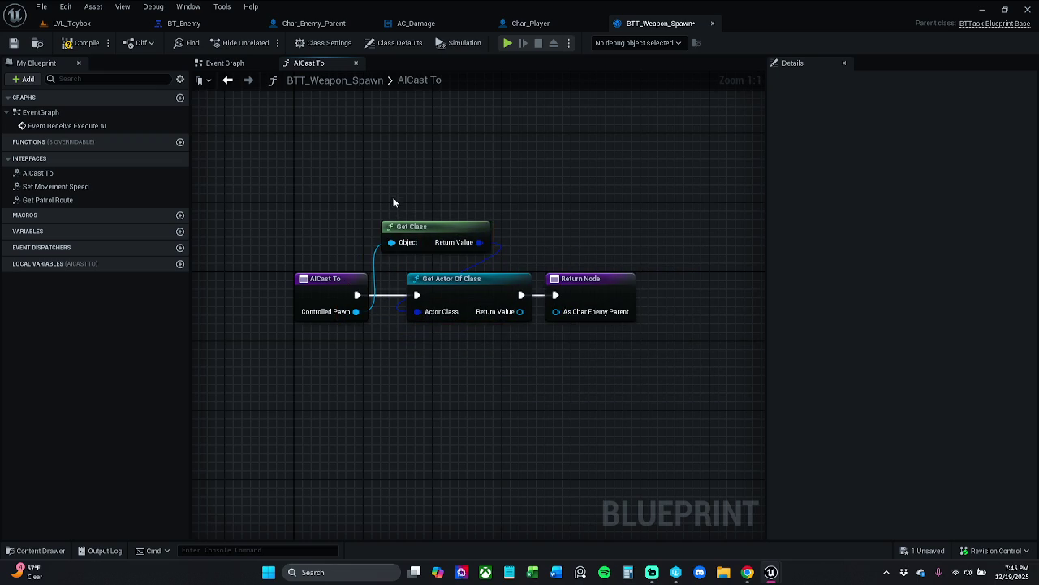
key("Delete")
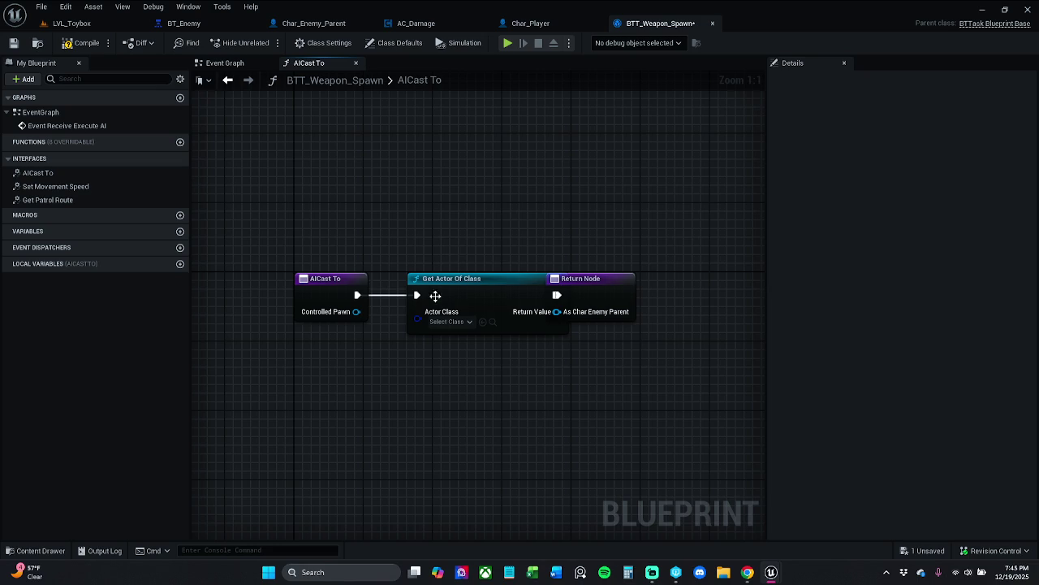
- Restore the deleted Get Class node and spread the function's nodes apart
left_click(456, 321)
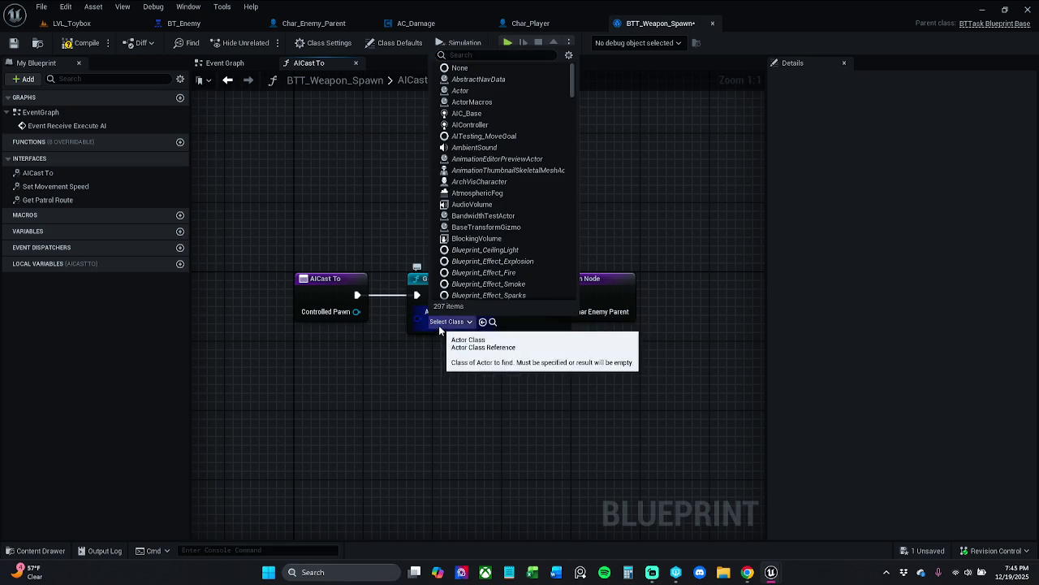
left_click(403, 358)
key("ctrl+z")
mouse_move(391, 282)
left_mouse_down()
mouse_move(391, 227)
mouse_move(393, 367)
left_mouse_up()
left_click_drag(379, 227, 551, 346)
left_click_drag(413, 276, 509, 277)
left_click_drag(332, 351, 358, 324)
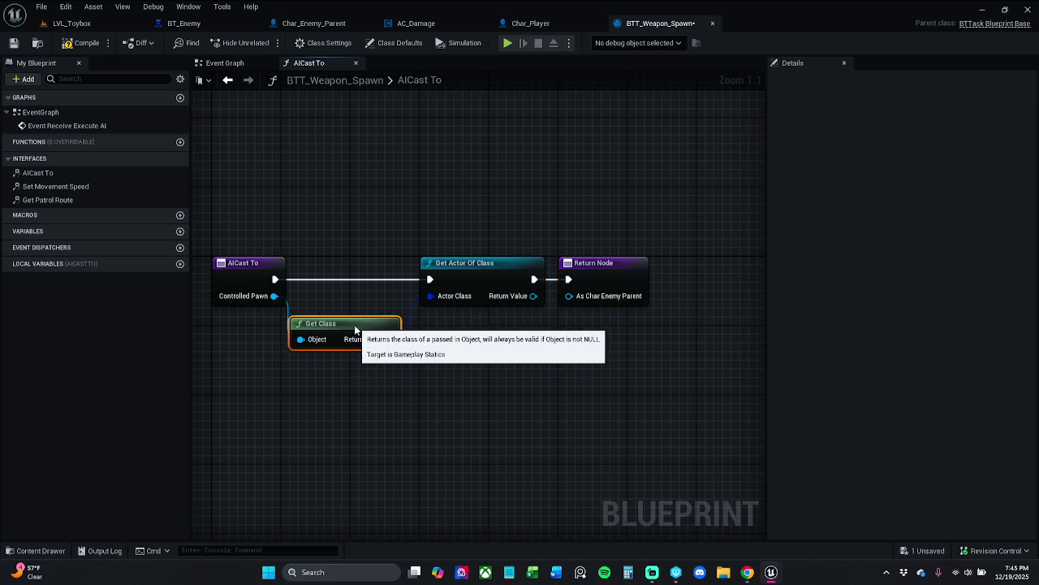
left_click_drag(398, 238, 657, 289)
left_click_drag(485, 286, 509, 285)
- Shift Get Actor Of Class and the Return Node right, then delete Get Class again
left_click_drag(362, 322, 370, 313)
mouse_move(423, 244)
left_mouse_down()
mouse_move(632, 309)
mouse_move(591, 283)
mouse_move(611, 285)
left_mouse_up()
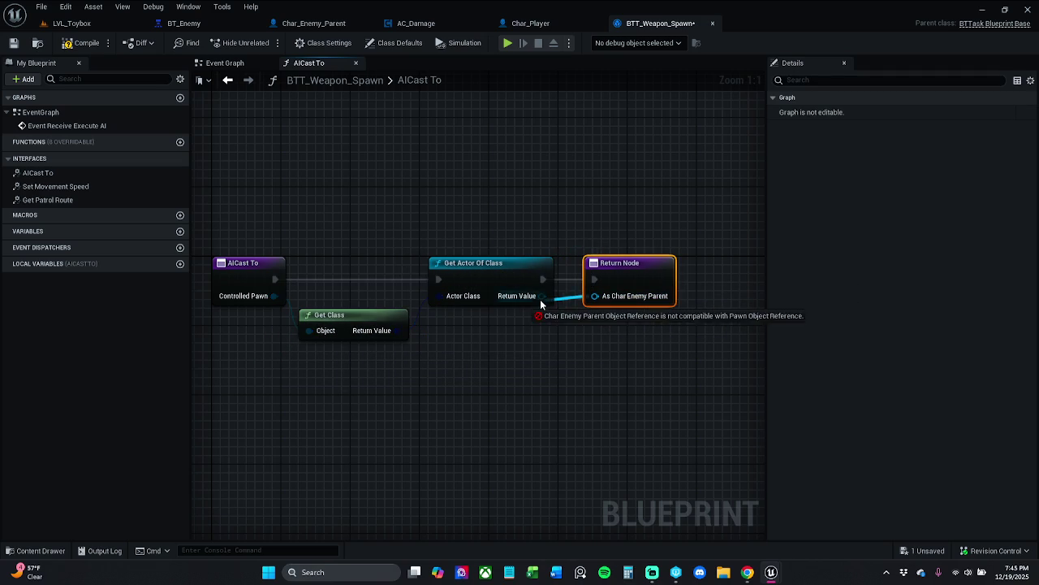
left_click(466, 298)
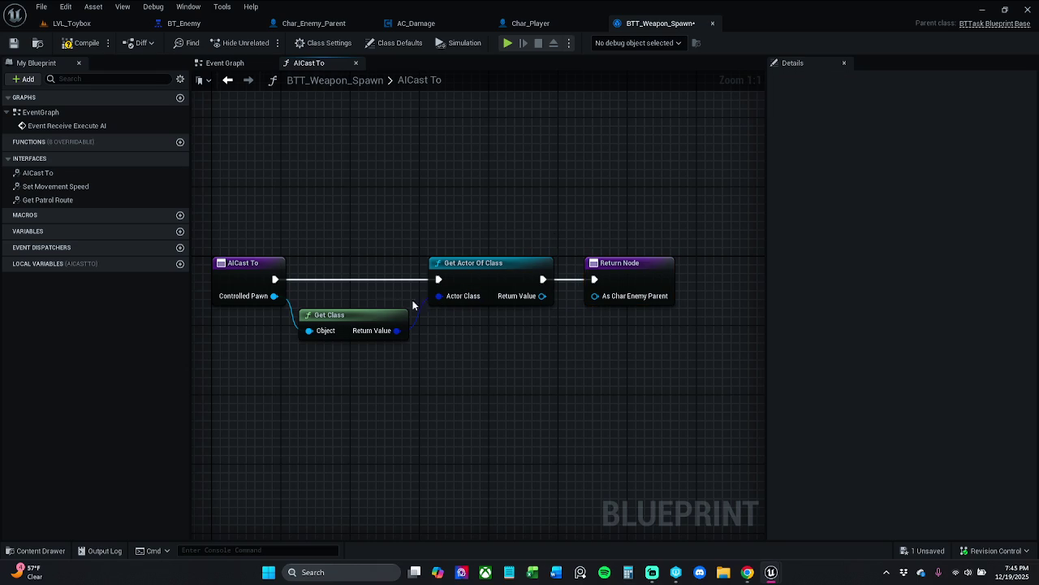
left_click(370, 330)
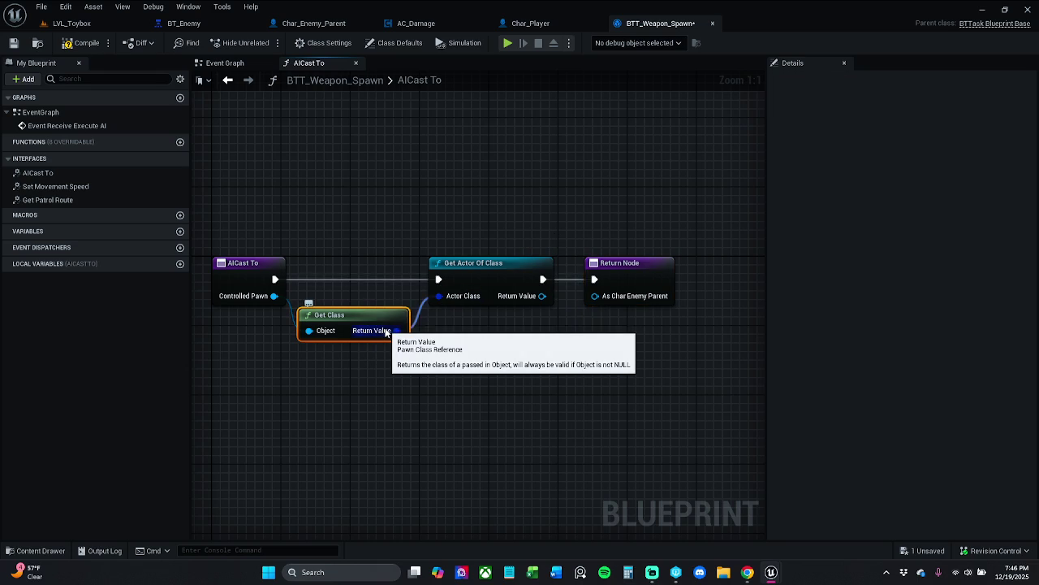
key("Delete")
mouse_move(488, 225)
left_mouse_down()
mouse_move(643, 277)
mouse_move(568, 269)
mouse_move(661, 278)
left_mouse_up()
left_click(568, 272)
- Set Actor Class to Char_Enemy_Parent and wire Return Value to As Char Enemy Parent
left_click(394, 305)
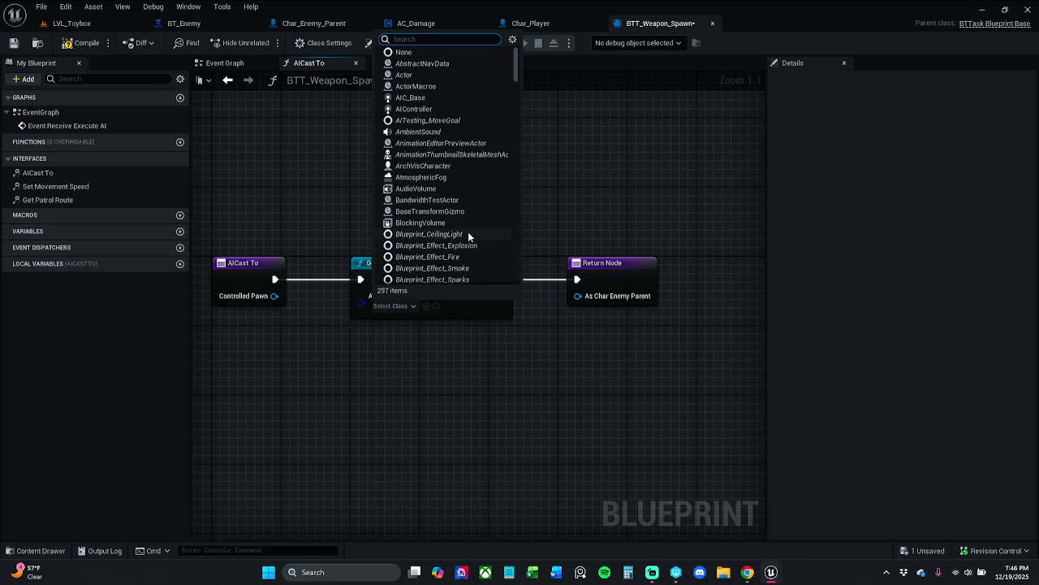
scroll(465, 231, "down", 3)
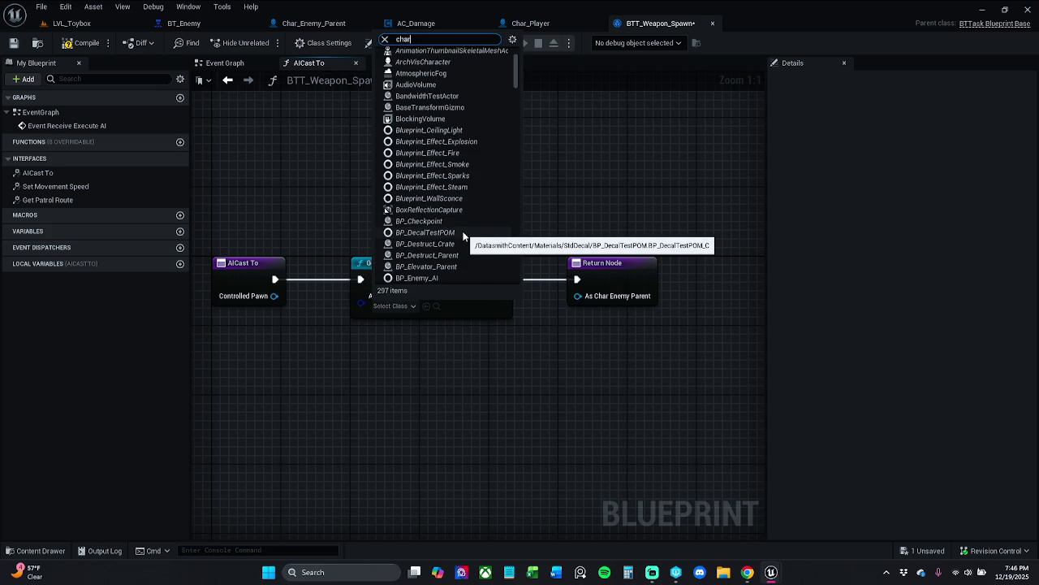
type("r enemy")
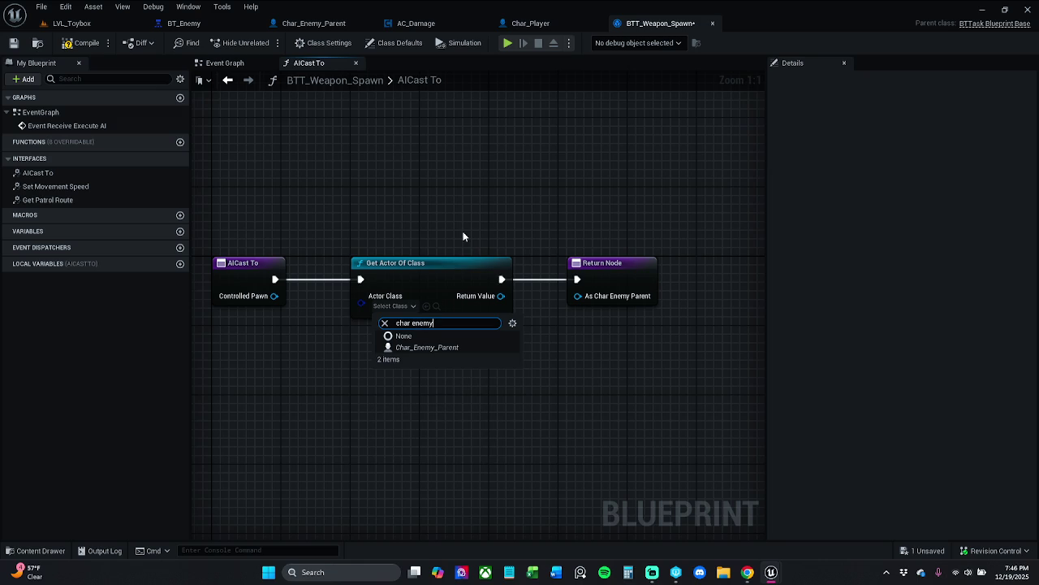
left_click(441, 350)
left_click_drag(507, 296, 578, 296)
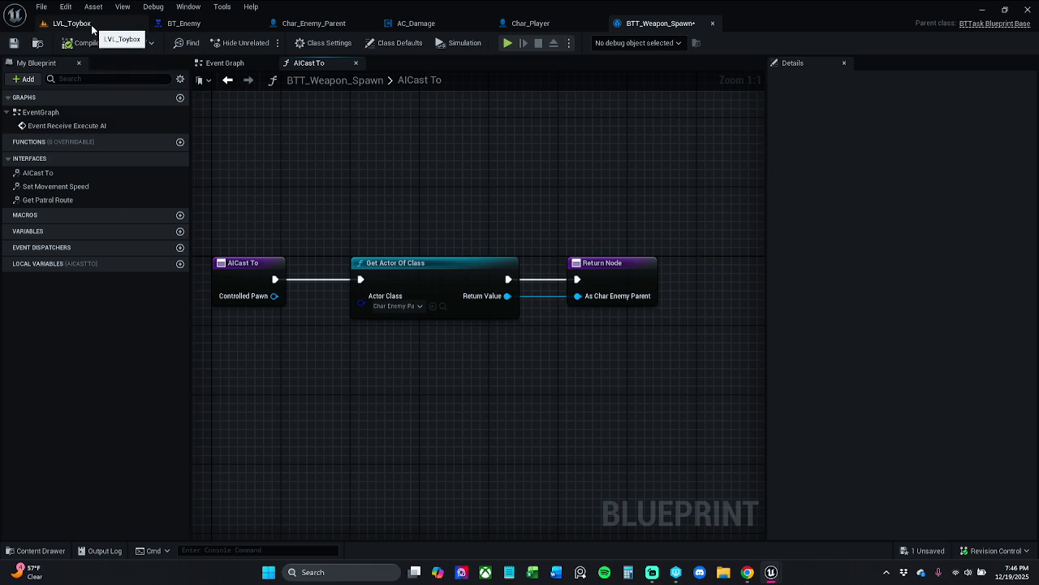
- Test-play the LVL_Toybox level, then stop it
left_click(239, 63)
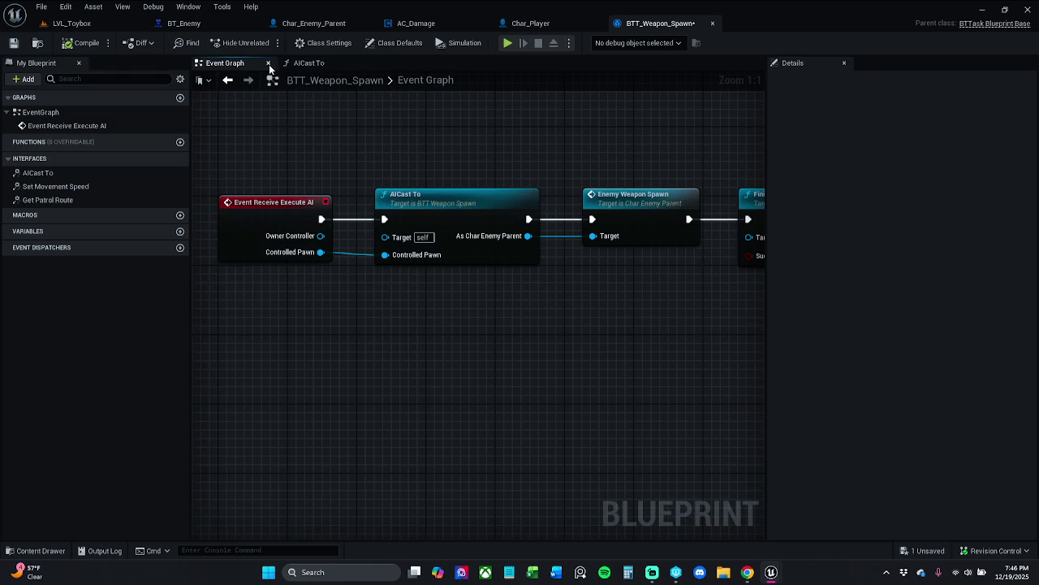
left_click(97, 22)
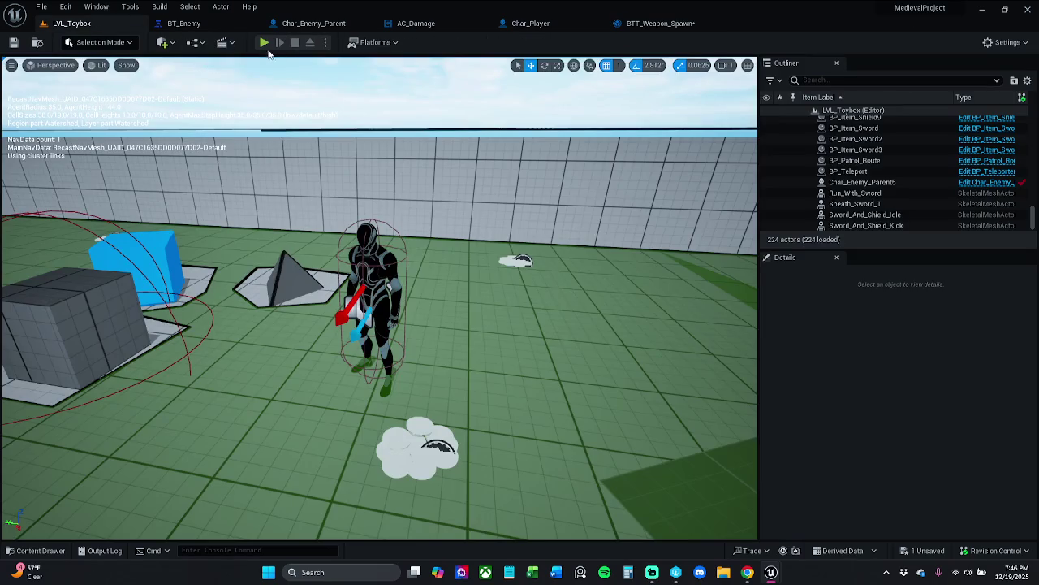
left_click(265, 45)
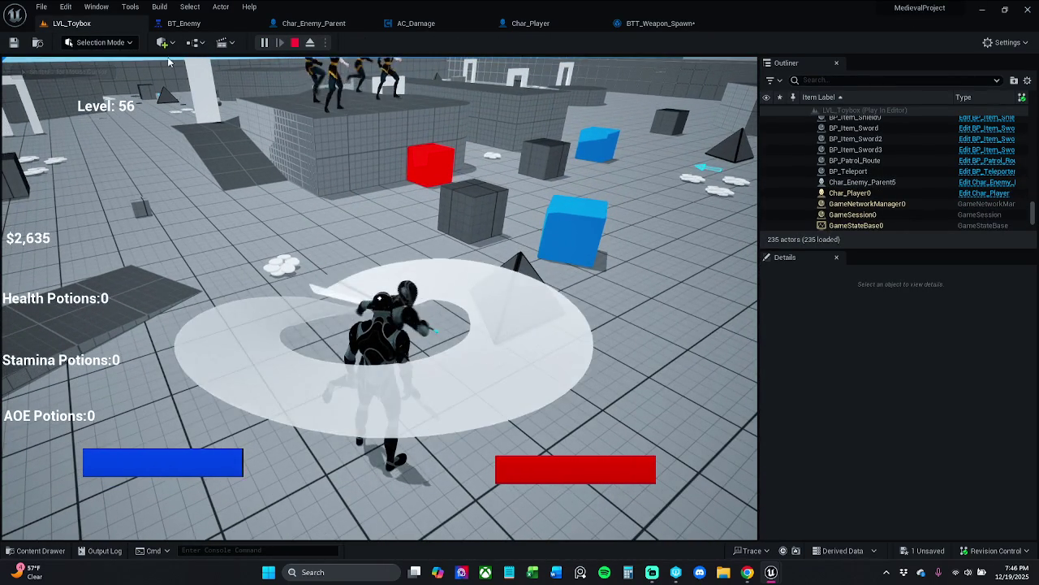
key("Escape")
- Save the BTT_Weapon_Spawn blueprint and return to the LVL_Toybox level
left_click(707, 22)
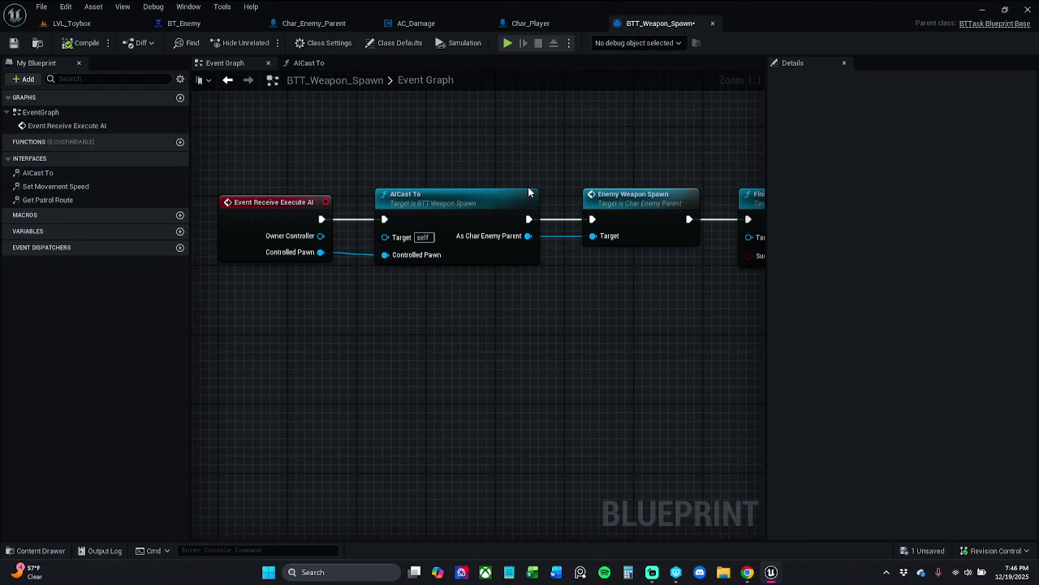
double_click(514, 205)
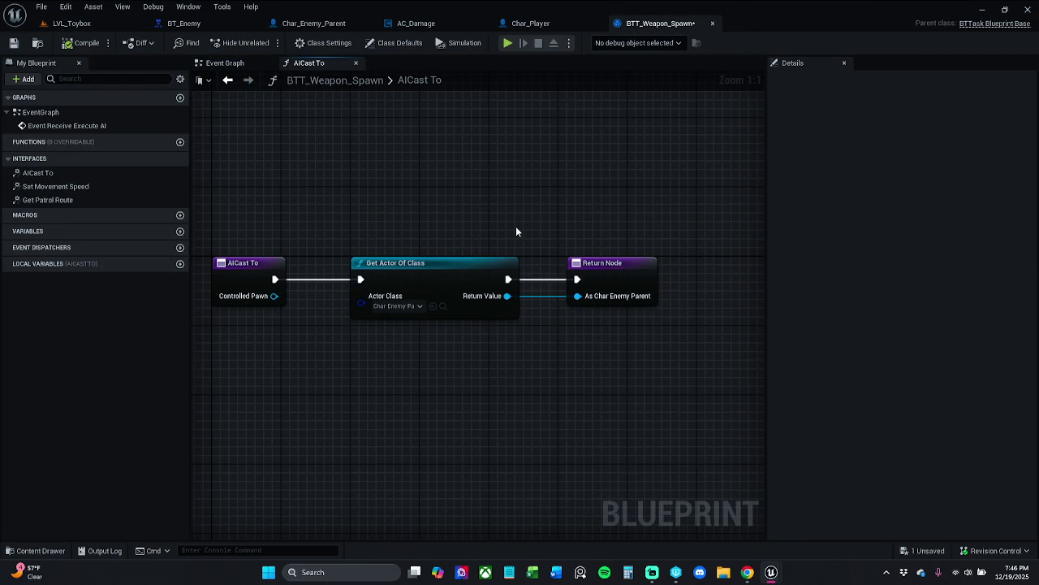
left_click(18, 46)
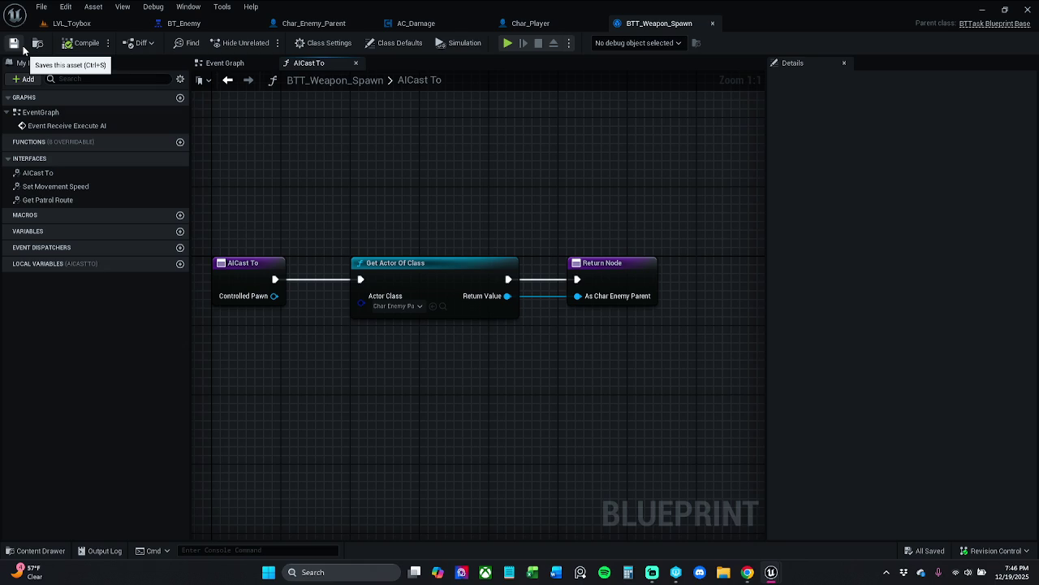
left_click(229, 63)
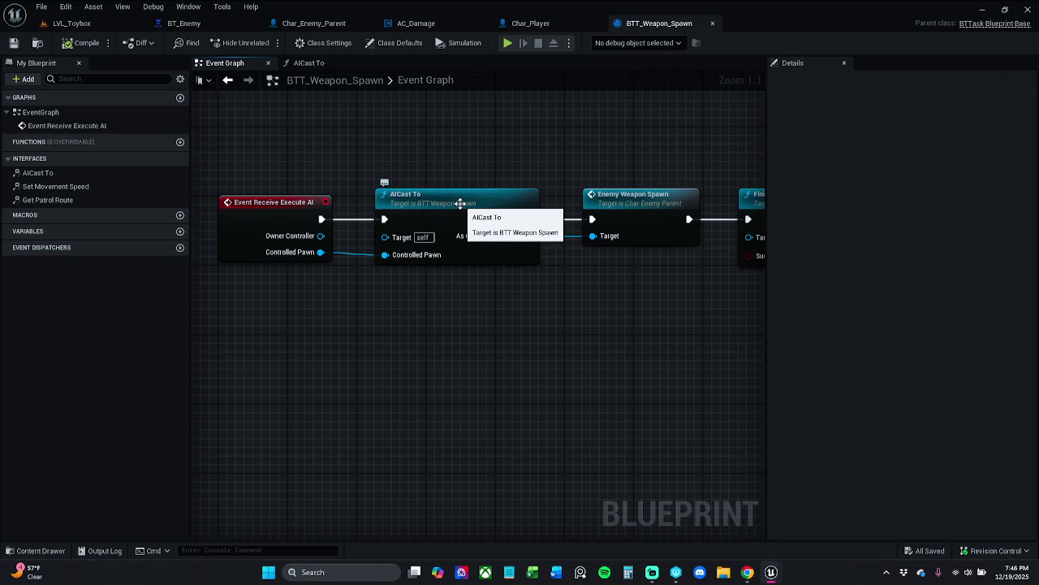
double_click(460, 203)
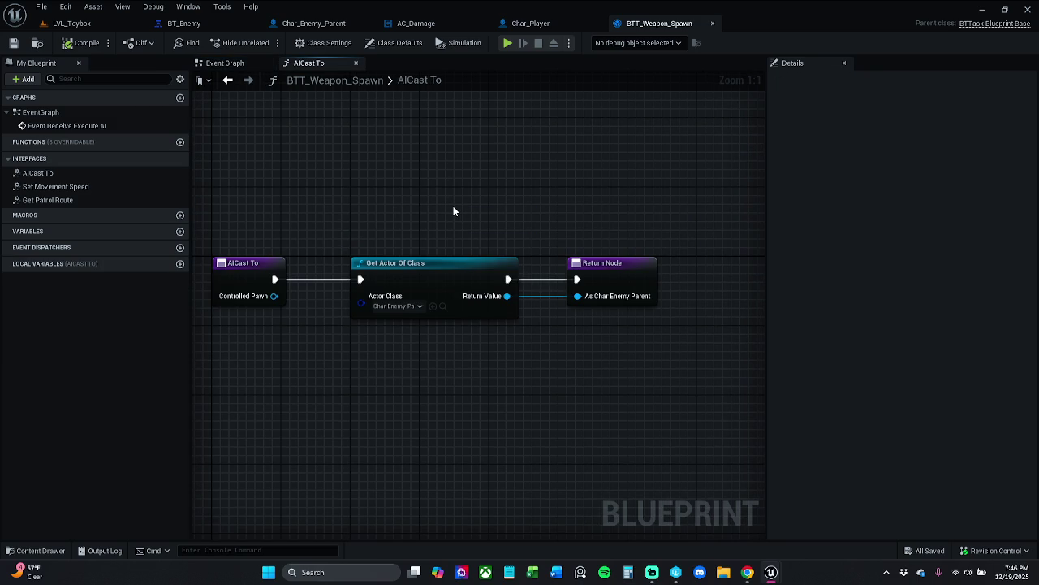
left_click(72, 23)
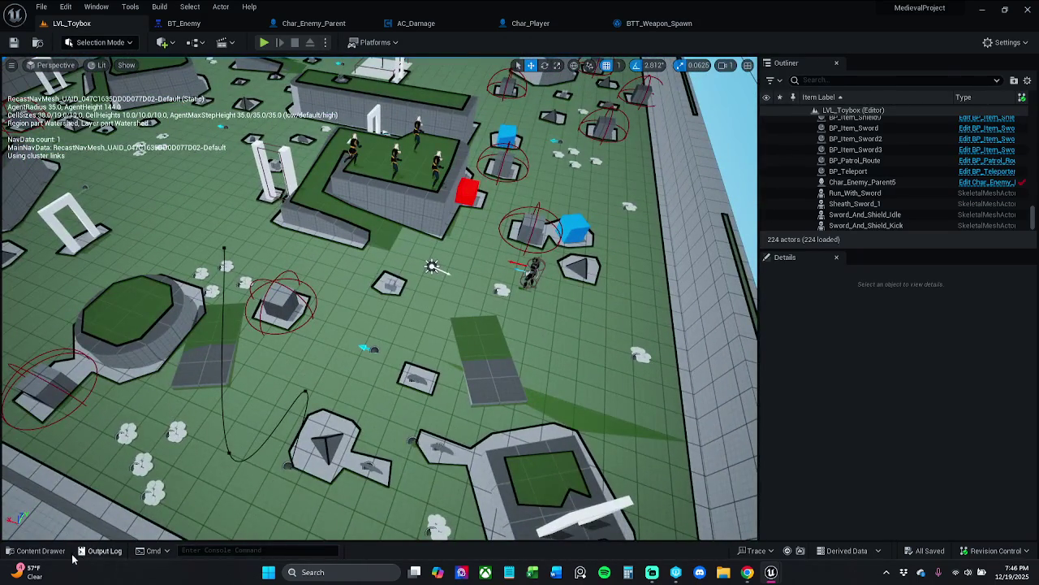
- Place two Char_Enemy_Parent enemies into the level from the Characters/Enemy folder
left_click(40, 551)
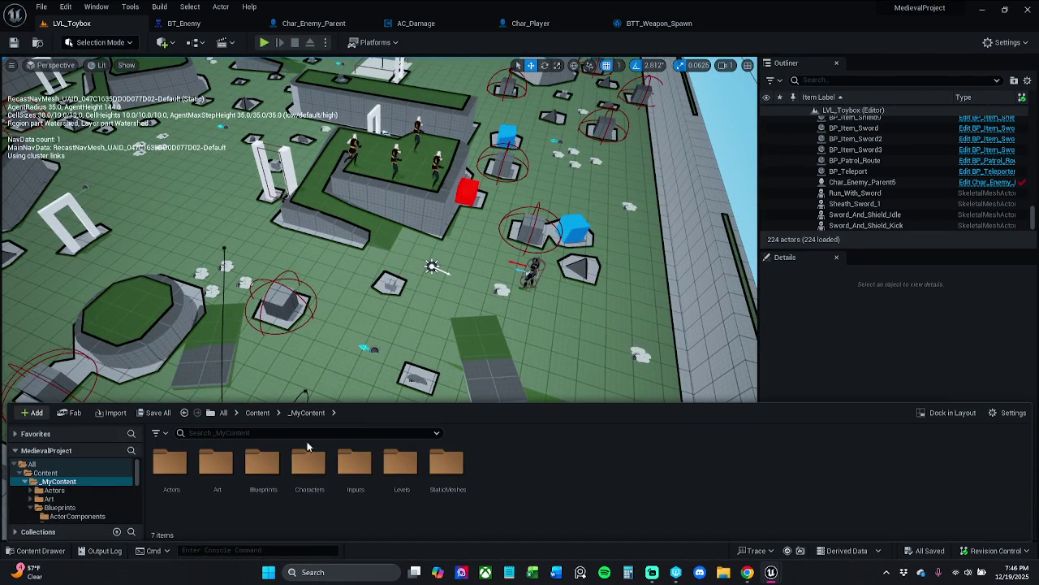
double_click(308, 463)
double_click(264, 465)
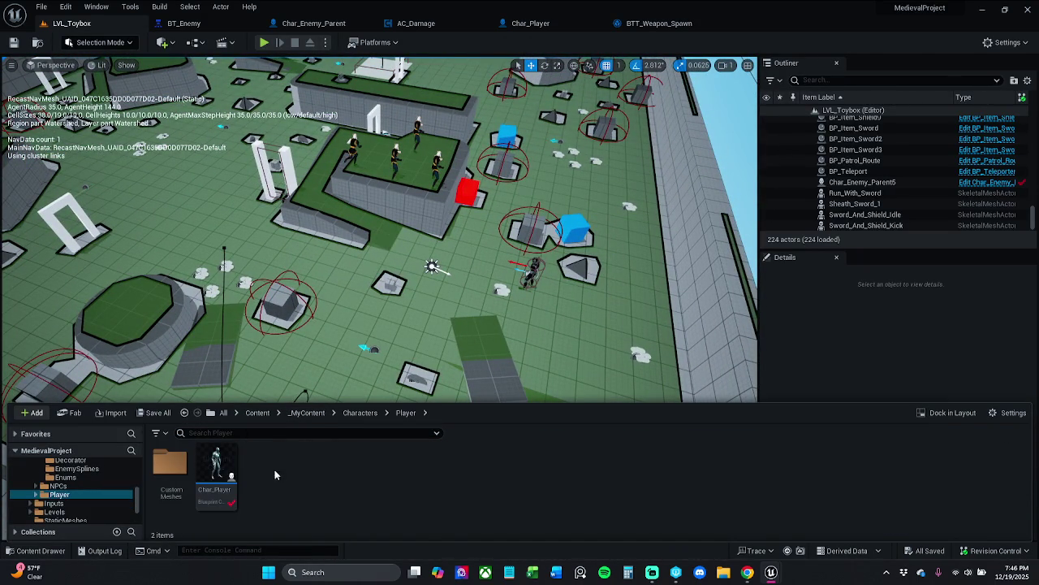
left_click(356, 413)
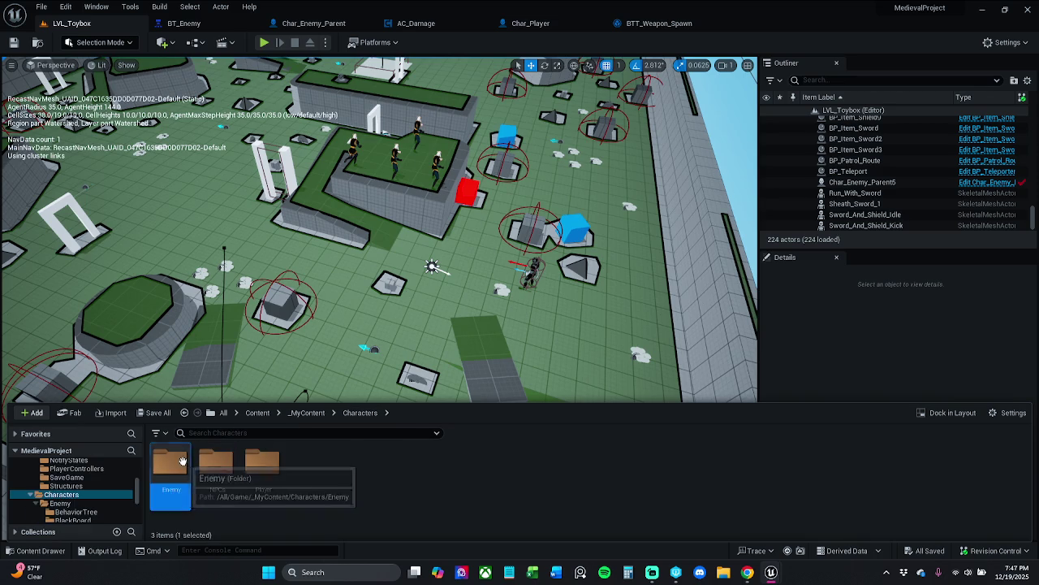
double_click(183, 460)
left_click_drag(458, 375, 429, 302)
left_click(41, 551)
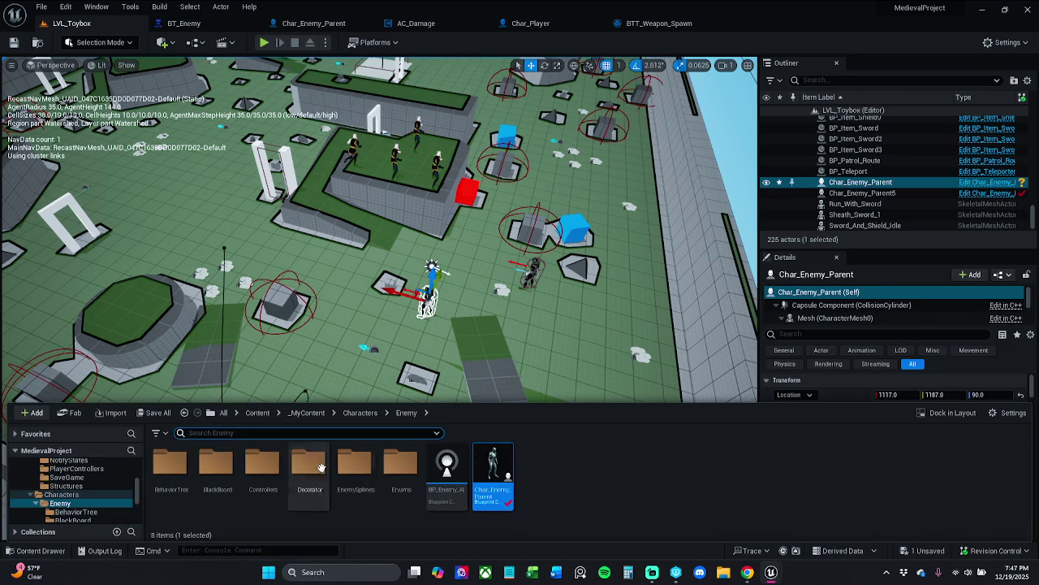
left_click(359, 225)
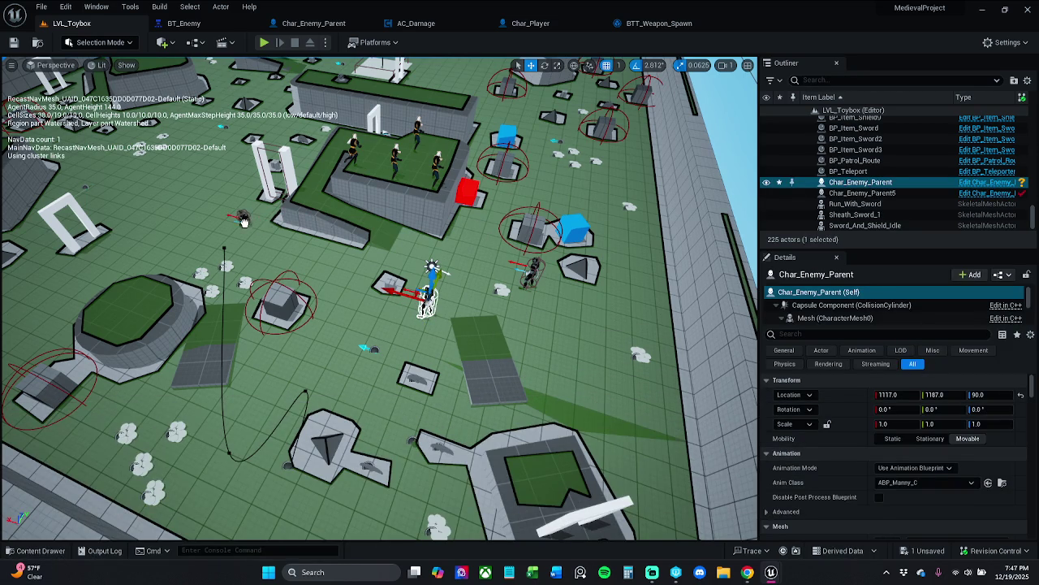
left_click_drag(254, 224, 237, 209)
- Reposition enemies on the floor, duplicate one, save the level and start a test play
left_click(426, 300)
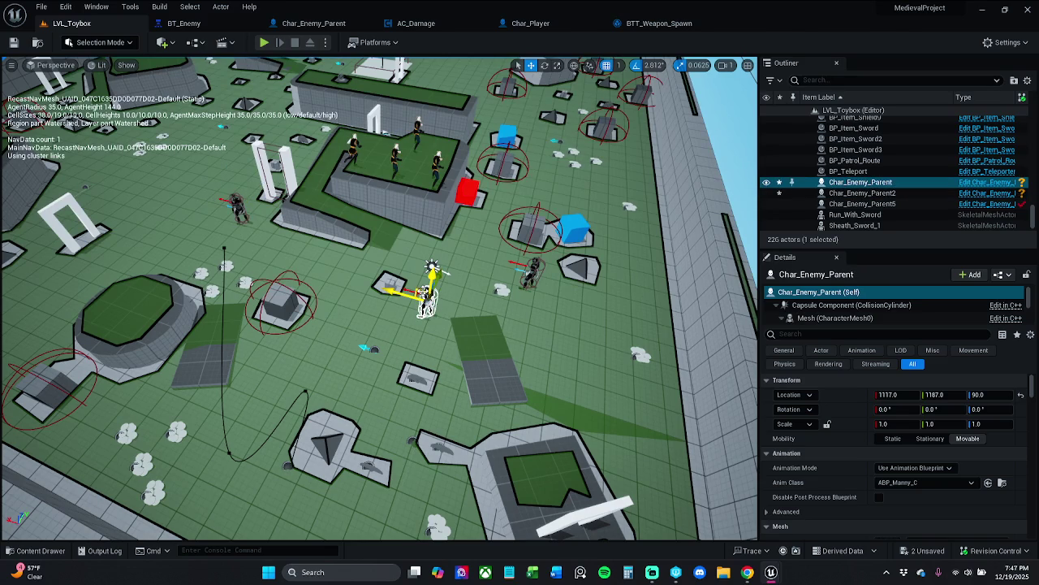
mouse_move(424, 294)
left_mouse_down()
mouse_move(364, 332)
mouse_move(317, 339)
left_mouse_up()
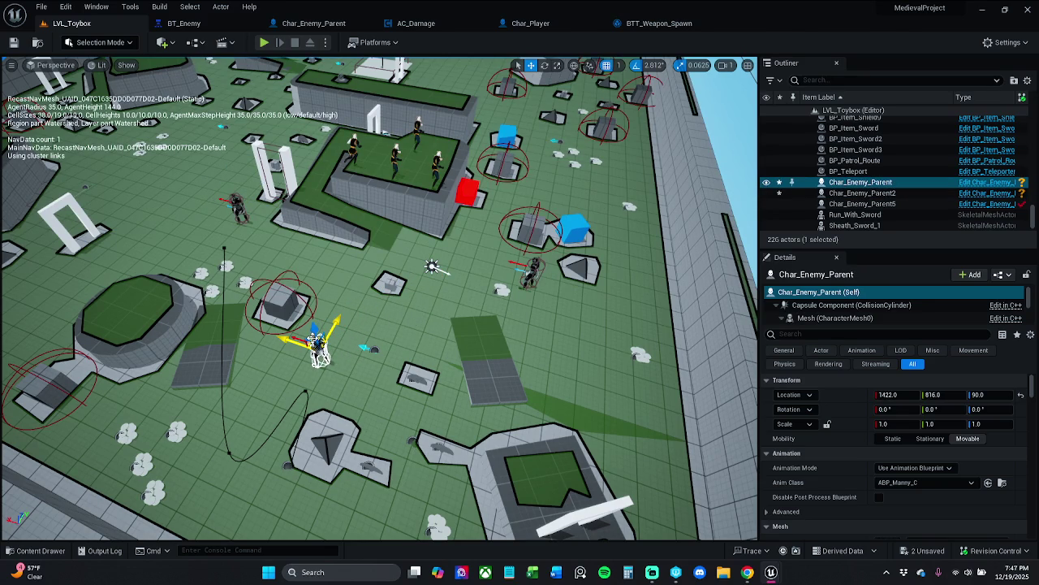
mouse_move(318, 346)
left_mouse_down()
mouse_move(617, 237)
mouse_move(632, 156)
left_mouse_up()
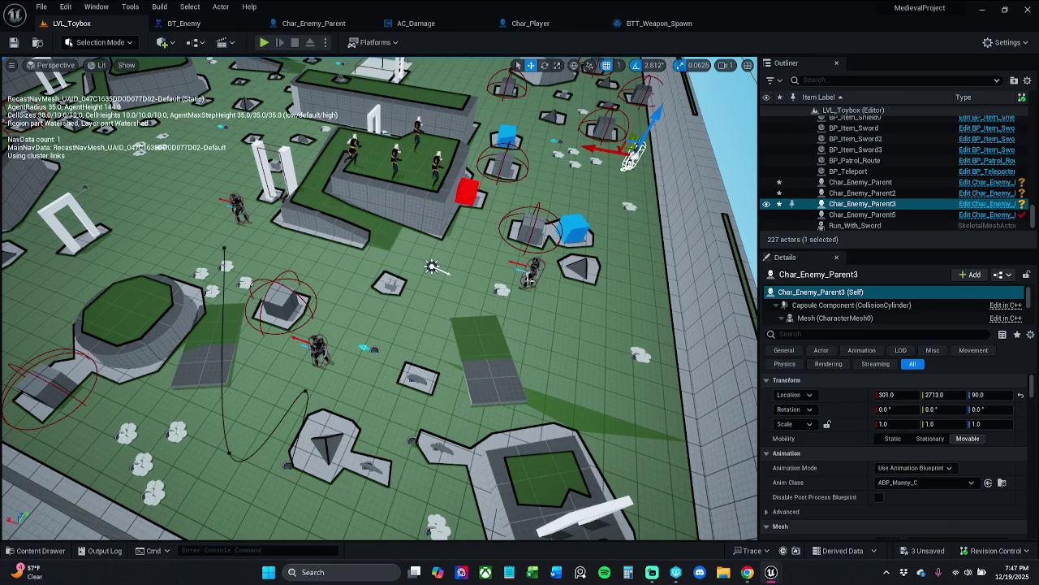
left_click(531, 272)
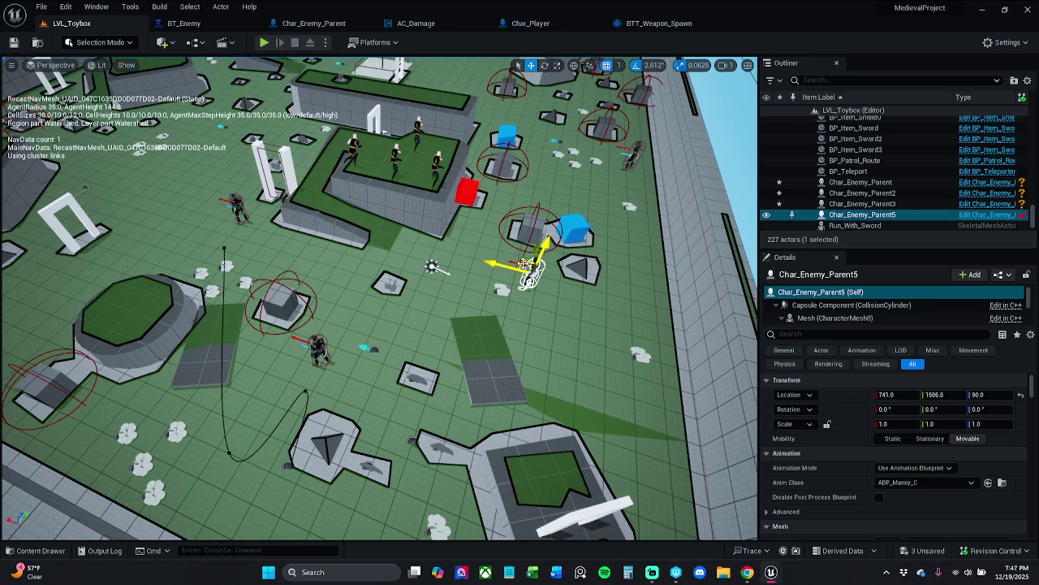
left_click_drag(520, 264, 586, 302)
left_click(14, 43)
left_click(264, 43)
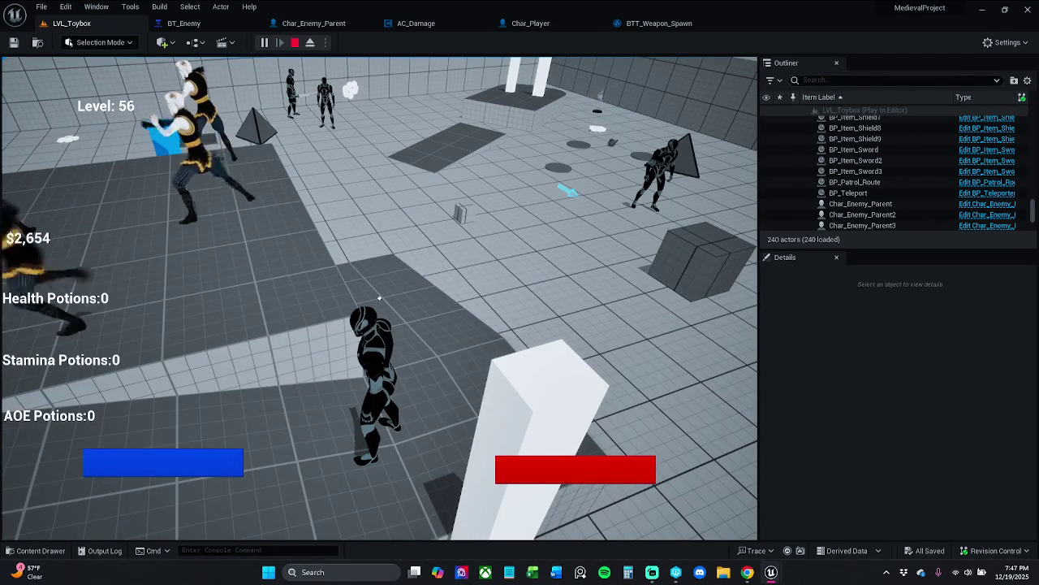
key("p")
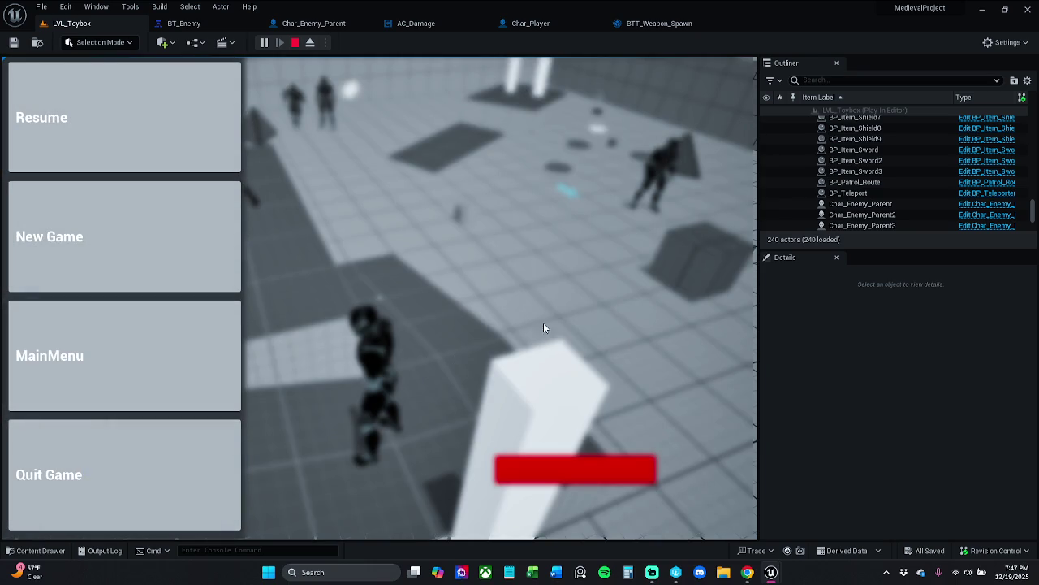
left_click(894, 204)
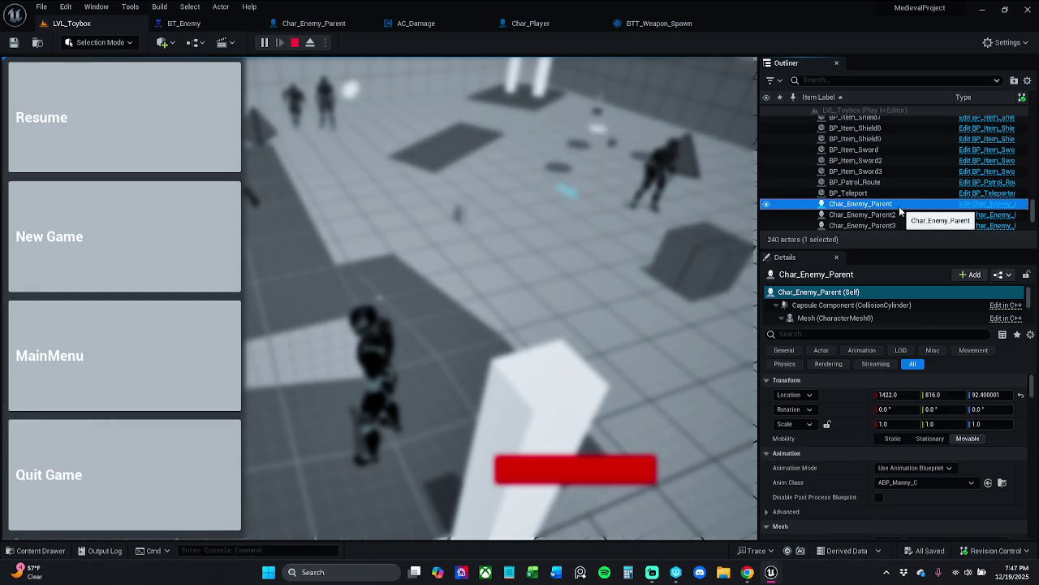
left_click(112, 158)
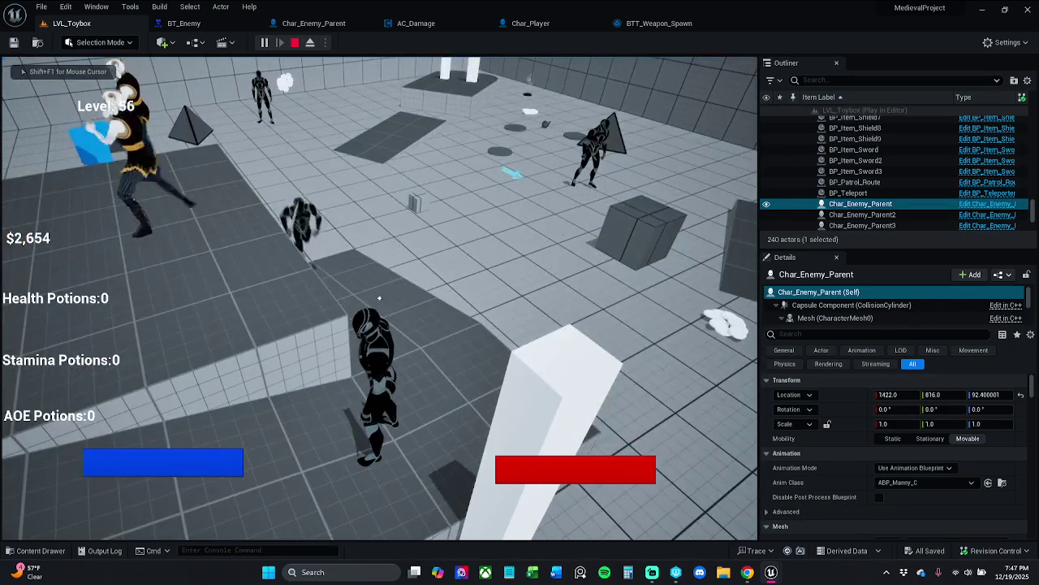
left_click(379, 298)
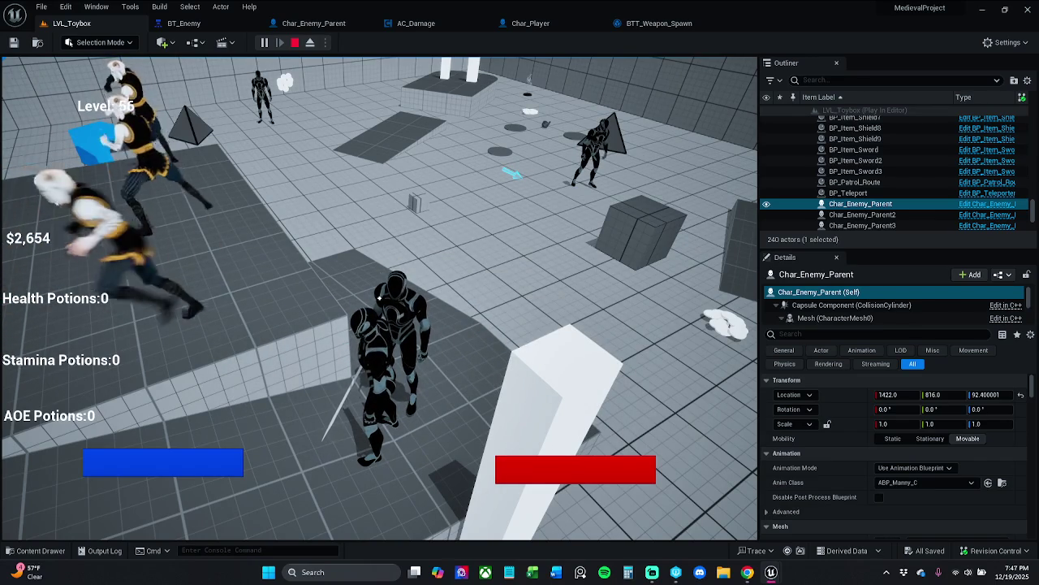
left_click(380, 298)
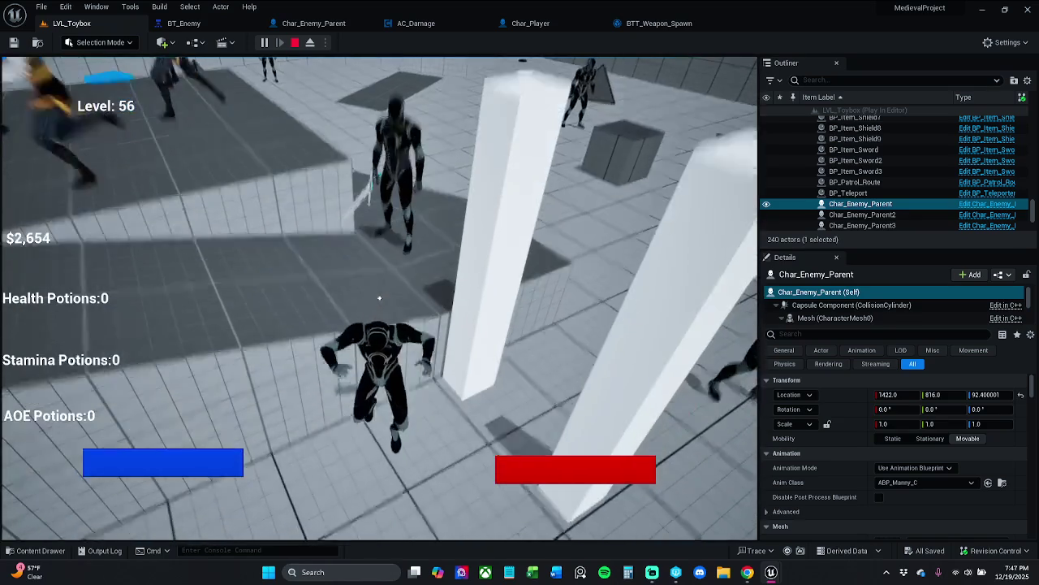
key("Escape")
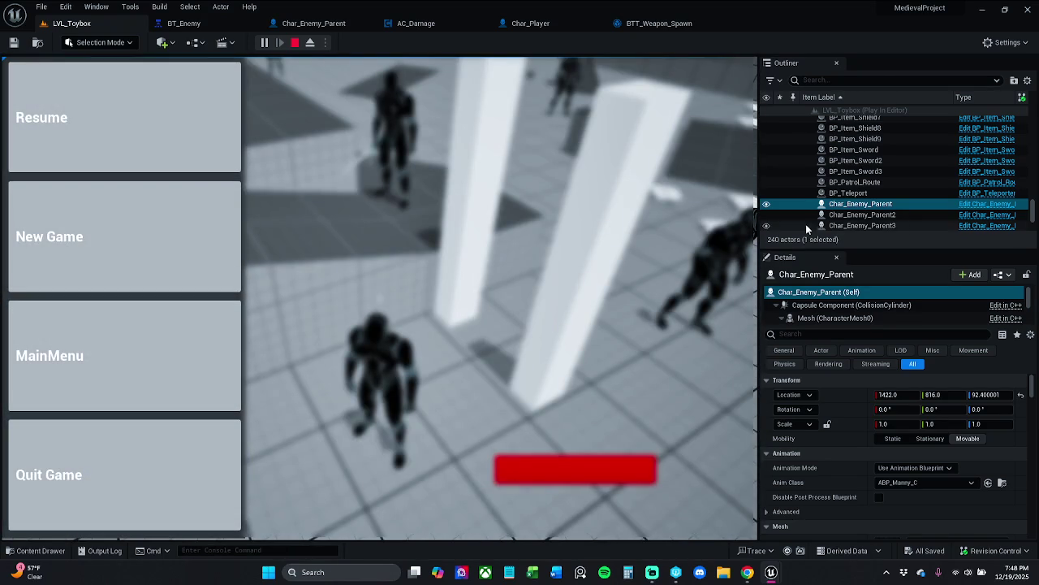
left_click(905, 215)
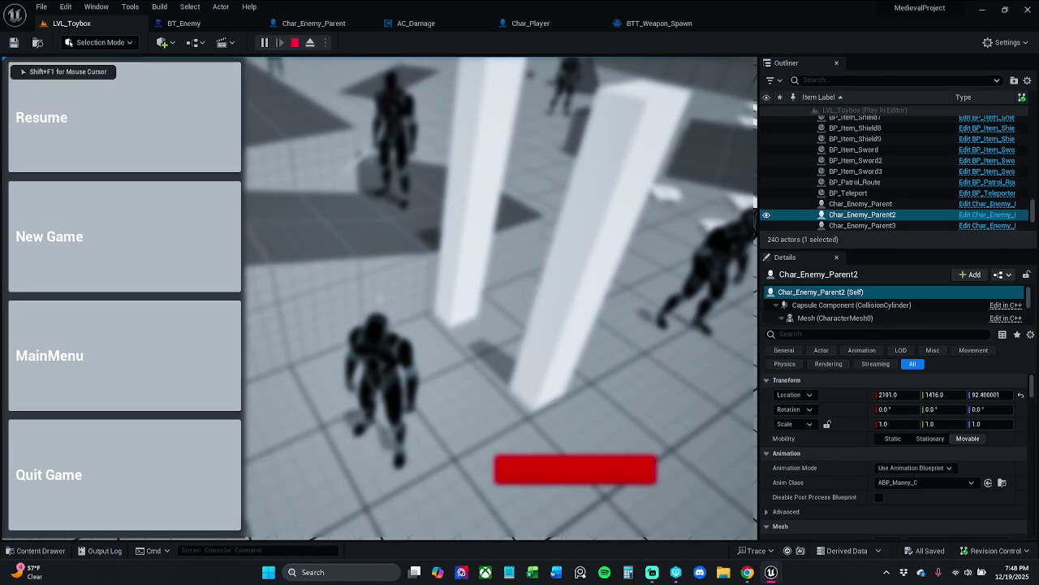
left_click(144, 158)
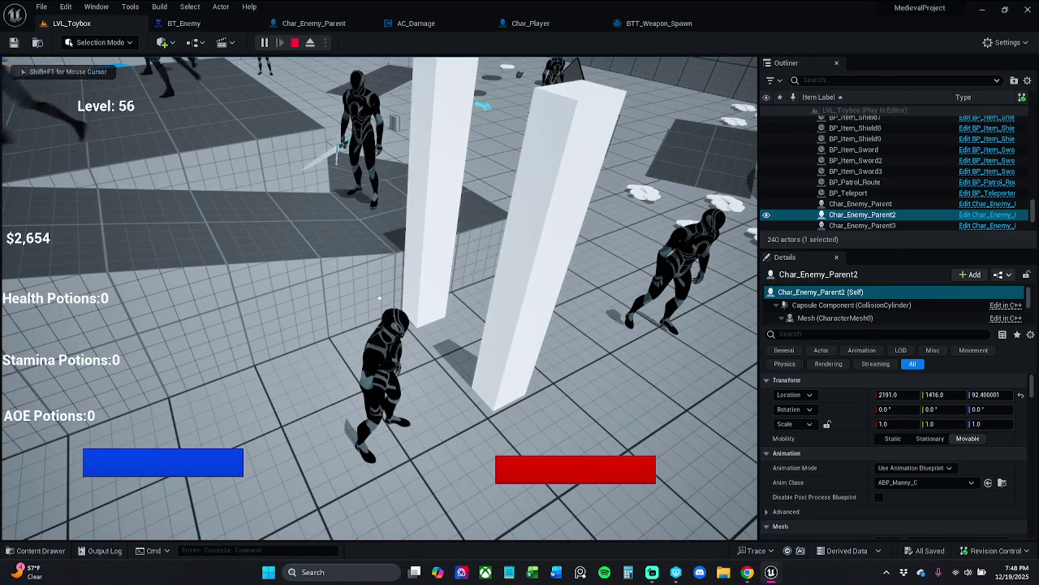
key("Escape")
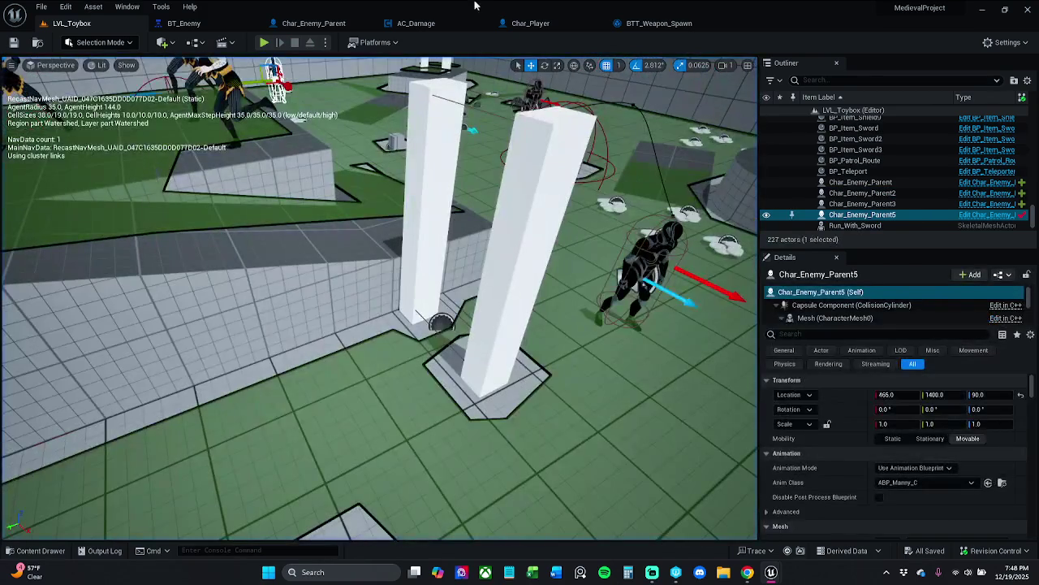
- Browse the Char_Enemy_Parent and AC_Damage graphs, then select Get Actor Of Class in AICast To
left_click(313, 23)
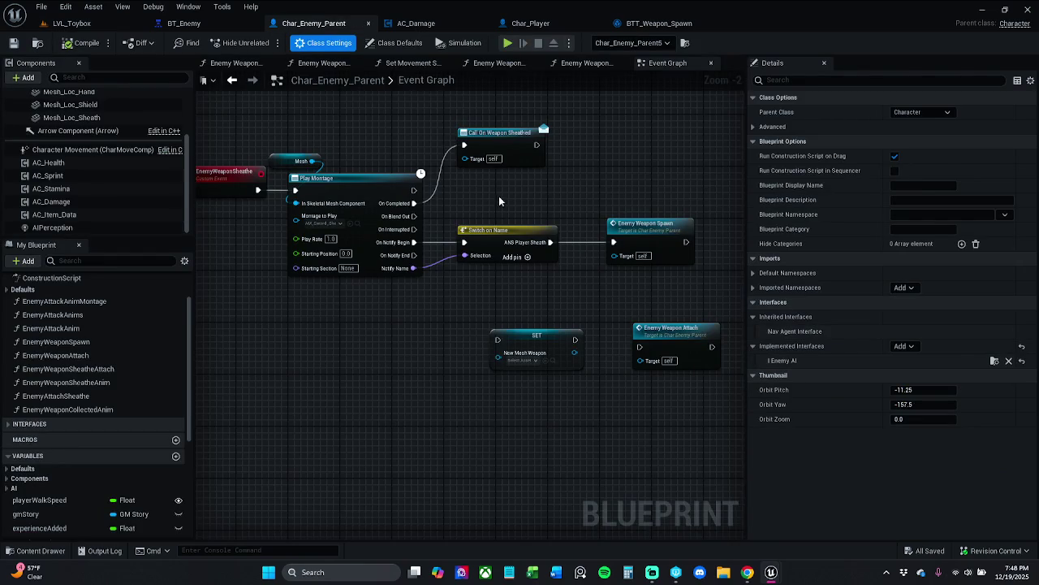
left_click(404, 24)
left_click(314, 22)
left_click(583, 64)
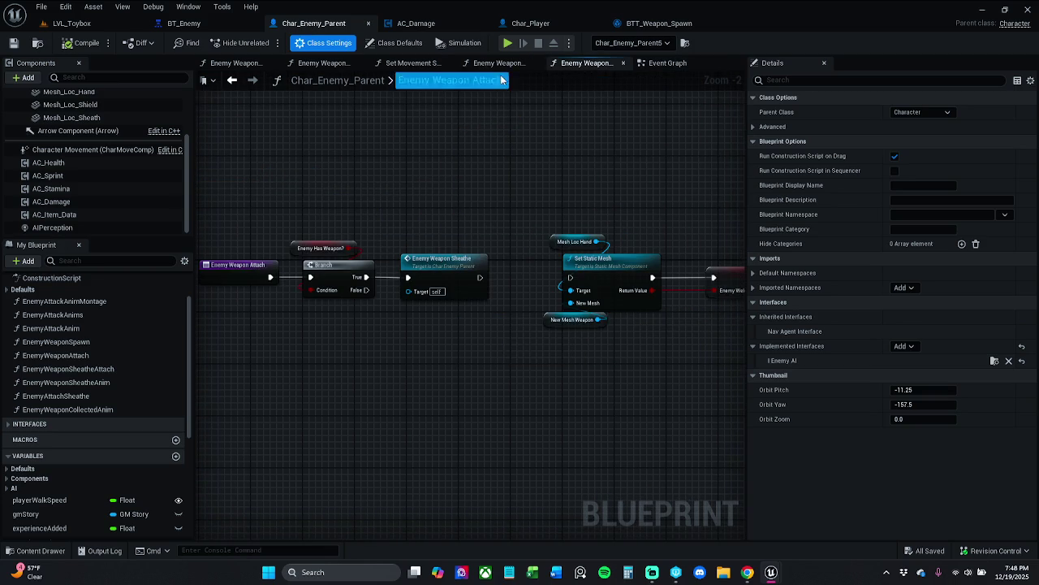
left_click(495, 68)
left_click(658, 23)
mouse_move(435, 219)
left_mouse_down()
mouse_move(573, 342)
mouse_move(611, 359)
mouse_move(588, 359)
left_mouse_up()
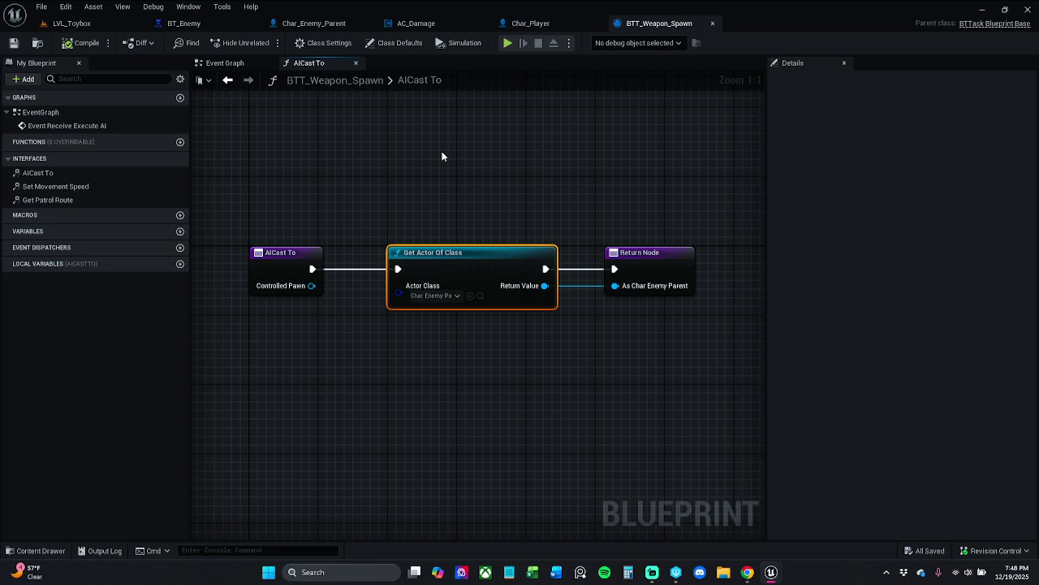
- Delete Get Actor Of Class, paste a Cast To Char_Enemy_Parent fed by Controlled Pawn, remove AICast To
key("Delete")
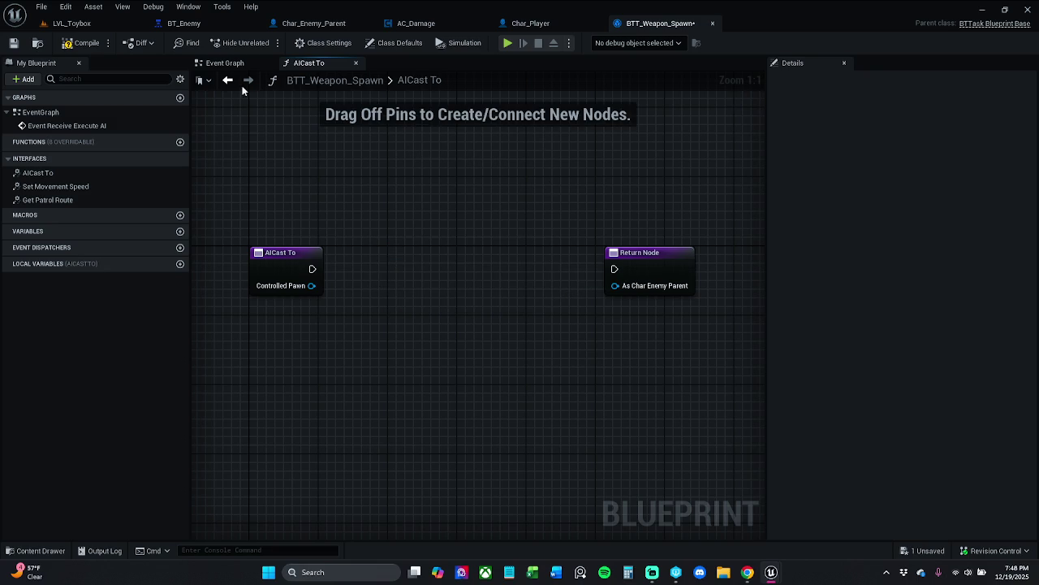
left_click(233, 63)
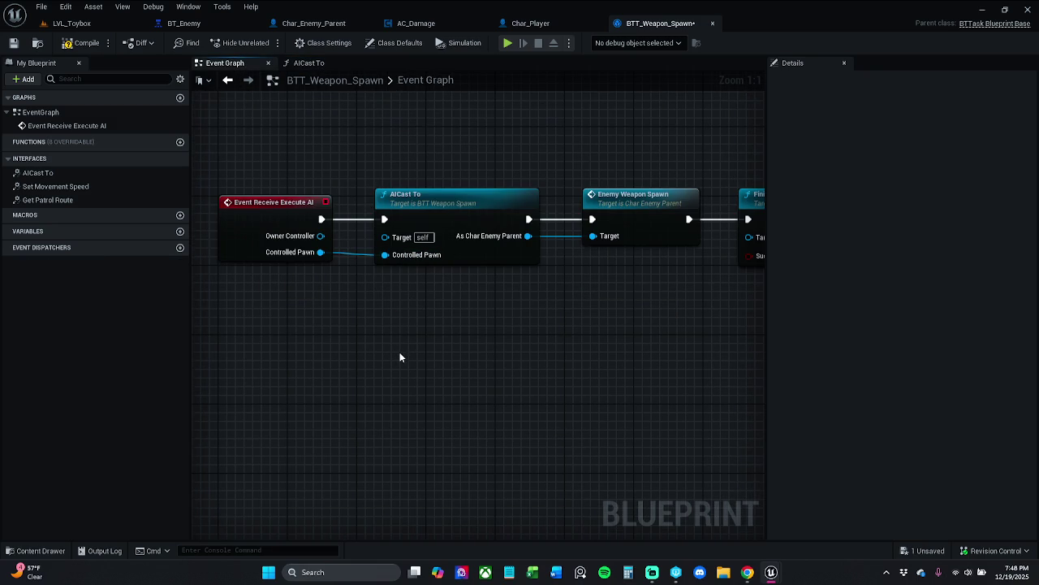
key("ctrl+v")
mouse_move(402, 391)
left_mouse_down()
mouse_move(306, 277)
mouse_move(321, 252)
left_mouse_up()
left_click(461, 255)
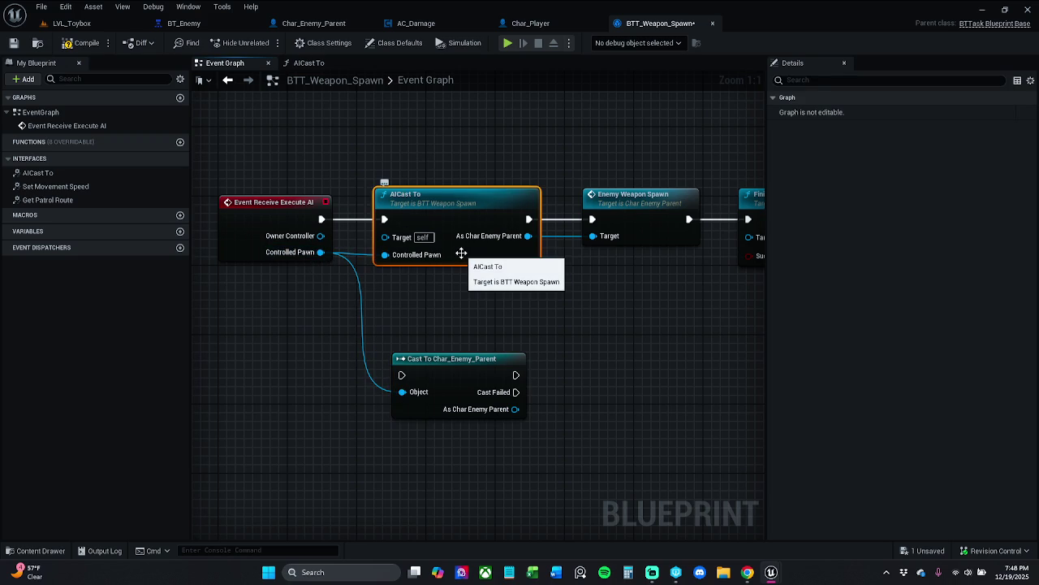
key("Delete")
- Wire the cast's execution and result into Enemy Weapon Spawn and tidy the nodes
mouse_move(447, 368)
left_mouse_down()
mouse_move(436, 213)
mouse_move(325, 221)
left_mouse_up()
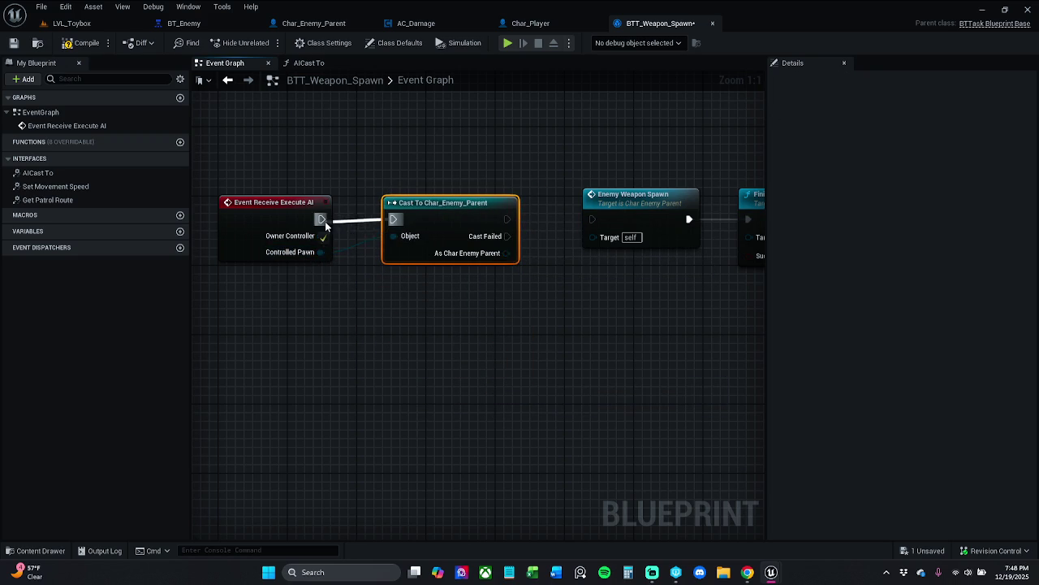
left_click_drag(463, 233, 437, 233)
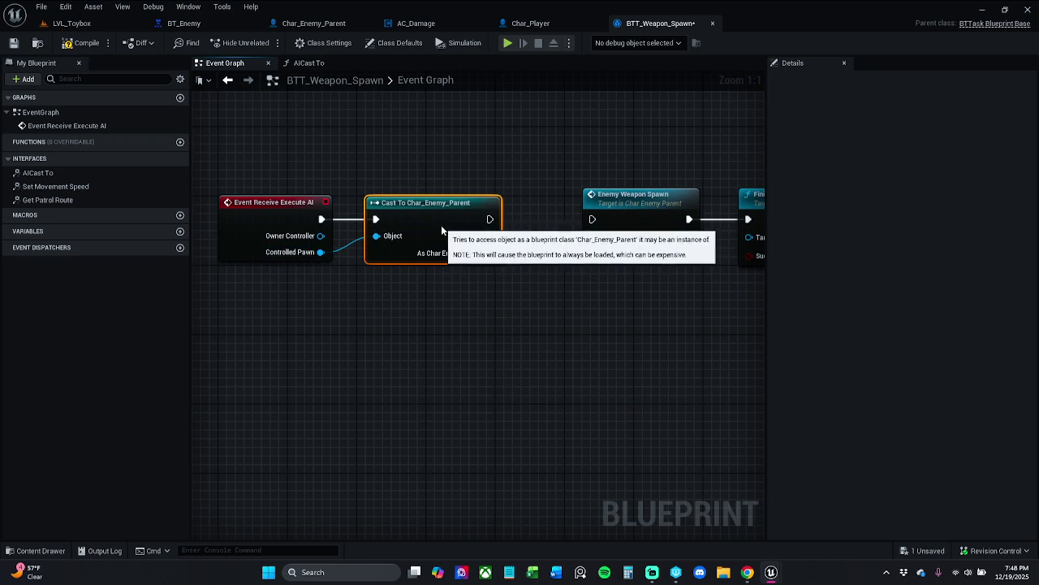
left_click(486, 154)
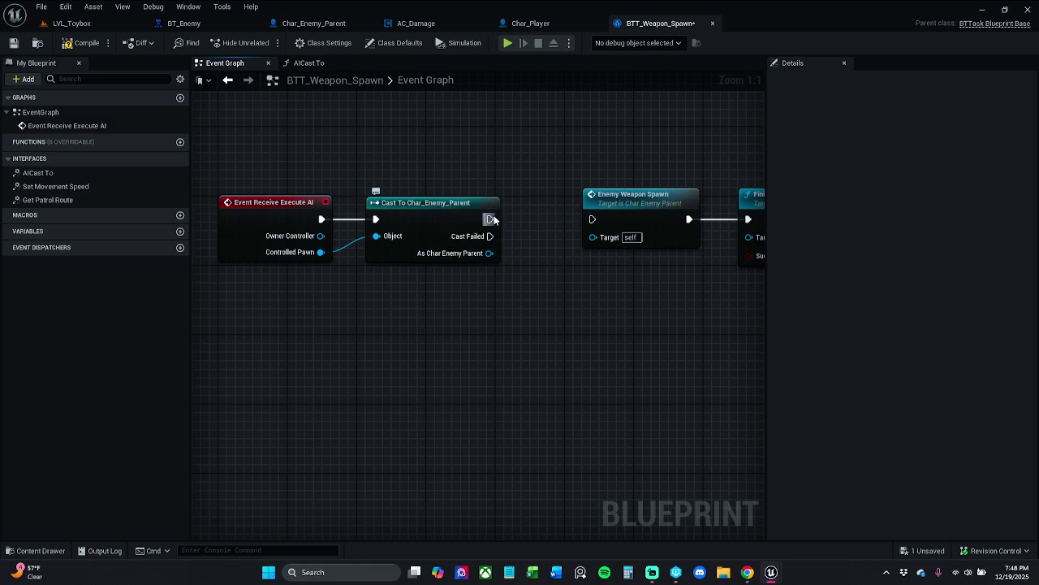
left_click_drag(489, 253, 597, 237)
mouse_move(490, 220)
left_mouse_down()
mouse_move(592, 219)
mouse_move(467, 217)
left_mouse_up()
left_click_drag(479, 139, 719, 268)
left_click_drag(539, 244, 654, 244)
left_click_drag(627, 191, 580, 192)
left_click(590, 169)
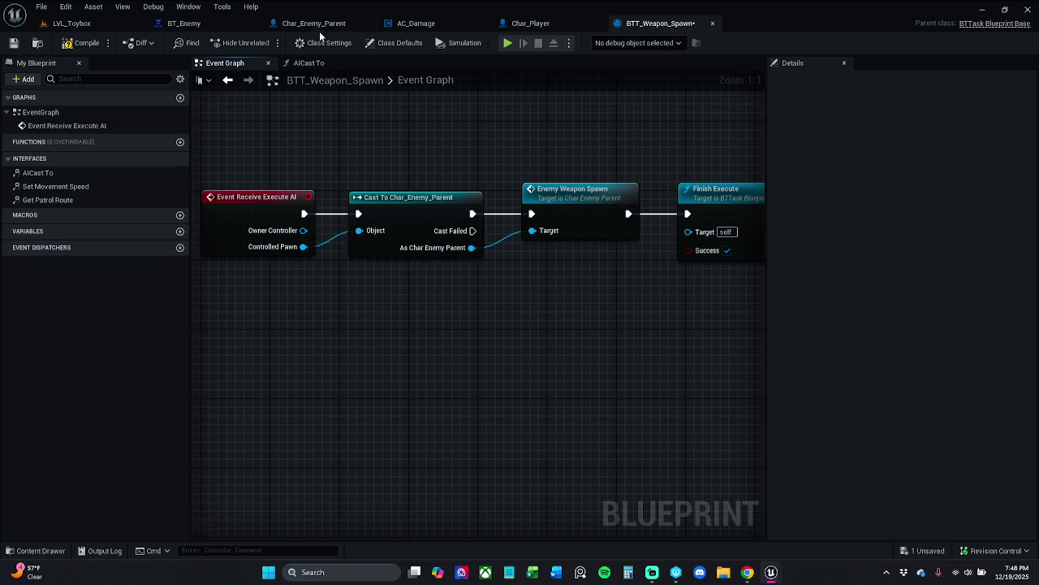
left_click(303, 64)
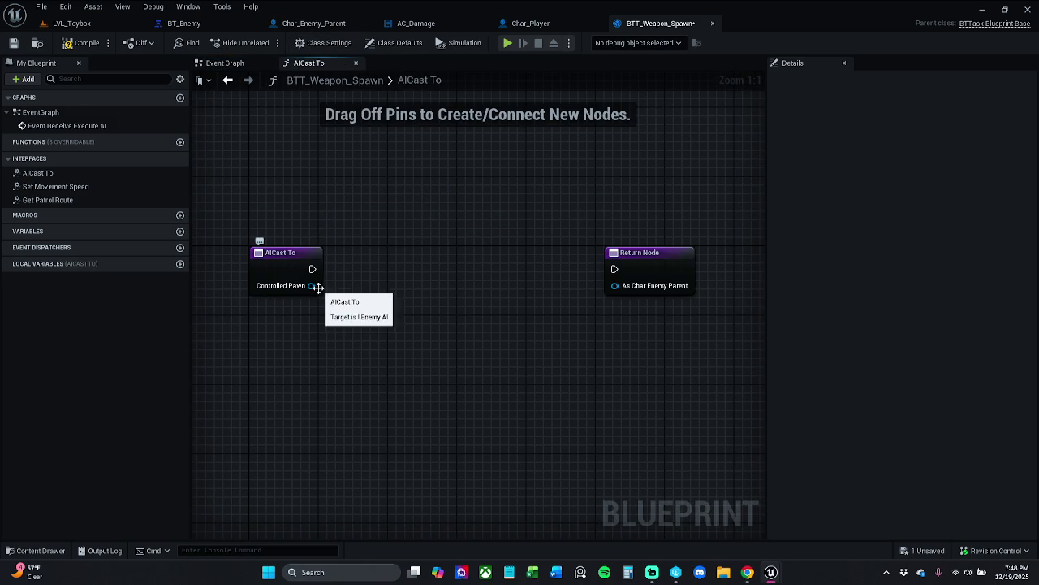
- Add a Get Blackboard node fed by Controlled Pawn
left_click_drag(314, 285, 349, 283)
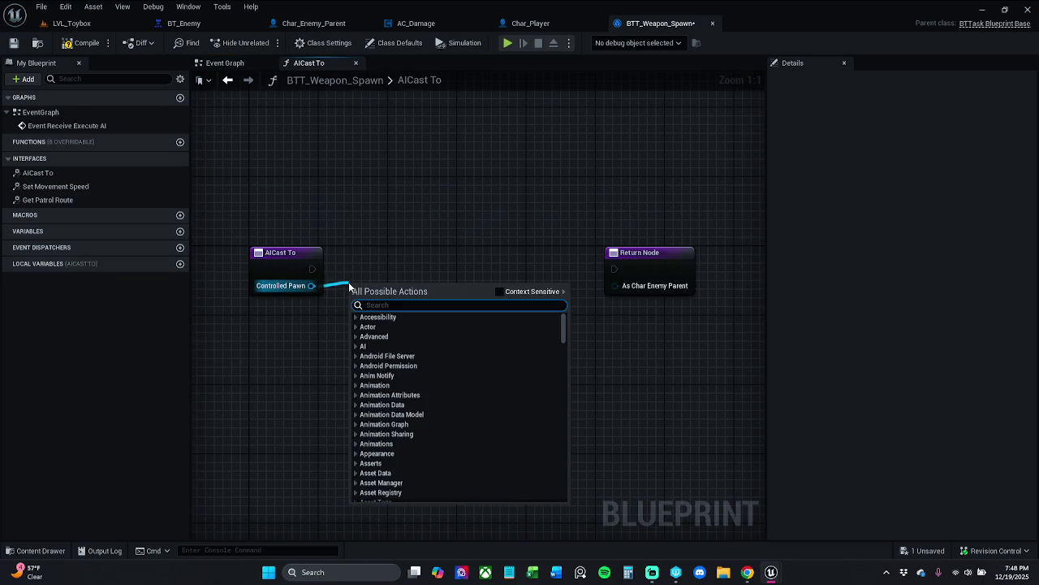
type("get")
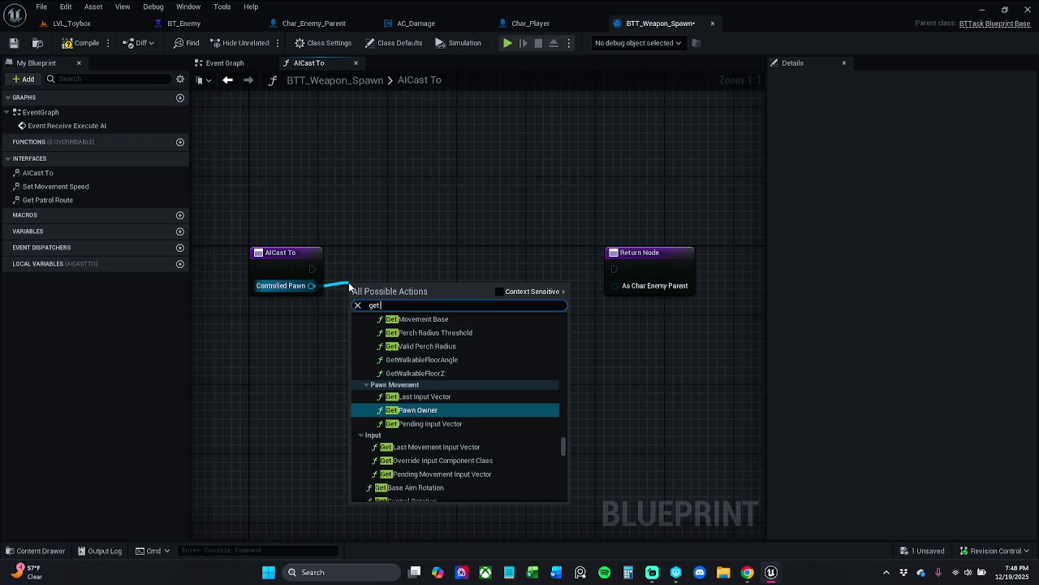
left_click(528, 292)
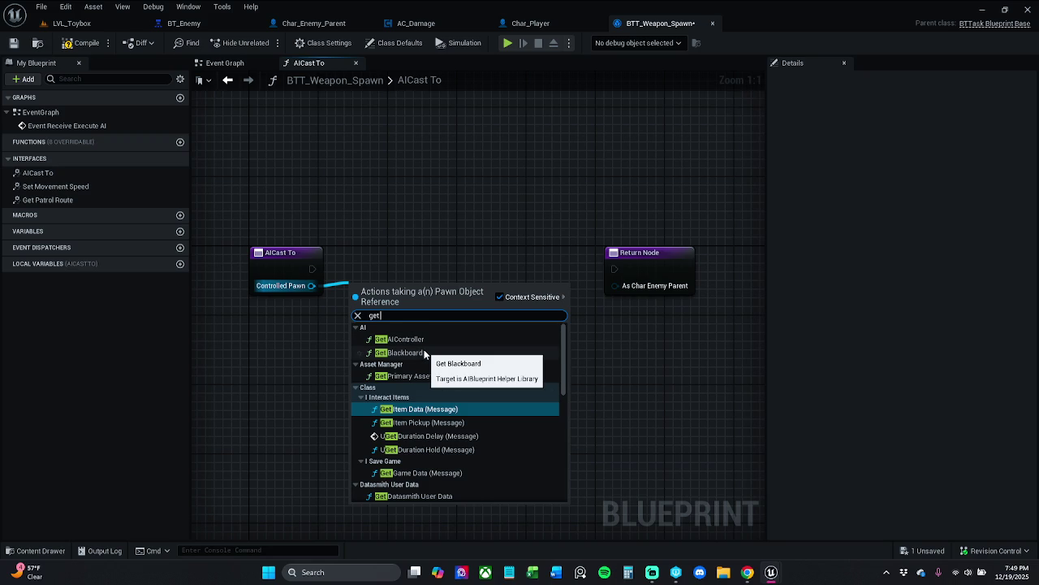
left_click(424, 353)
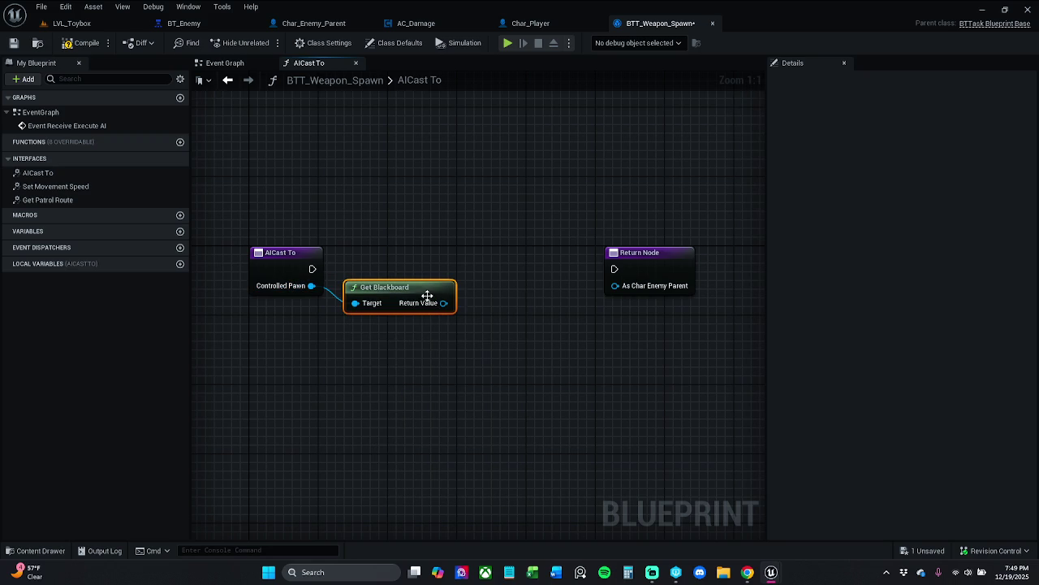
- Browse the AI Components Blackboard get and set actions from Get Blackboard's output
left_click_drag(443, 311, 492, 294)
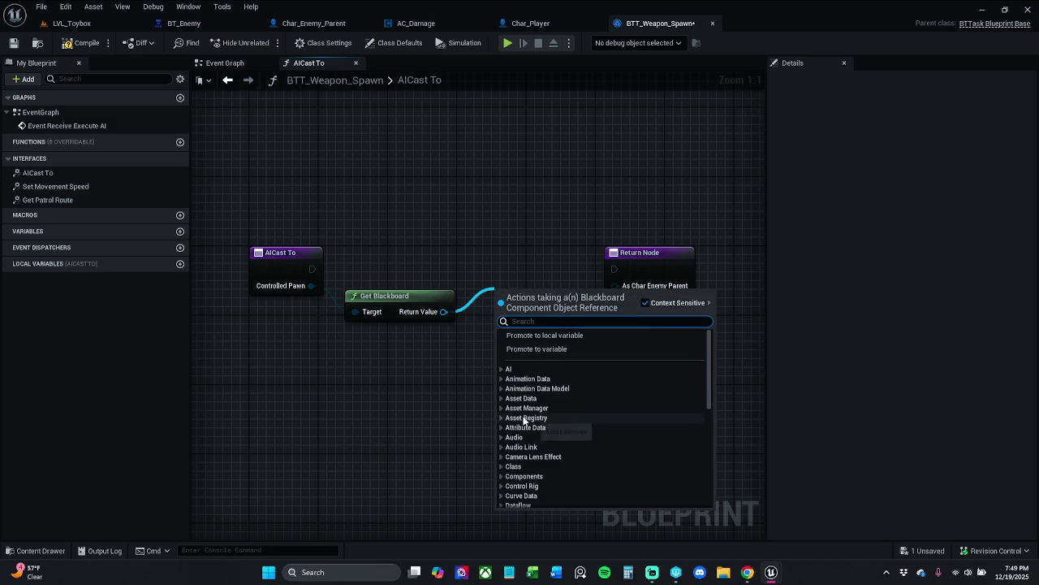
left_click(502, 370)
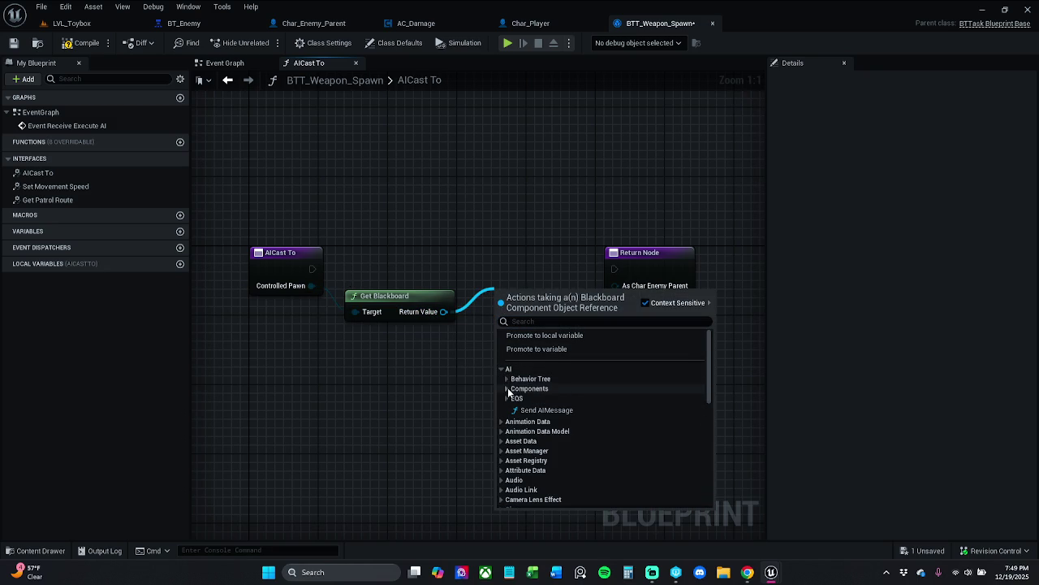
left_click(507, 379)
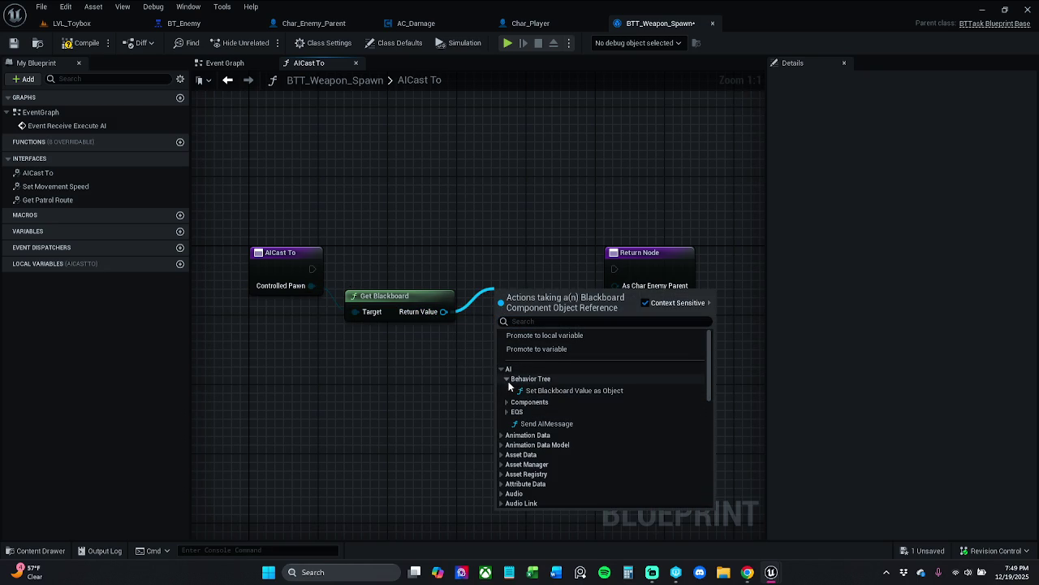
left_click(507, 379)
left_click(508, 388)
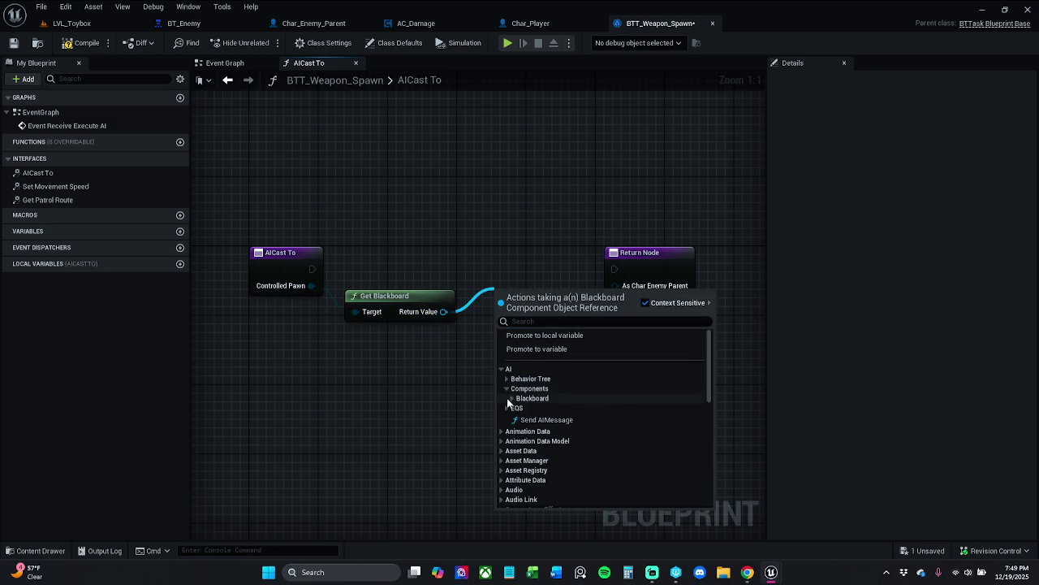
left_click(508, 398)
scroll(519, 405, "down", 5)
scroll(549, 400, "down", 5)
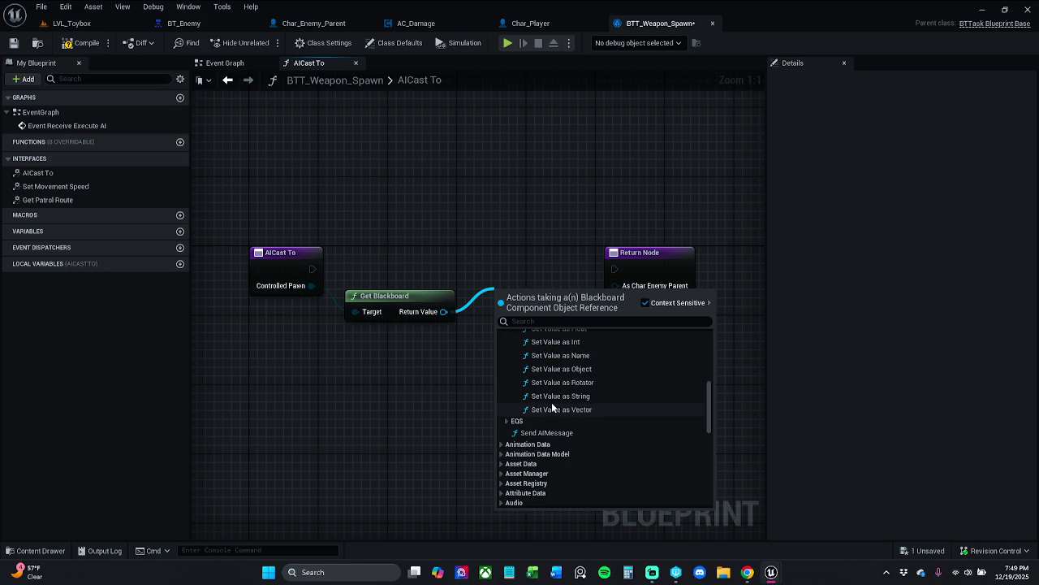
scroll(551, 406, "up", 1)
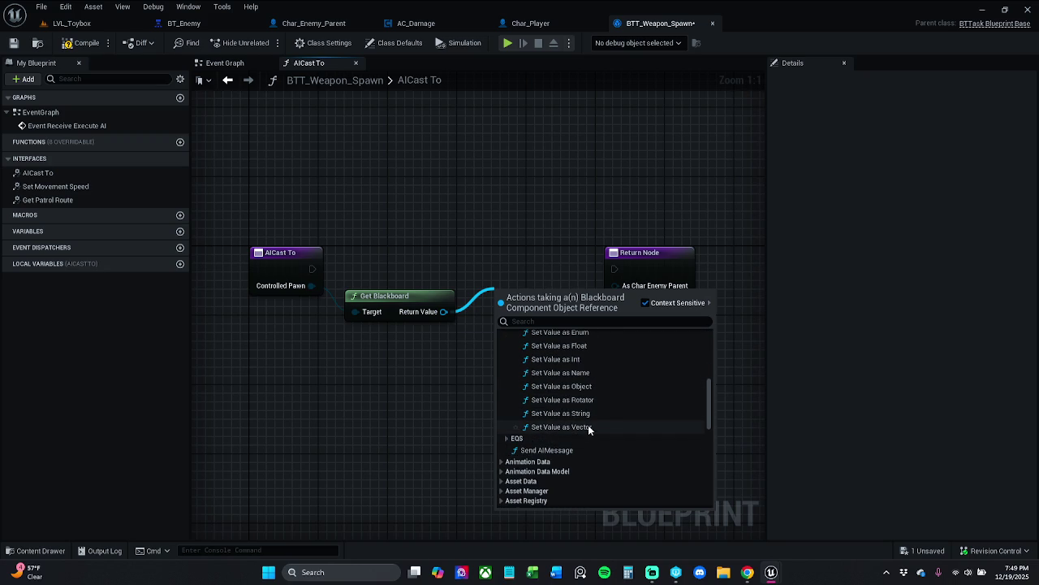
scroll(552, 426, "up", 3)
scroll(559, 407, "up", 5)
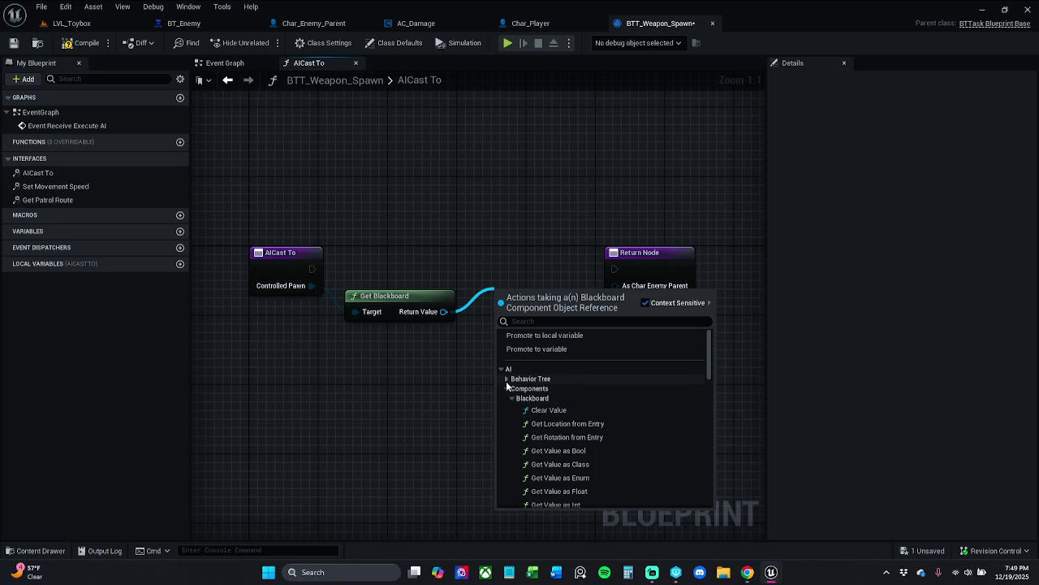
- Close the action list without adding anything and delete the Get Blackboard node
left_click(501, 369)
left_click(587, 243)
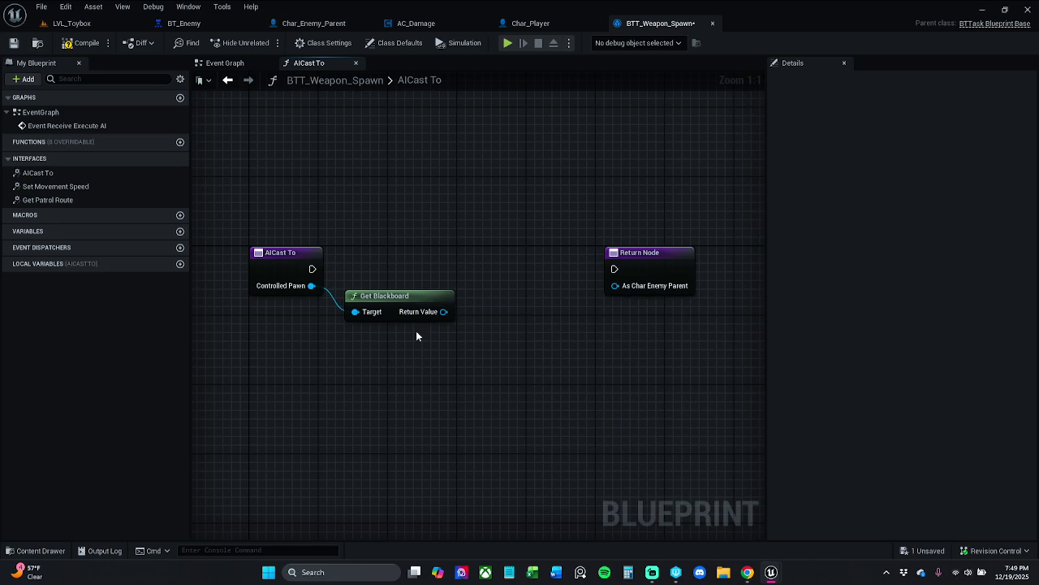
left_click_drag(460, 239, 414, 370)
key("Delete")
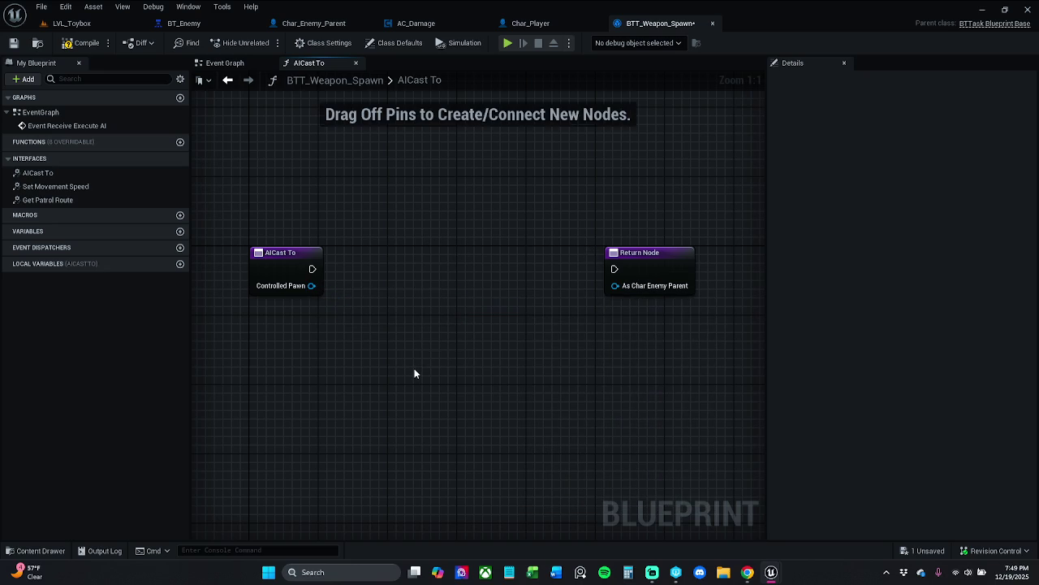
- Wire AICast To's execution directly into the Return Node and position it
left_click_drag(614, 269, 333, 277)
left_click_drag(630, 289, 342, 289)
key("Escape")
left_click_drag(449, 258, 483, 258)
left_click(355, 272)
- Try adding a 'pawn to object' node from Controlled Pawn, then delete it
left_click_drag(312, 285, 337, 319)
type("pawn to")
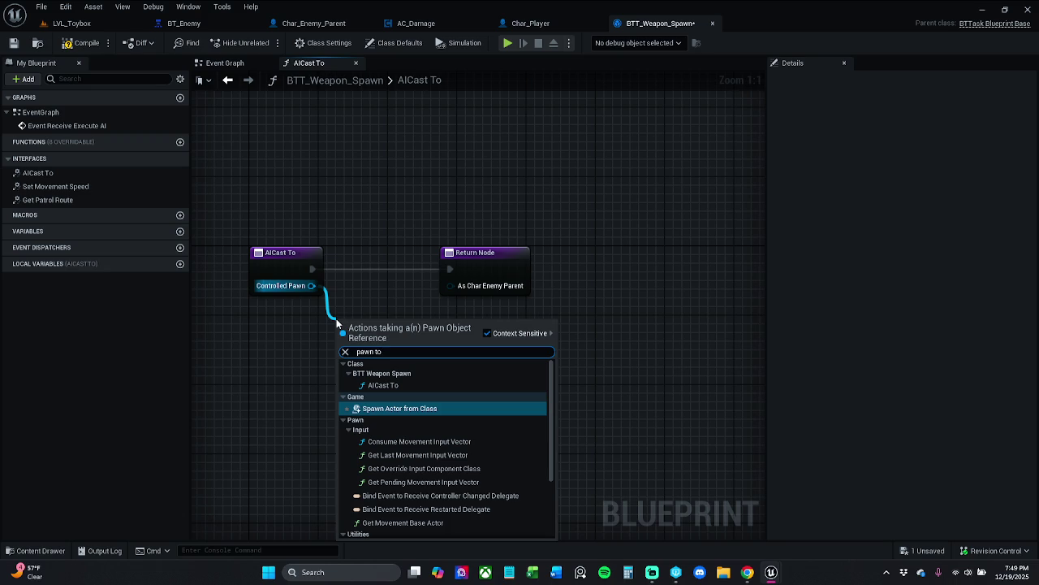
type(" obj")
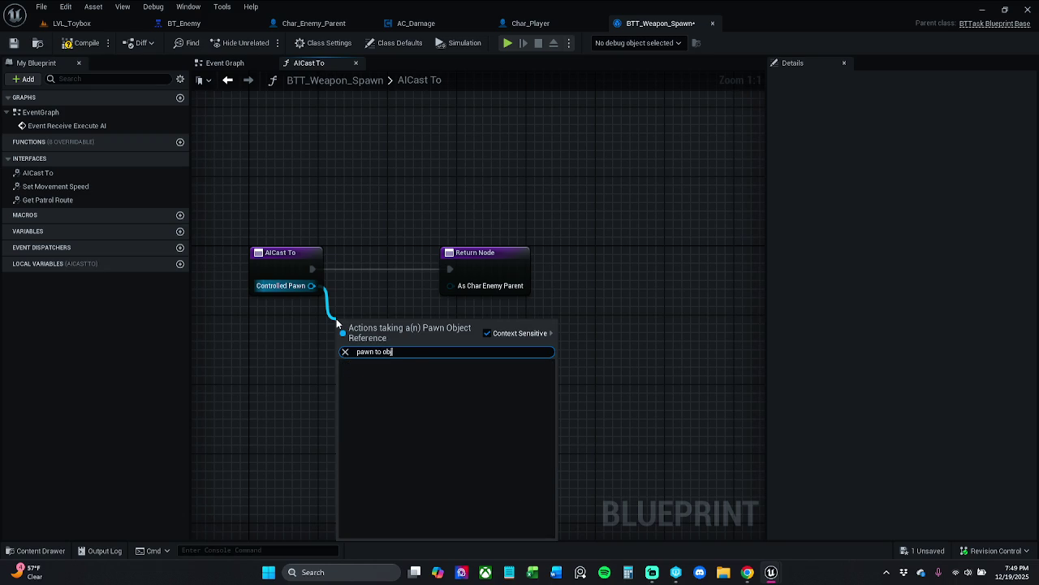
type("ect")
left_click(527, 333)
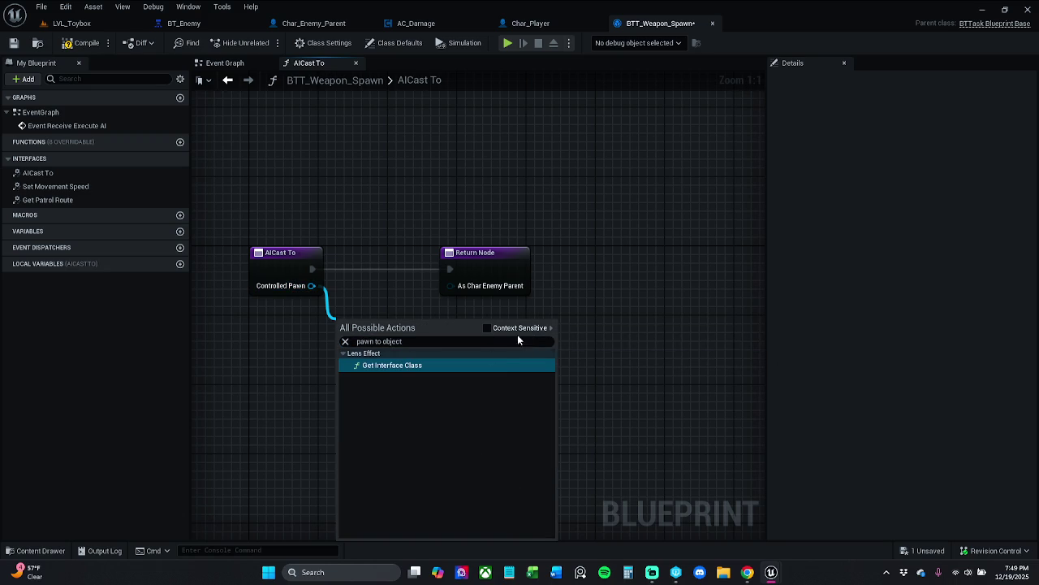
left_click(444, 366)
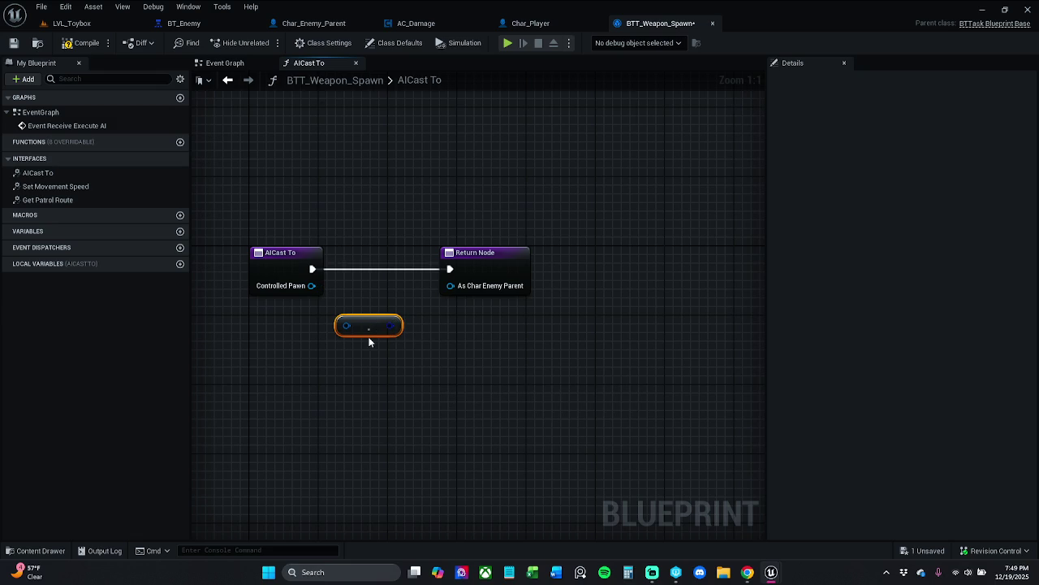
key("Delete")
- Try feeding a Get Player Pawn node into As Char Enemy Parent, then delete it
left_click_drag(480, 287, 418, 319)
type("pawn")
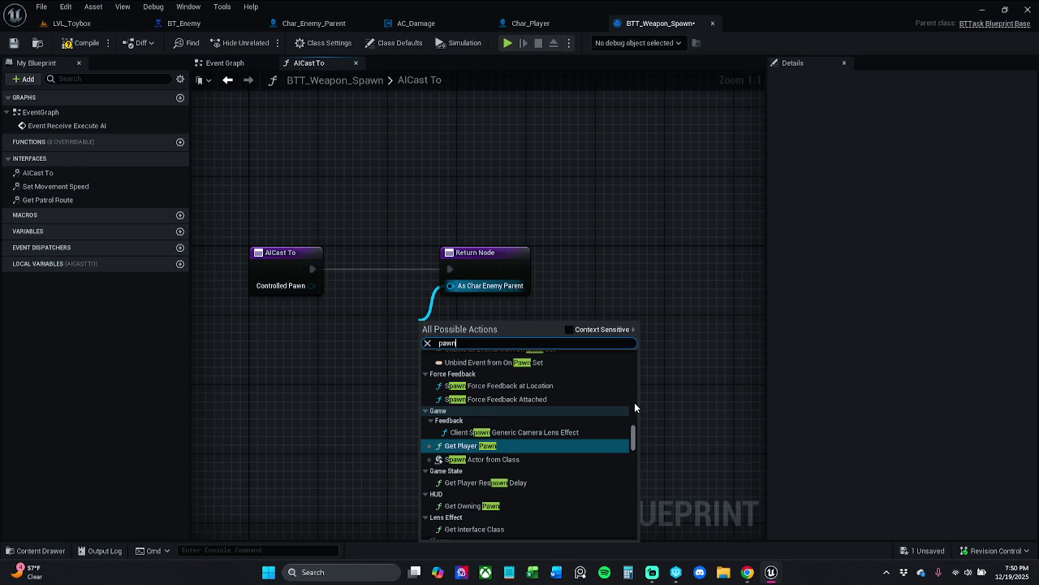
left_click(492, 445)
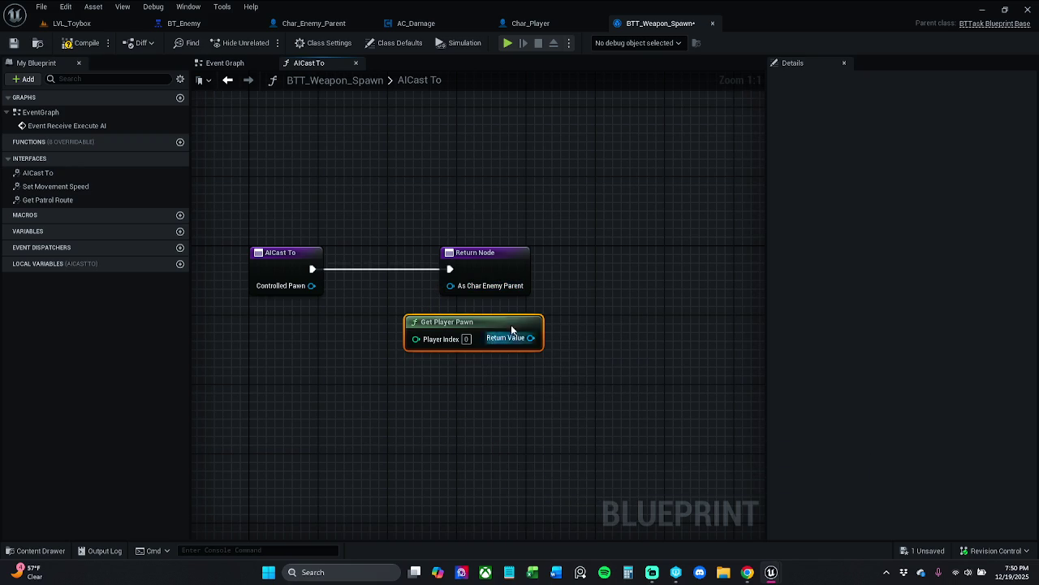
mouse_move(531, 338)
left_mouse_down()
mouse_move(494, 293)
mouse_move(383, 329)
left_mouse_up()
key("Delete")
- Search 'pawn' actions for As Char Enemy Parent and dismiss the list without adding one
type("pawn")
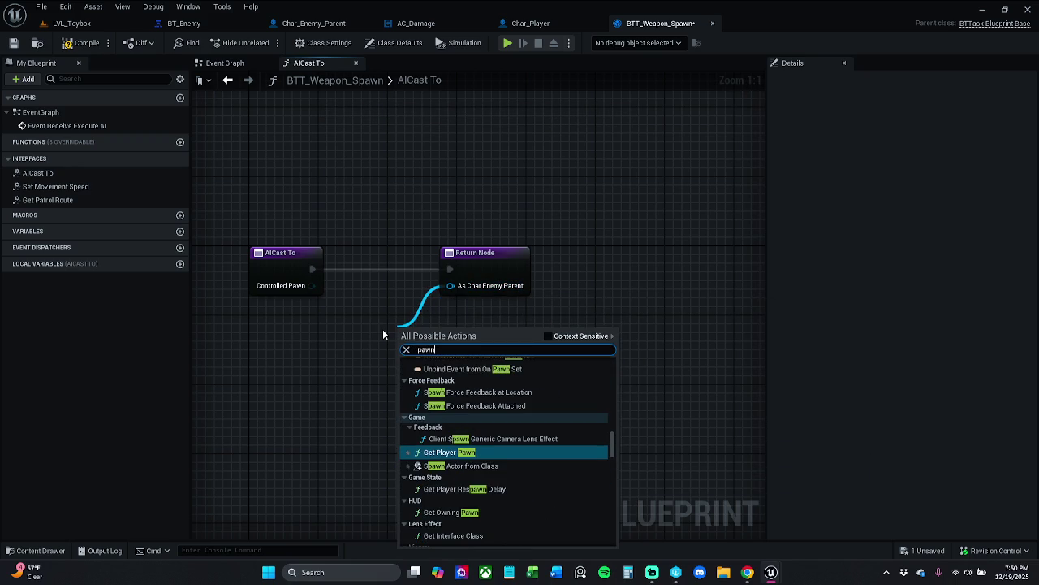
left_click(549, 336)
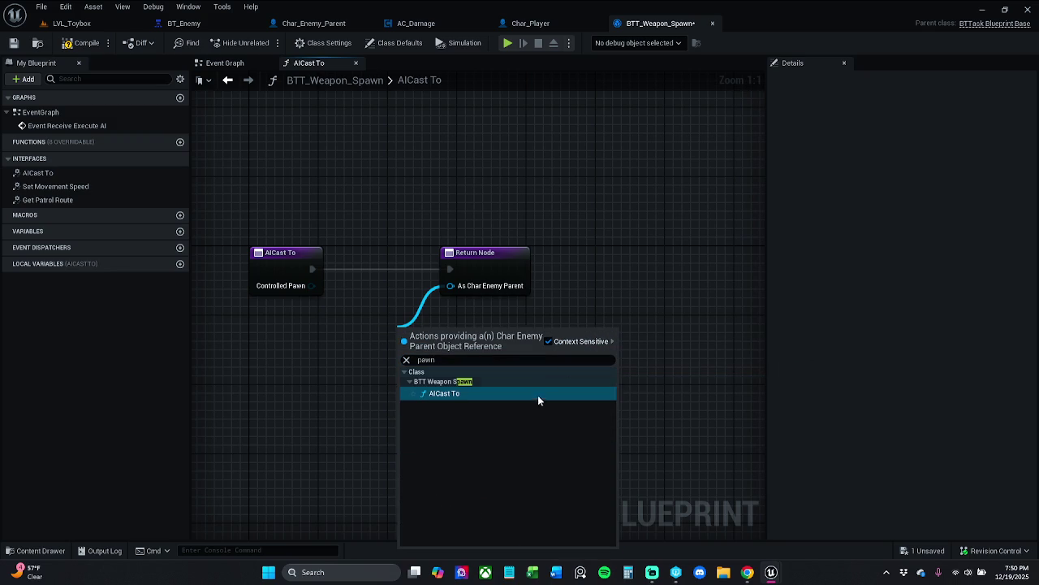
left_click(568, 345)
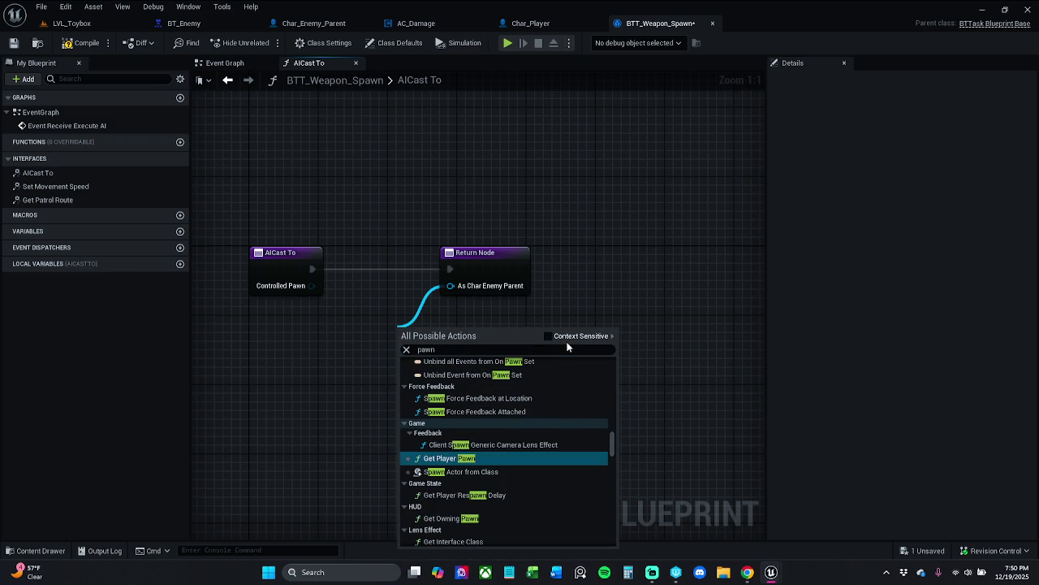
scroll(538, 481, "down", 2)
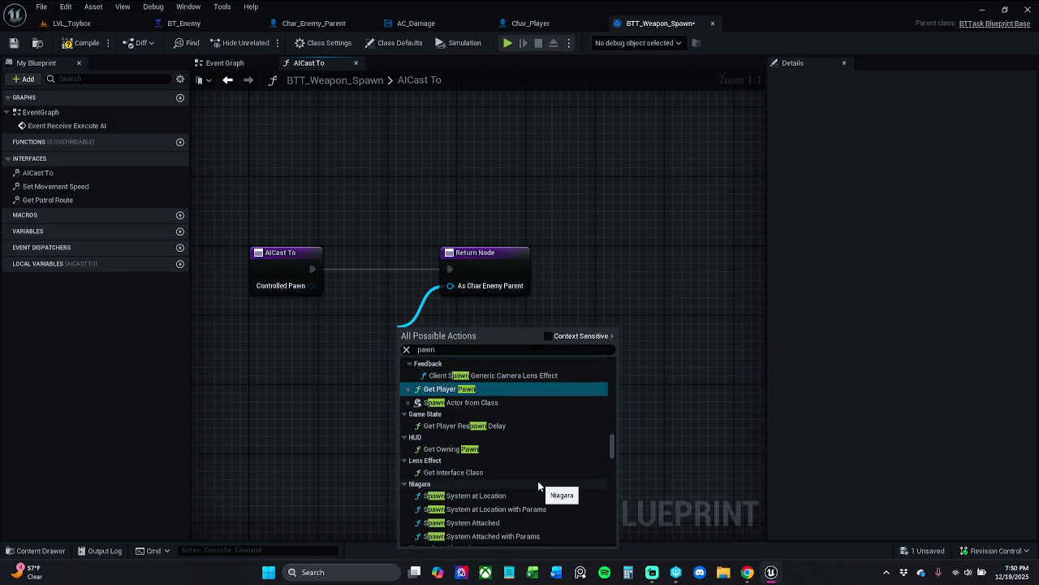
scroll(519, 482, "down", 1)
scroll(519, 481, "down", 3)
scroll(520, 482, "down", 1)
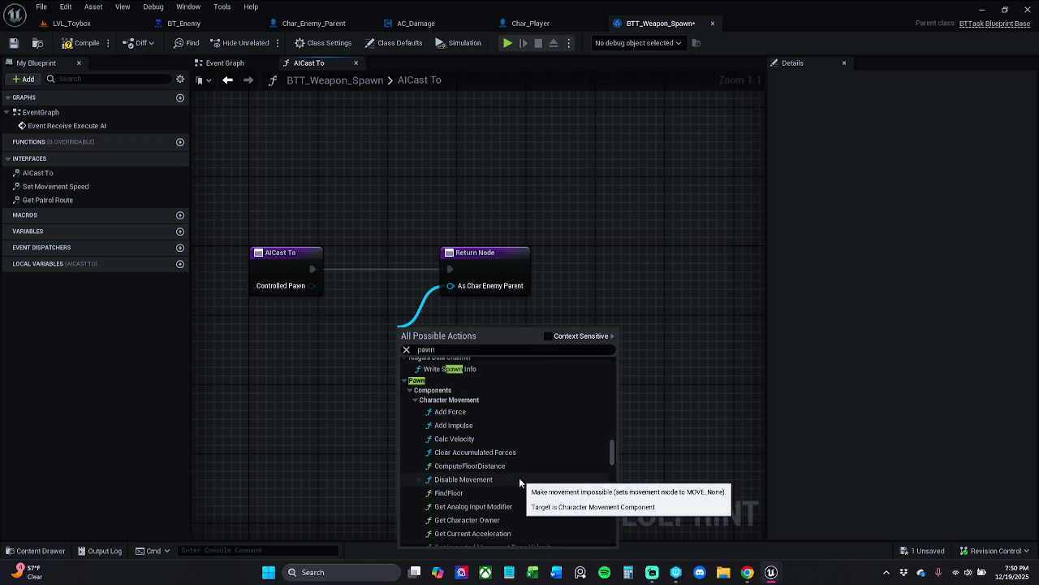
left_click(587, 276)
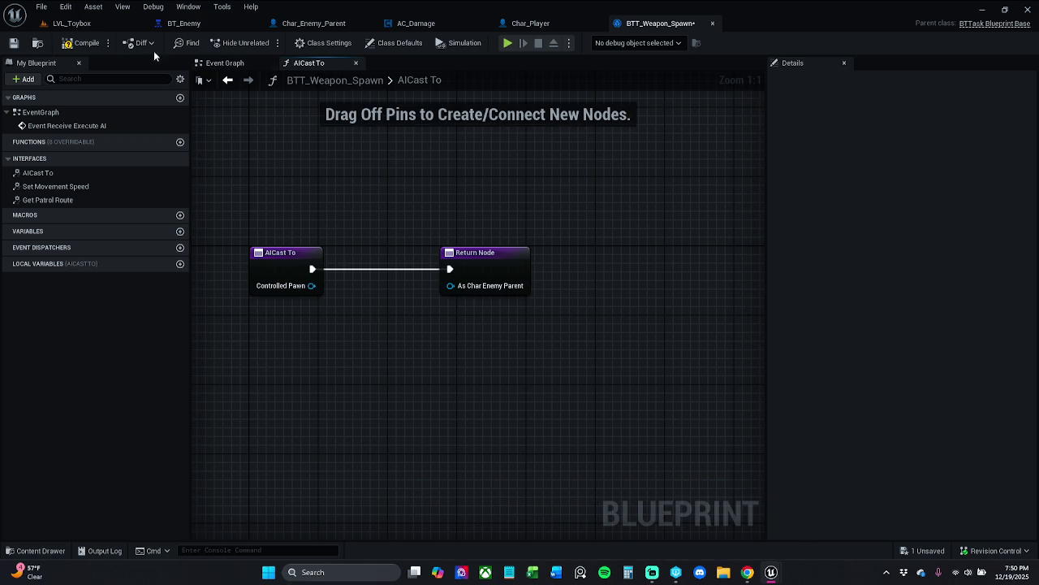
- Compile BTT_Weapon_Spawn, close the AICast To graph, and go to LVL_Toybox
left_click(82, 43)
left_click(354, 63)
scroll(520, 154, "down", 2)
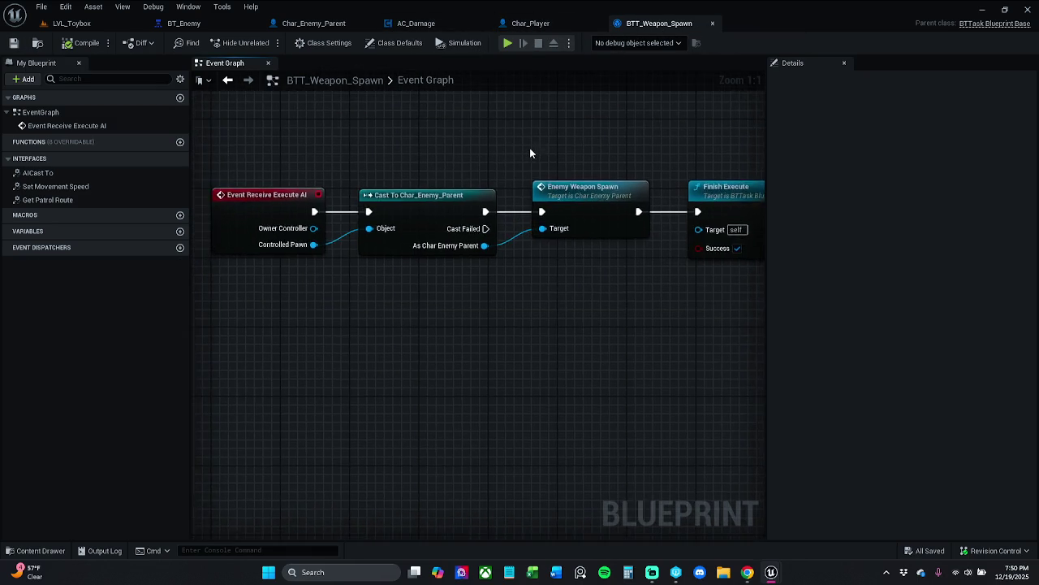
left_click(91, 23)
- Delete the three extra Char_Enemy_Parent copies and test-play the level twice
key("d")
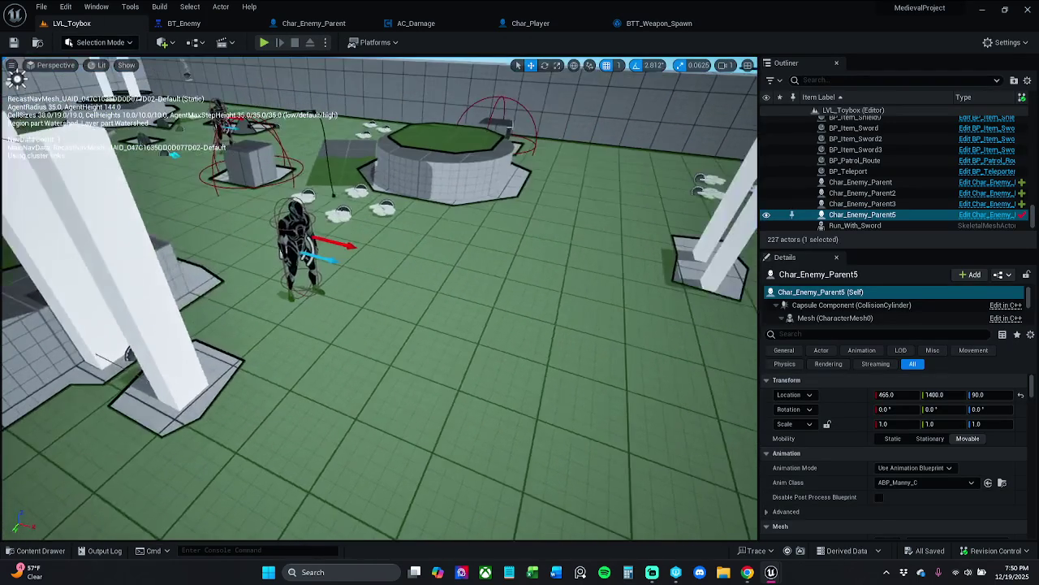
left_click(917, 189, "shift")
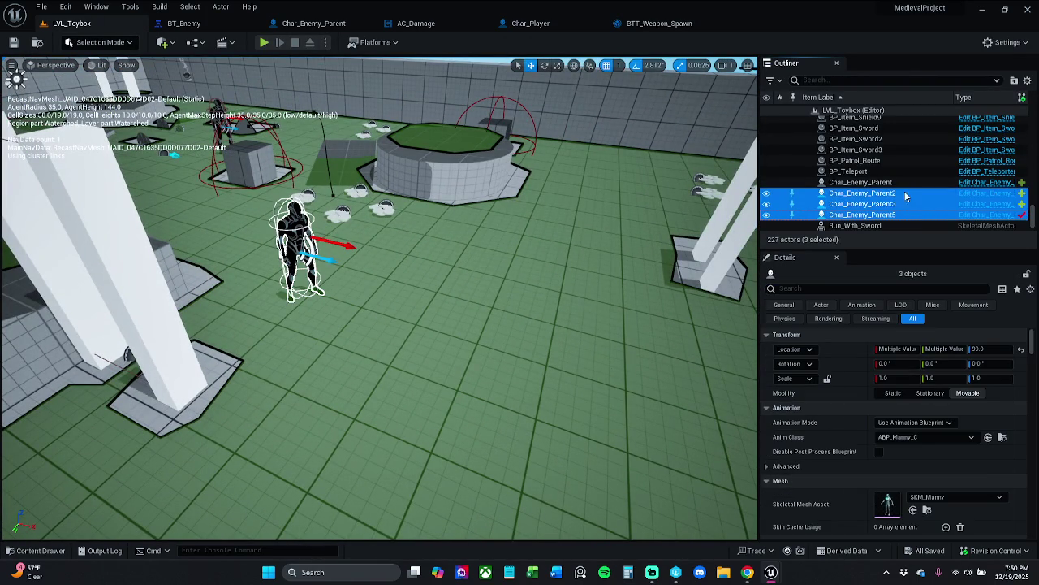
key("Delete")
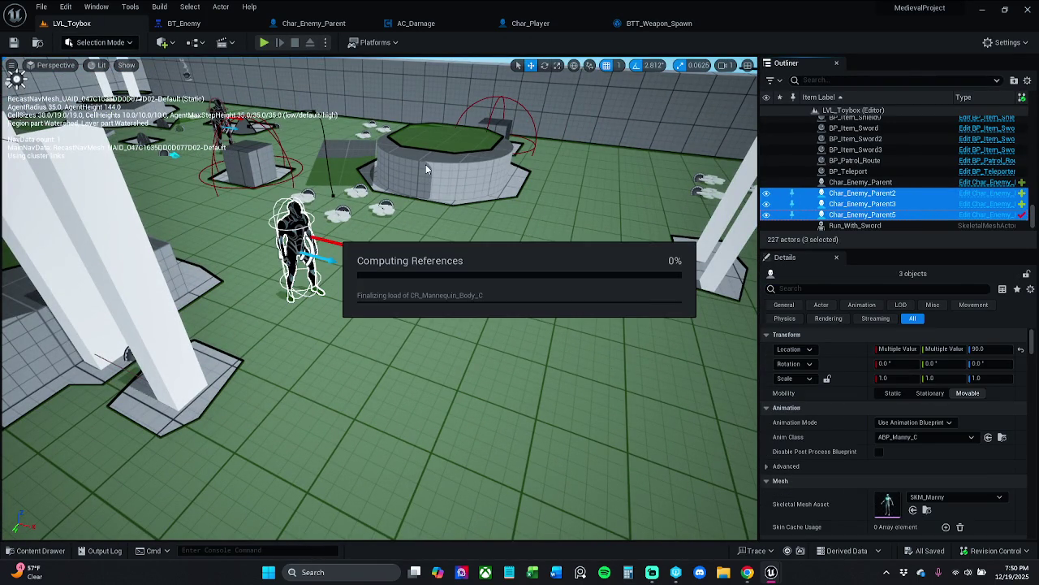
left_click(263, 42)
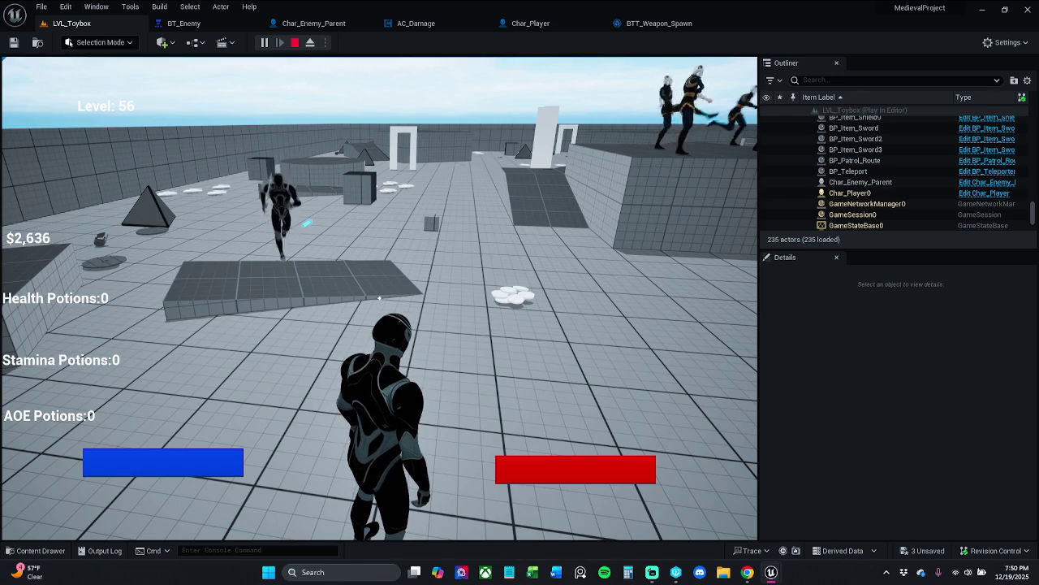
key("Escape")
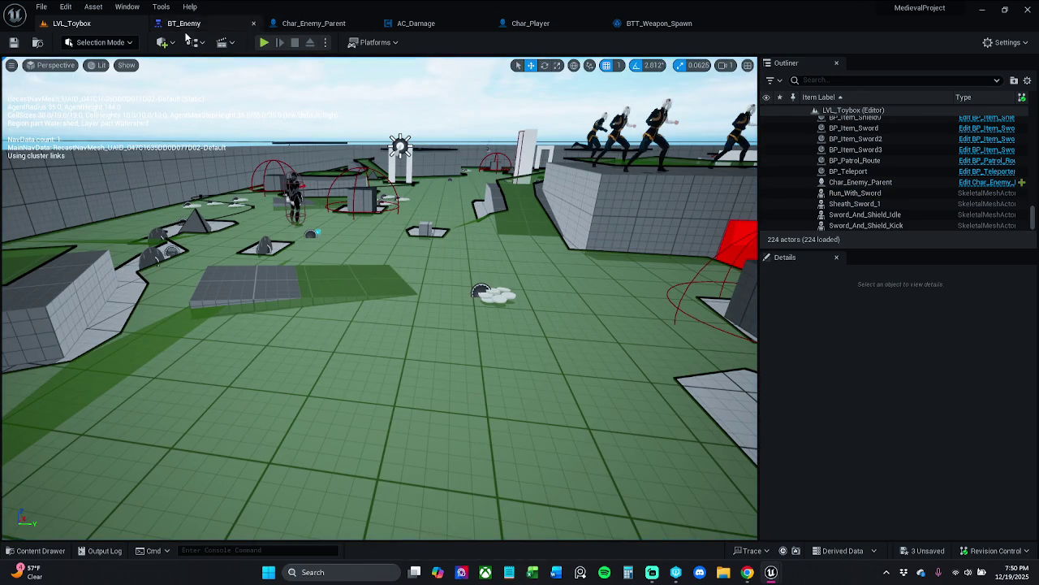
left_click(262, 43)
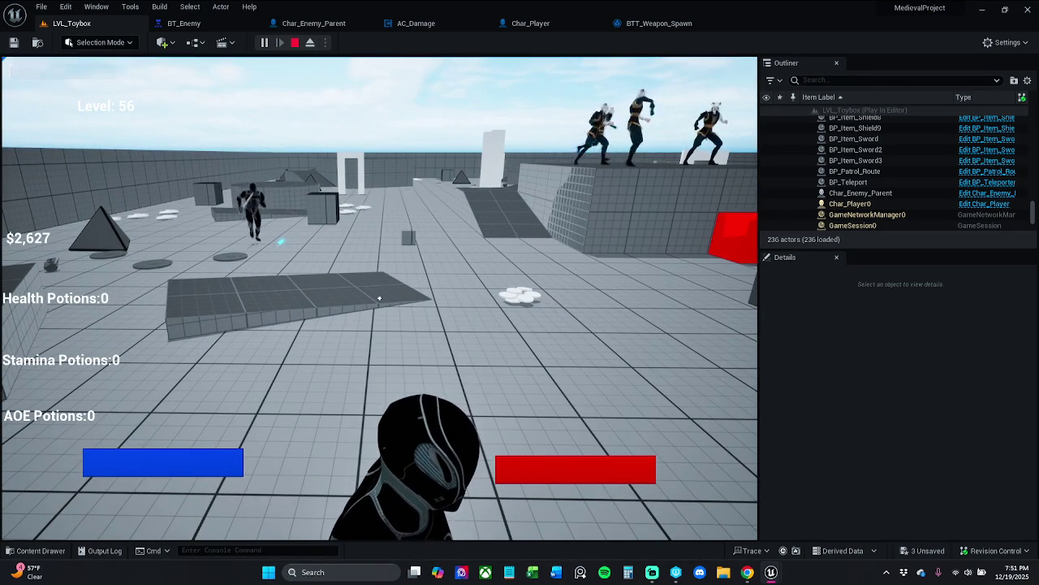
key("Escape")
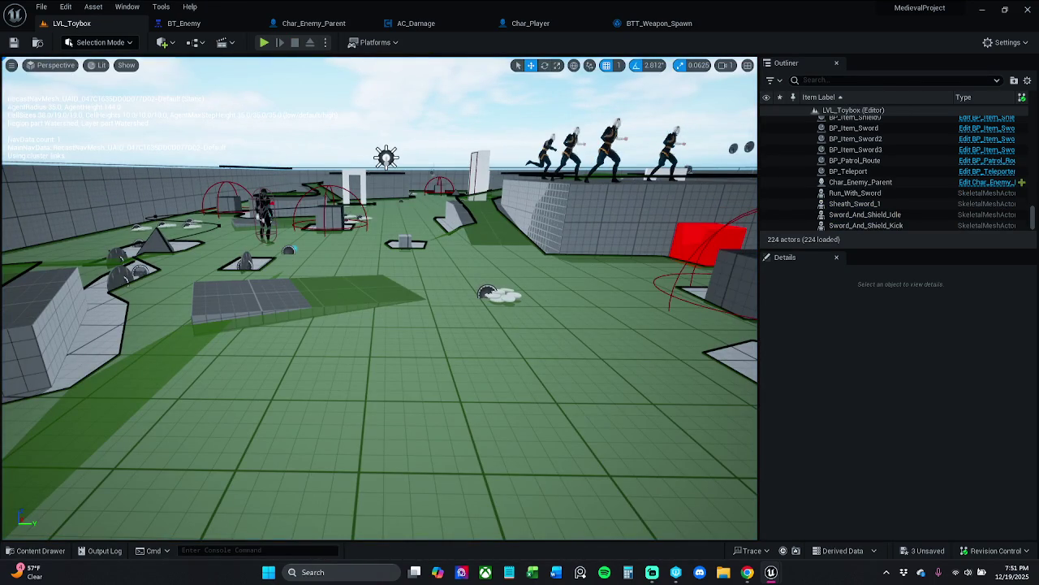
- Move Char_Enemy_Parent to 860, 1586, 90 and save the level
left_click(264, 202)
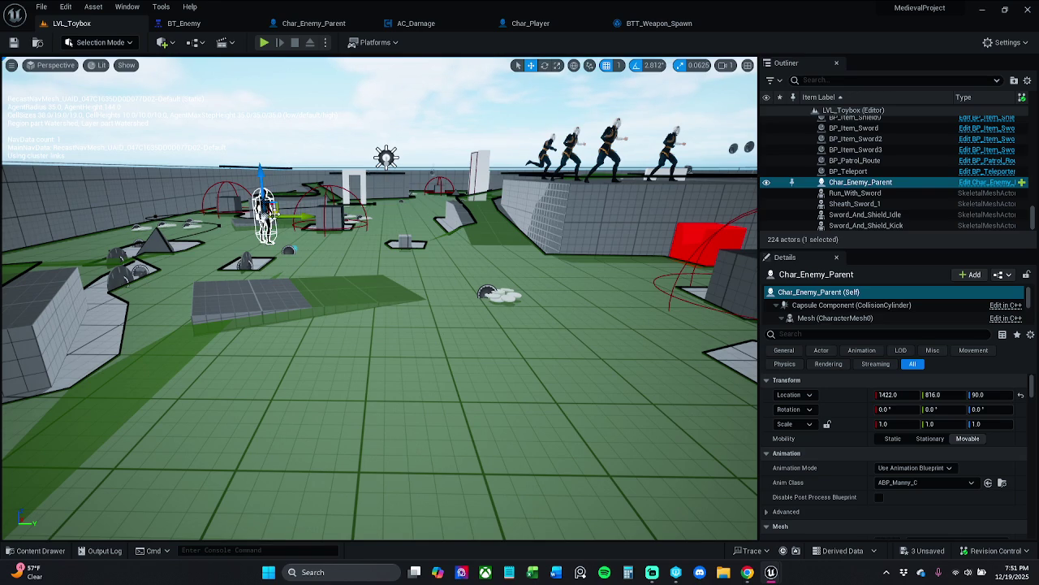
mouse_move(266, 213)
left_mouse_down()
mouse_move(553, 260)
mouse_move(586, 247)
left_mouse_up()
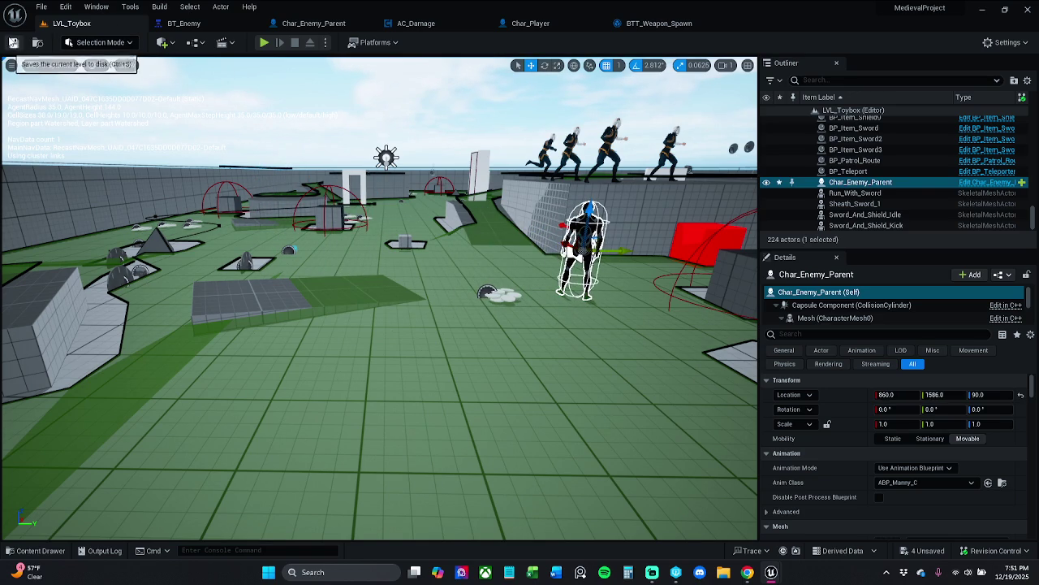
left_click(13, 42)
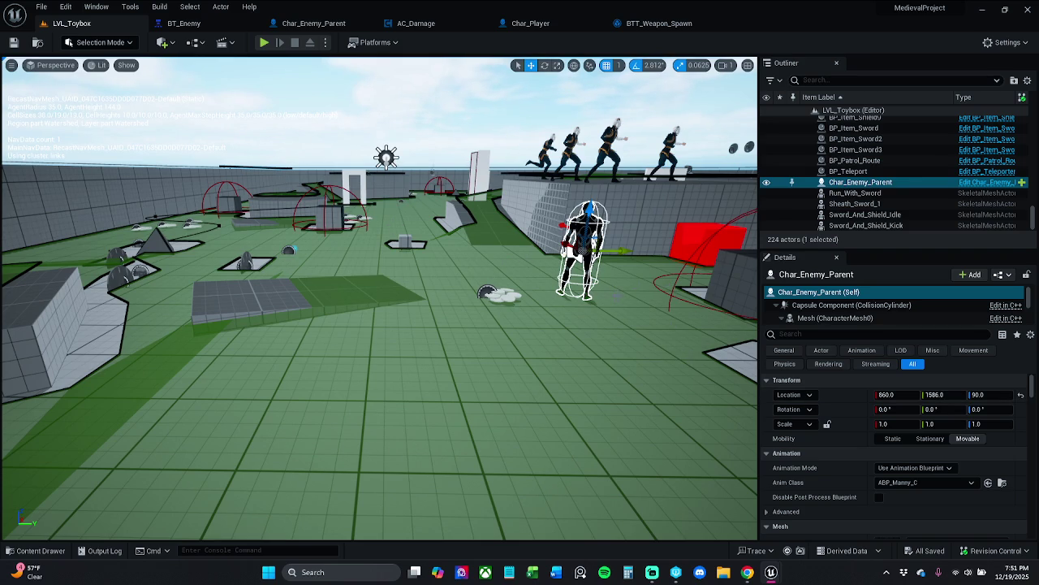
left_click(653, 23)
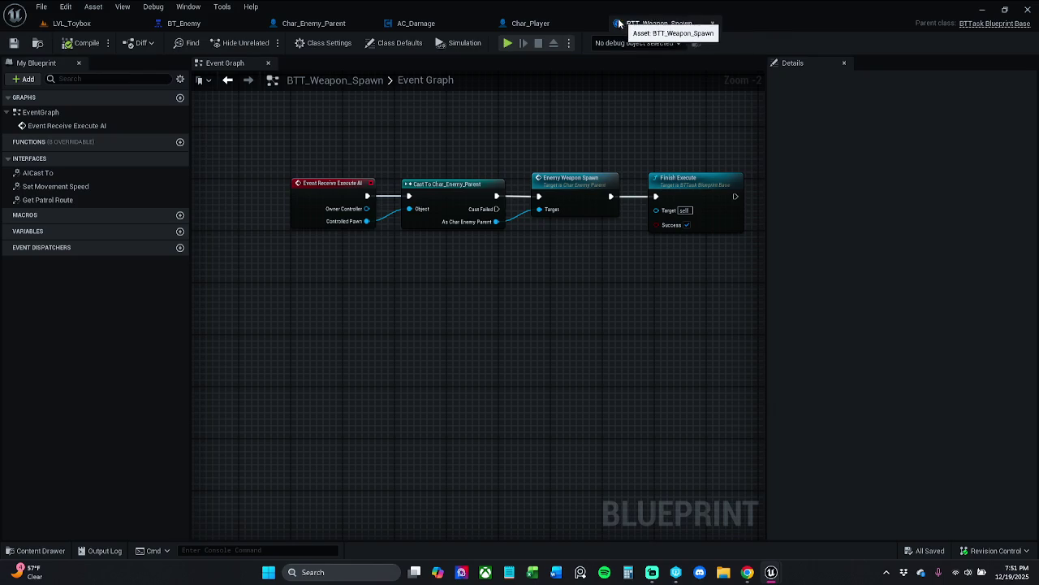
- In Char_Player, set the Make Noise node's Max Range to 0, then return to LVL_Toybox
left_click(572, 25)
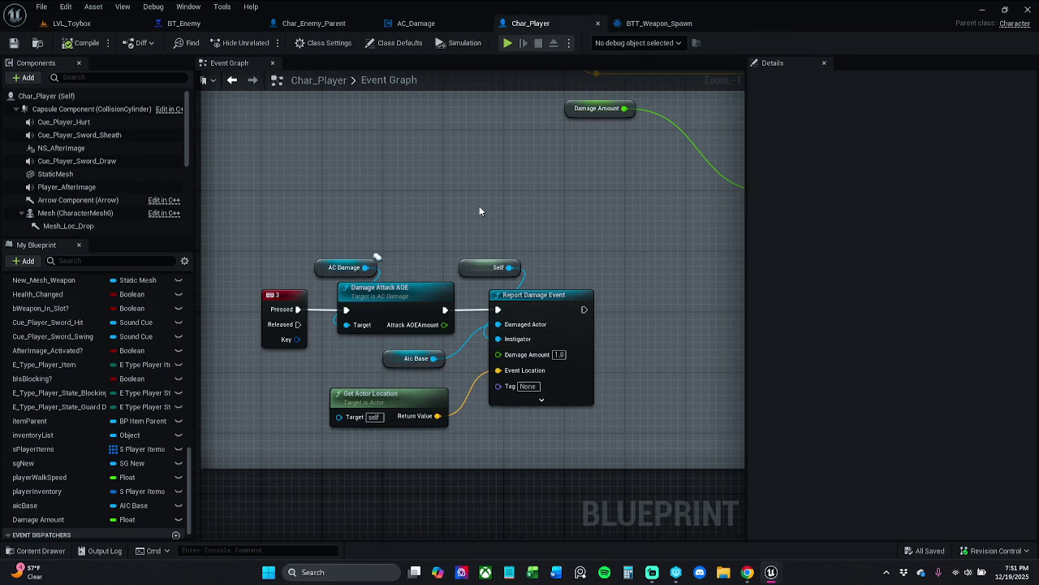
scroll(479, 207, "down", 1)
mouse_move(457, 195)
left_mouse_down()
mouse_move(464, 364)
mouse_move(479, 299)
mouse_move(468, 355)
mouse_move(451, 332)
mouse_move(440, 378)
mouse_move(394, 371)
mouse_move(389, 338)
left_mouse_up()
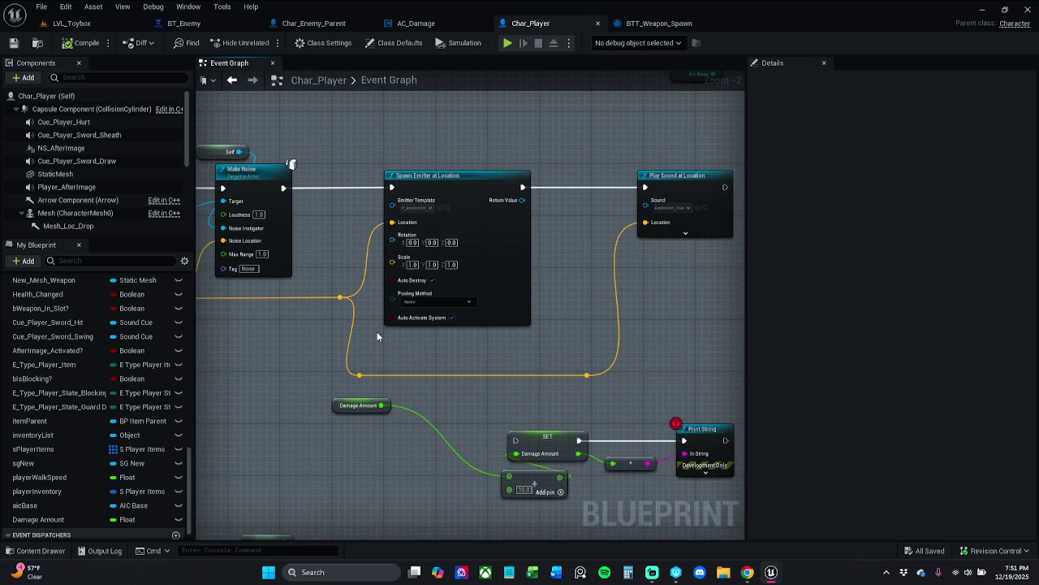
left_click_drag(376, 332, 276, 332)
left_click_drag(416, 335, 741, 307)
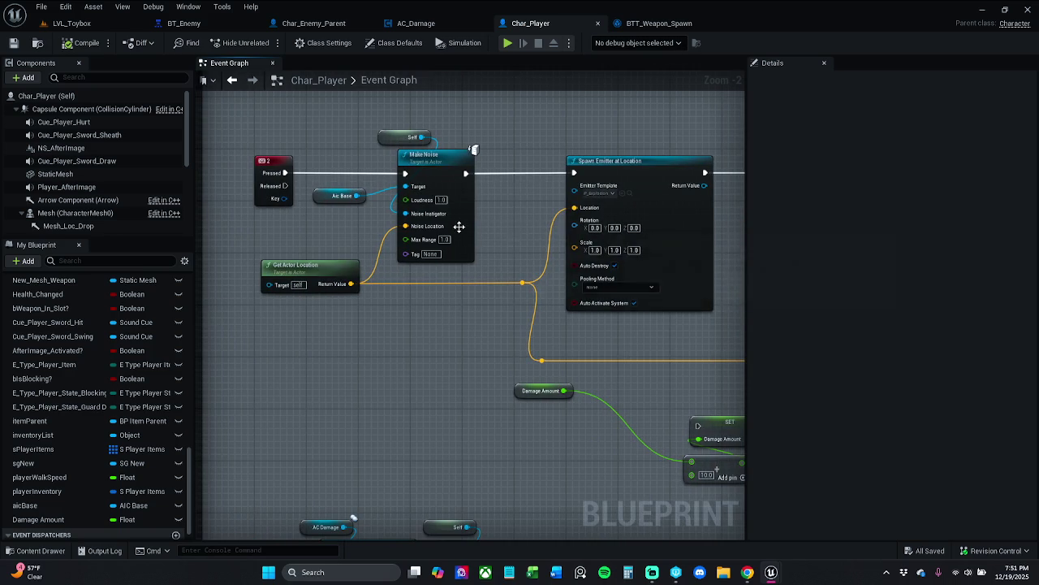
scroll(459, 227, "up", 2)
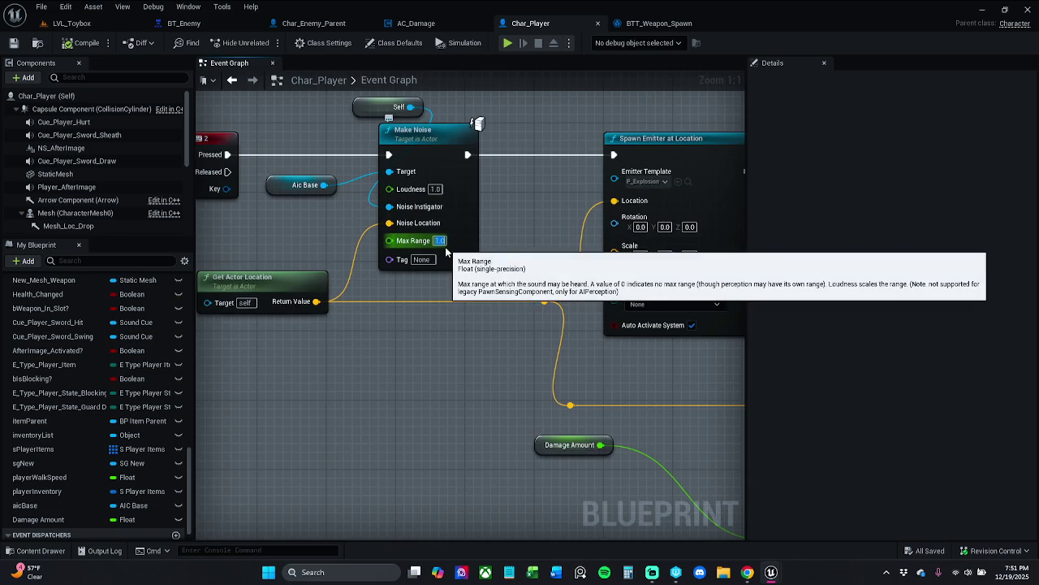
type("0")
key("Return")
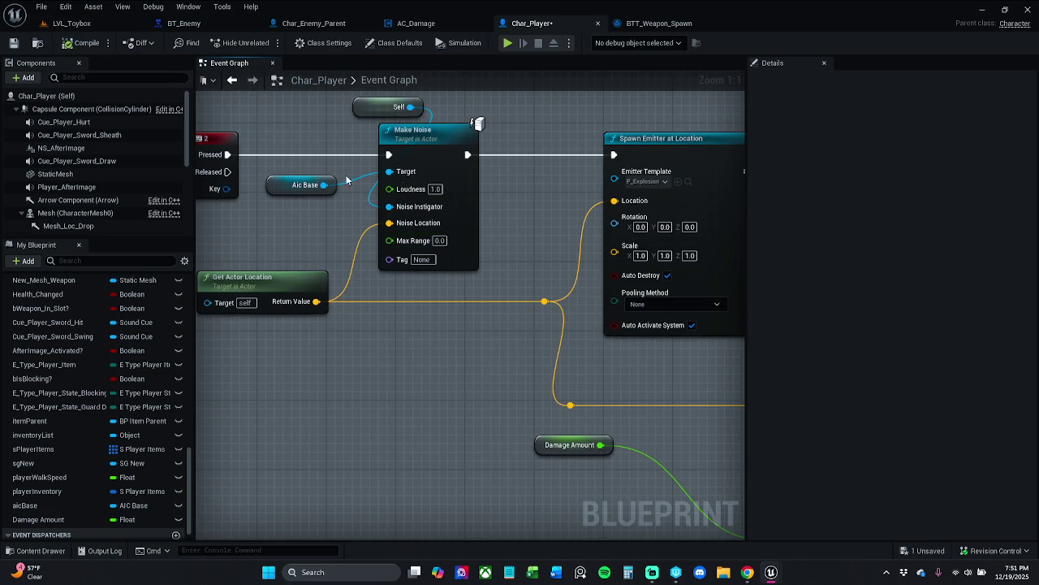
left_click(80, 24)
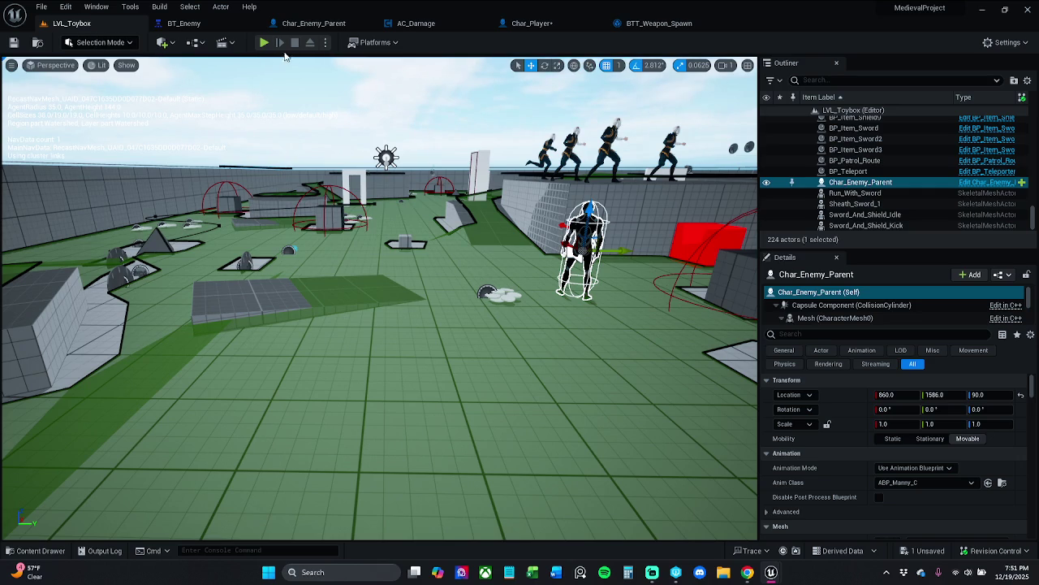
left_click(265, 46)
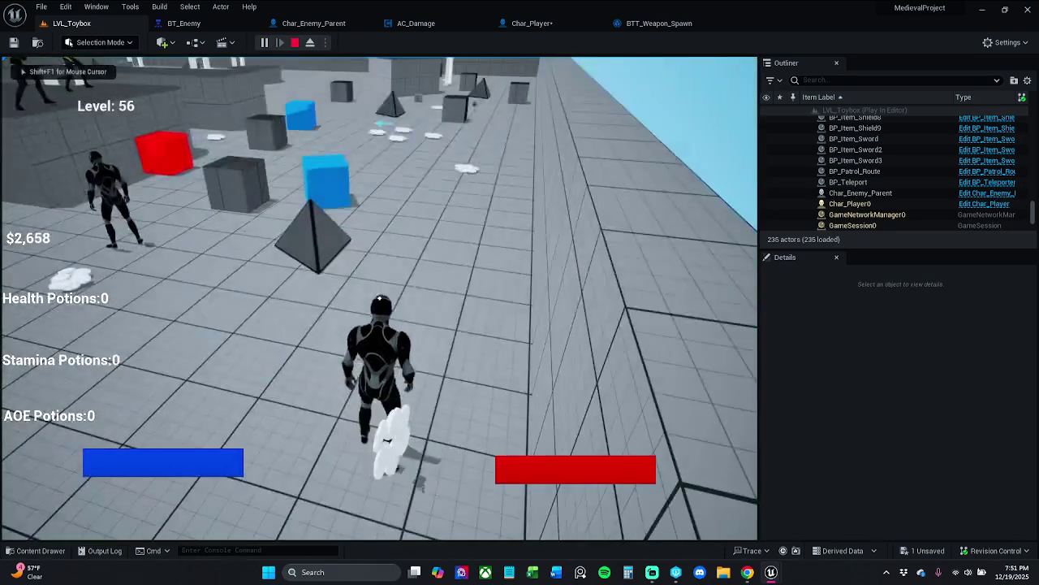
key("apostrophe")
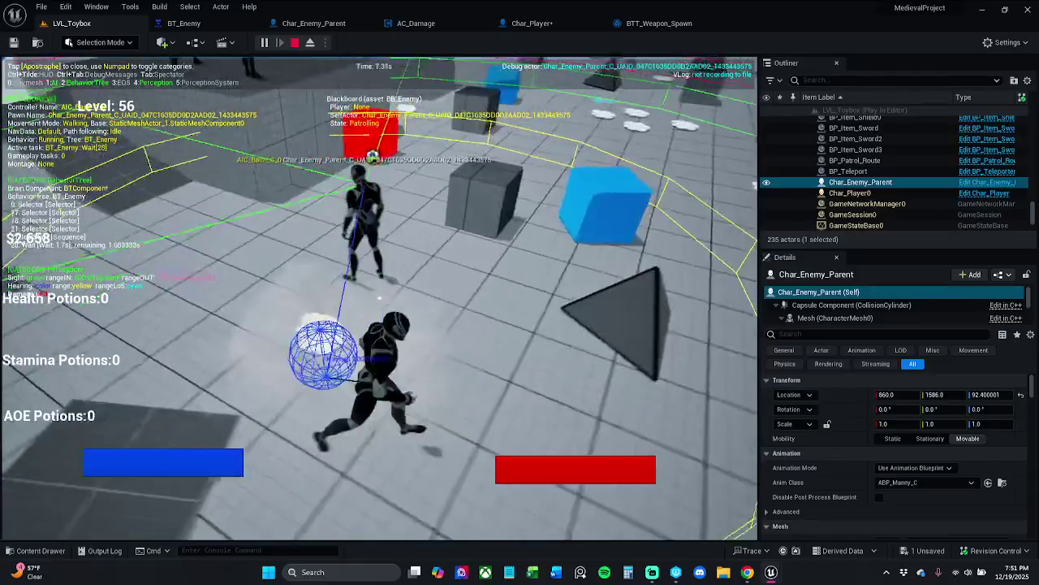
key("w")
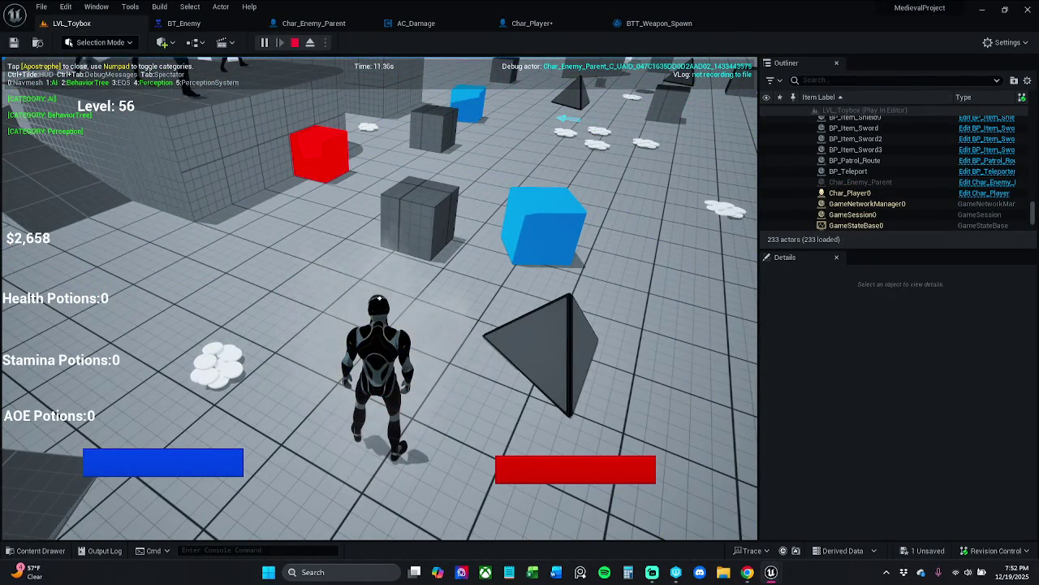
key("Escape")
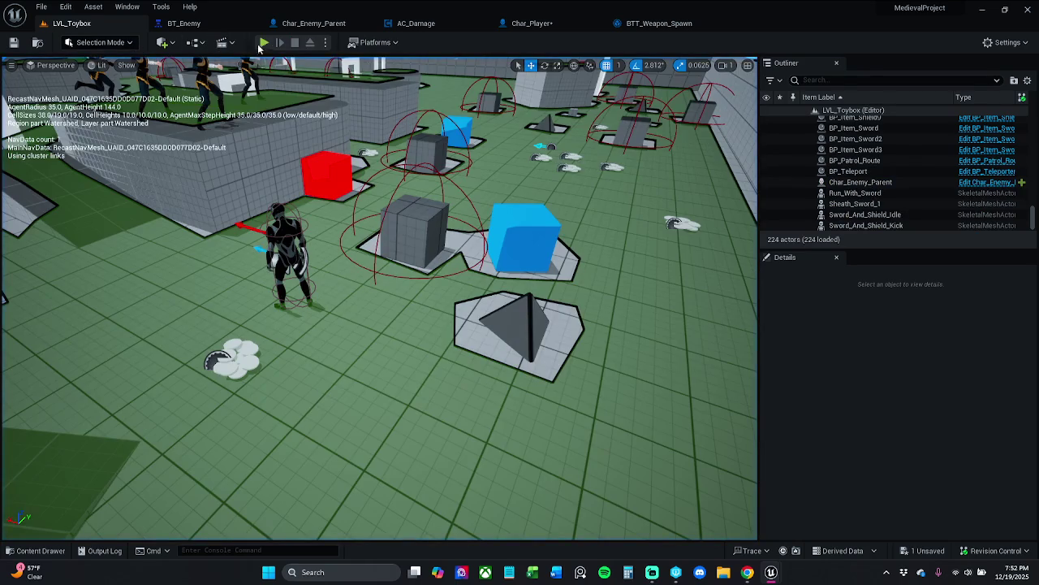
left_click(264, 43)
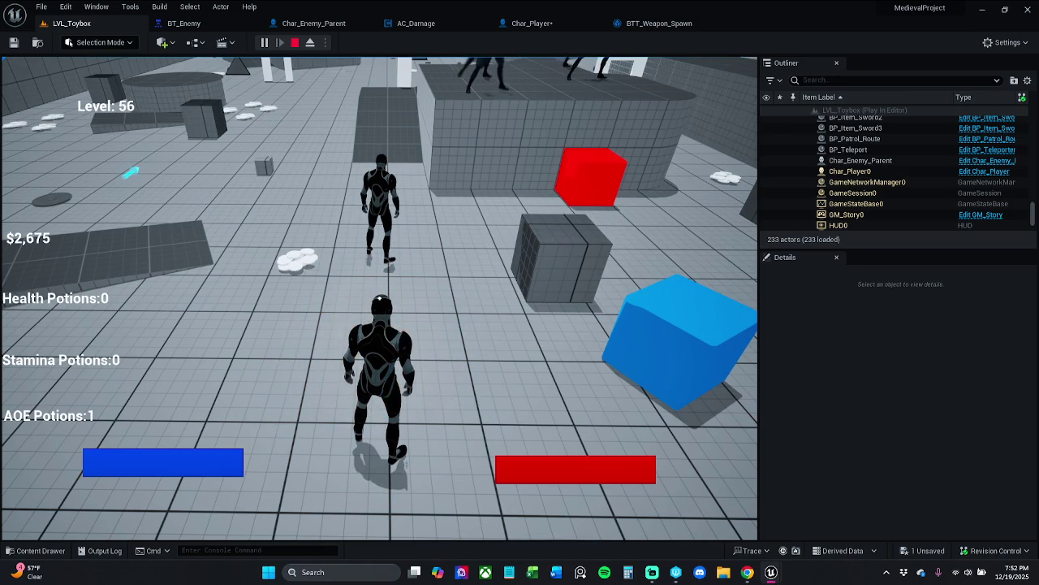
key("apostrophe")
key("KP_4")
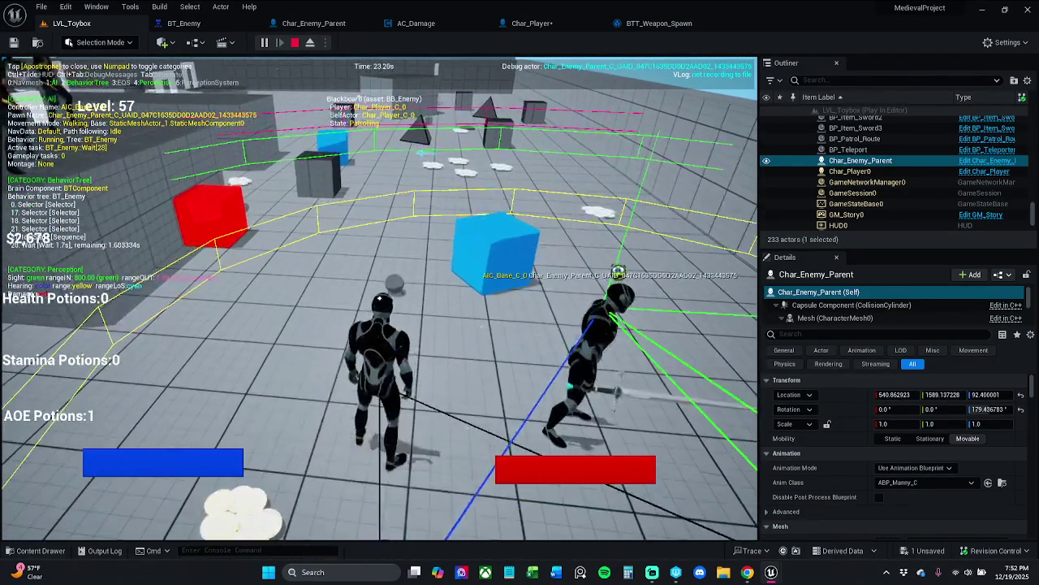
key("Escape")
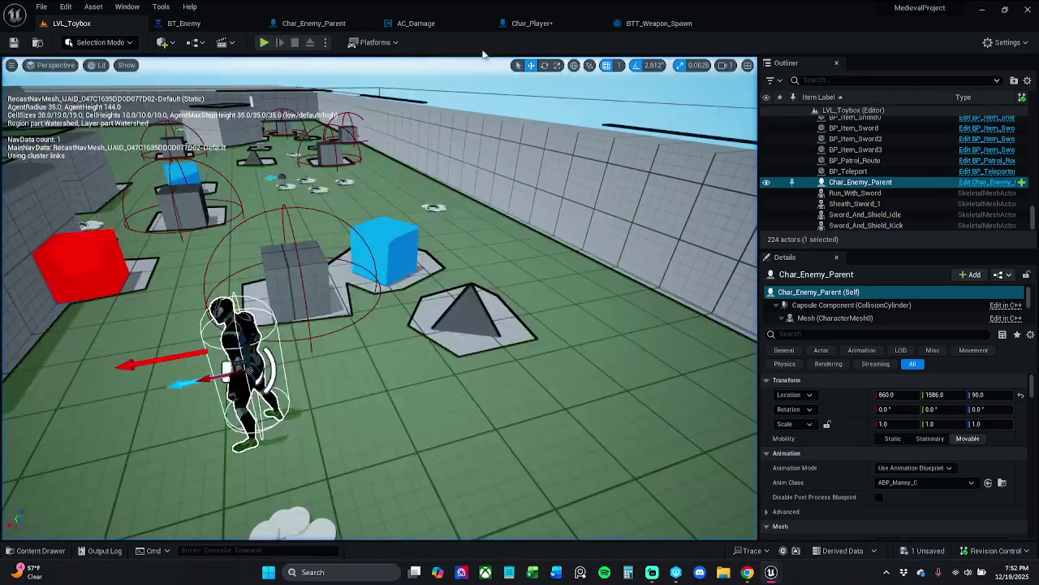
left_click(532, 22)
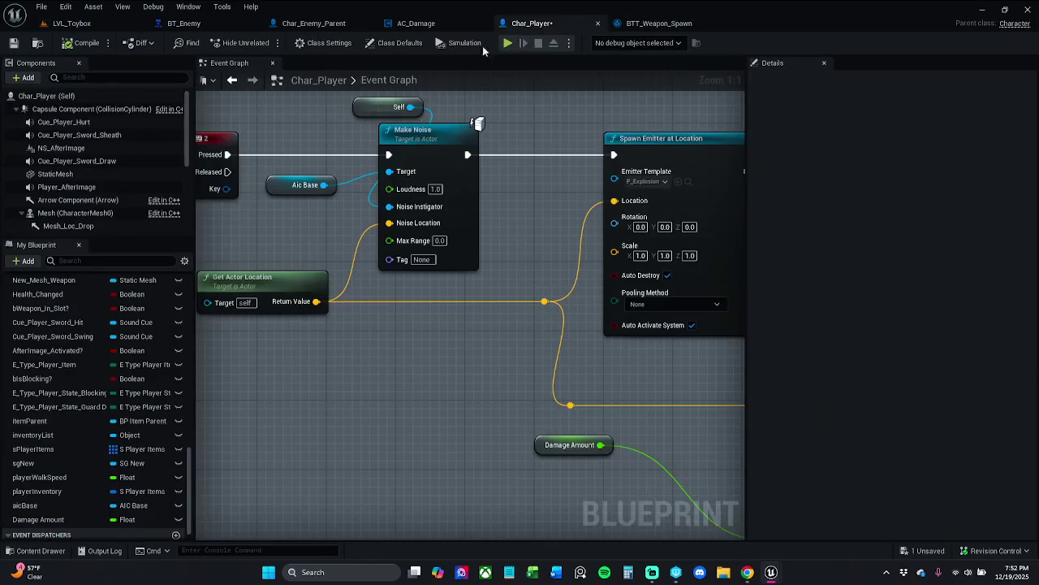
- Save Char_Player and set Report Damage Event's Damage Amount to 0
left_click(12, 43)
scroll(541, 195, "down", 1)
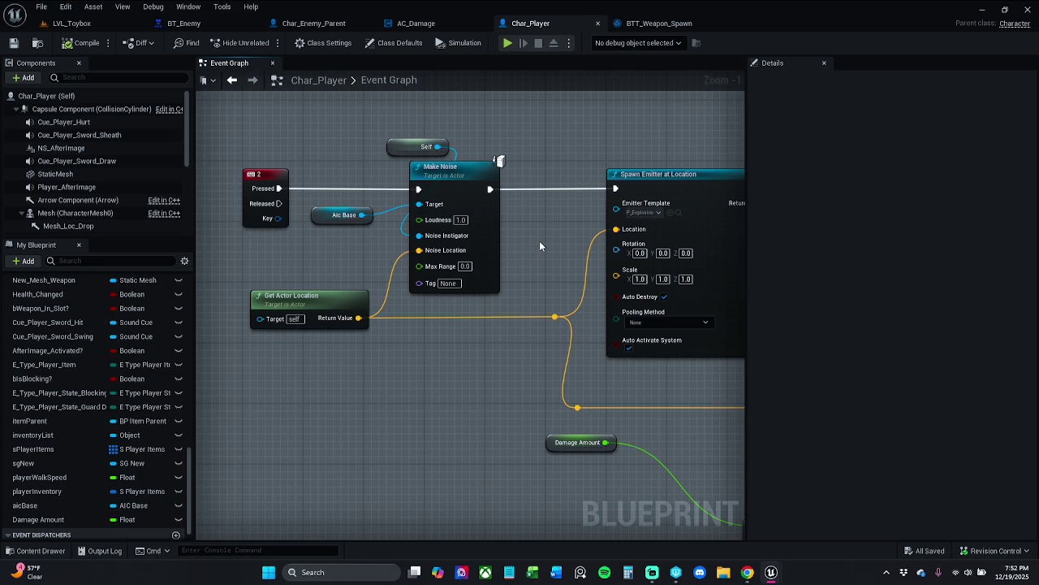
scroll(540, 242, "down", 2)
mouse_move(529, 270)
left_mouse_down()
mouse_move(539, 202)
mouse_move(523, 107)
left_mouse_up()
left_click_drag(521, 351, 505, 268)
scroll(510, 280, "up", 3)
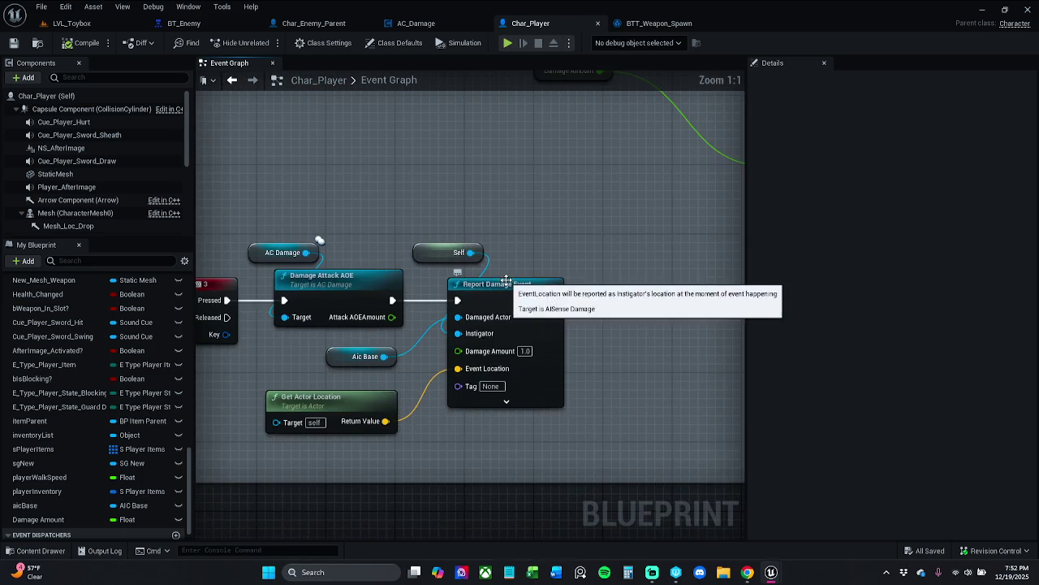
left_click(525, 351)
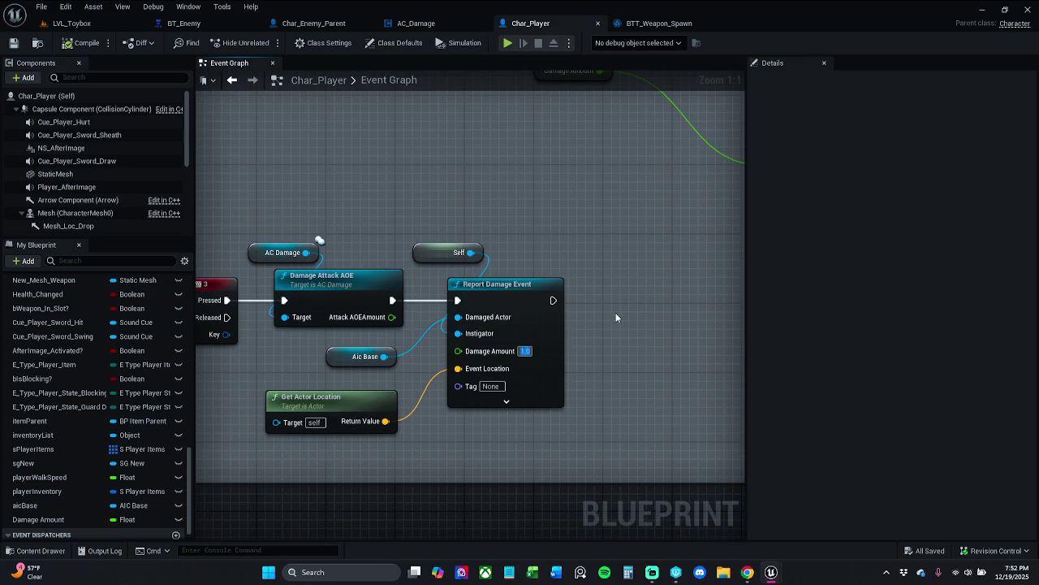
type("0")
key("Return")
- Play-test LVL_Toybox with zero damage, showing the gameplay debugger for the enemy
left_click_drag(573, 254, 596, 253)
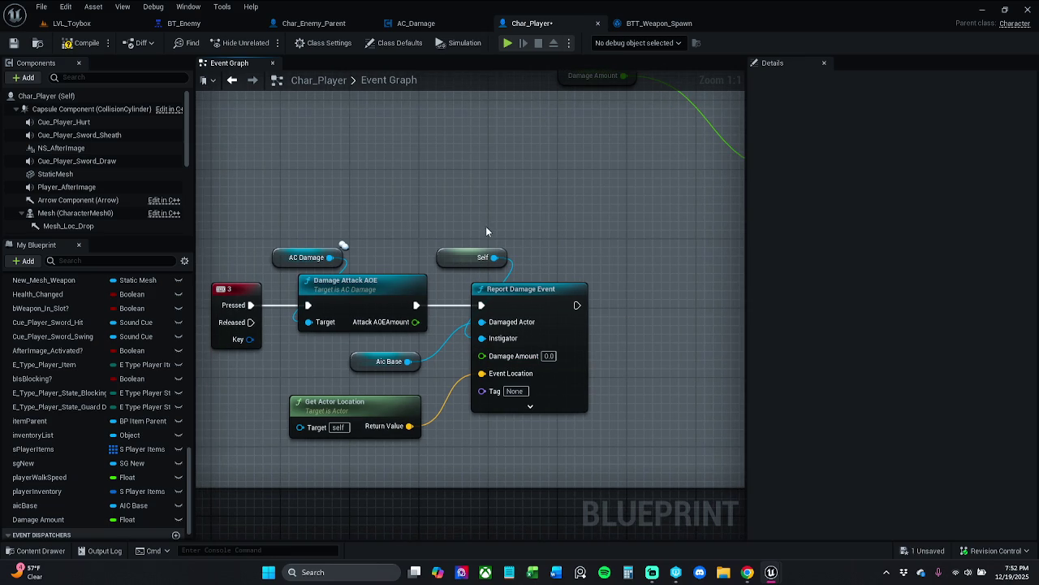
left_click(99, 28)
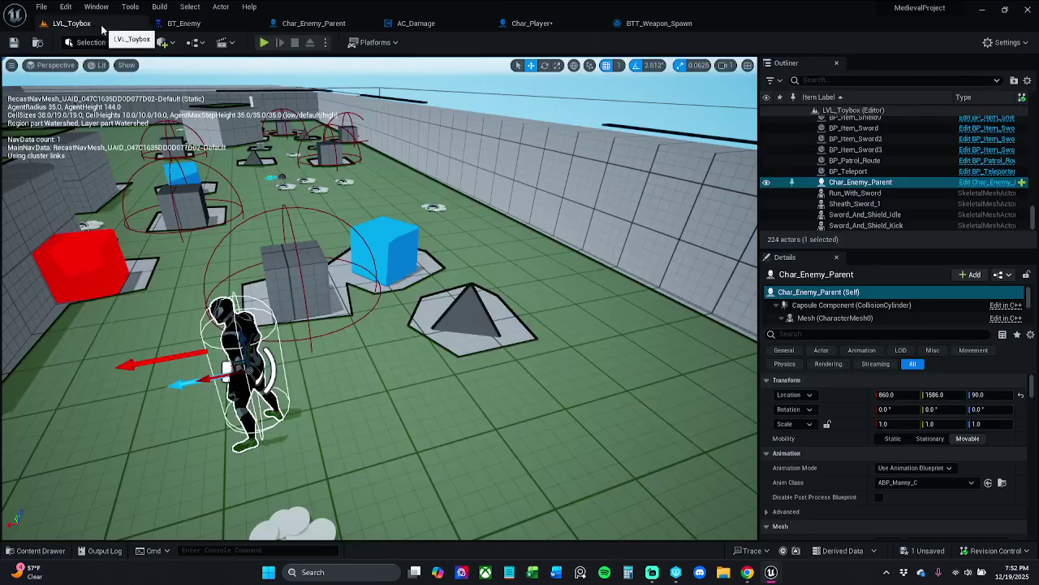
left_click(263, 43)
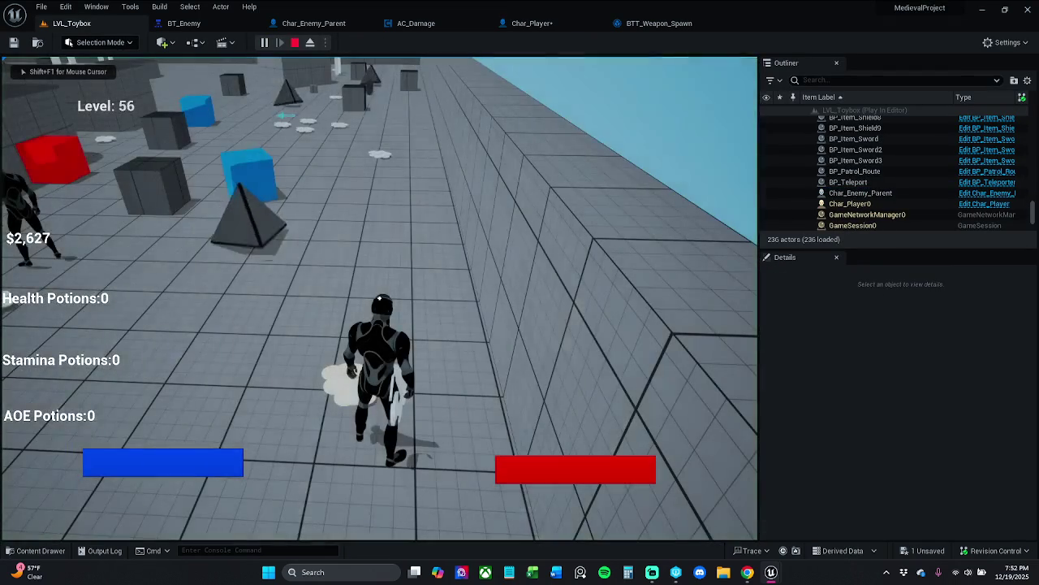
key("apostrophe")
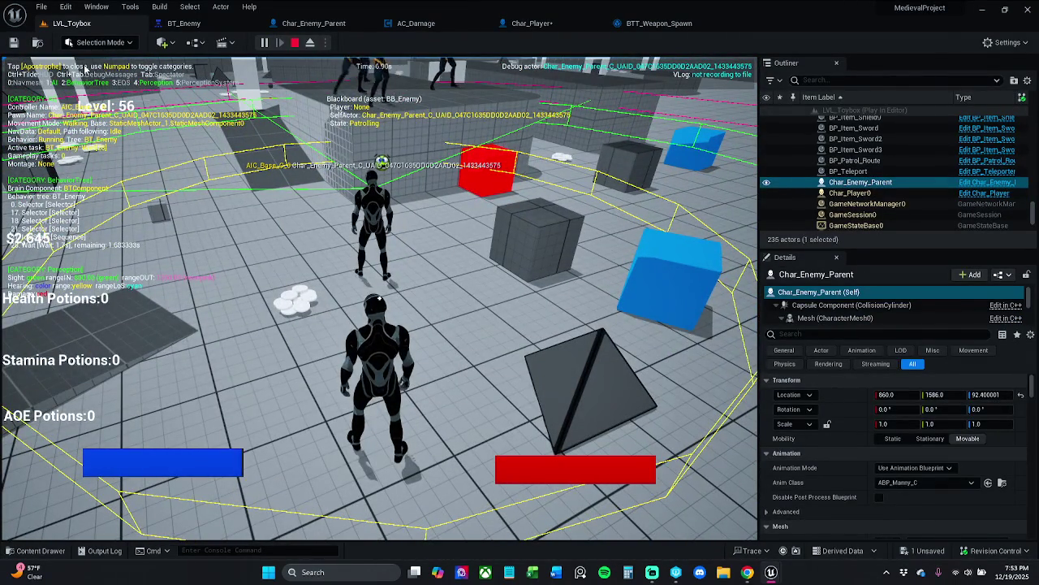
key("Escape")
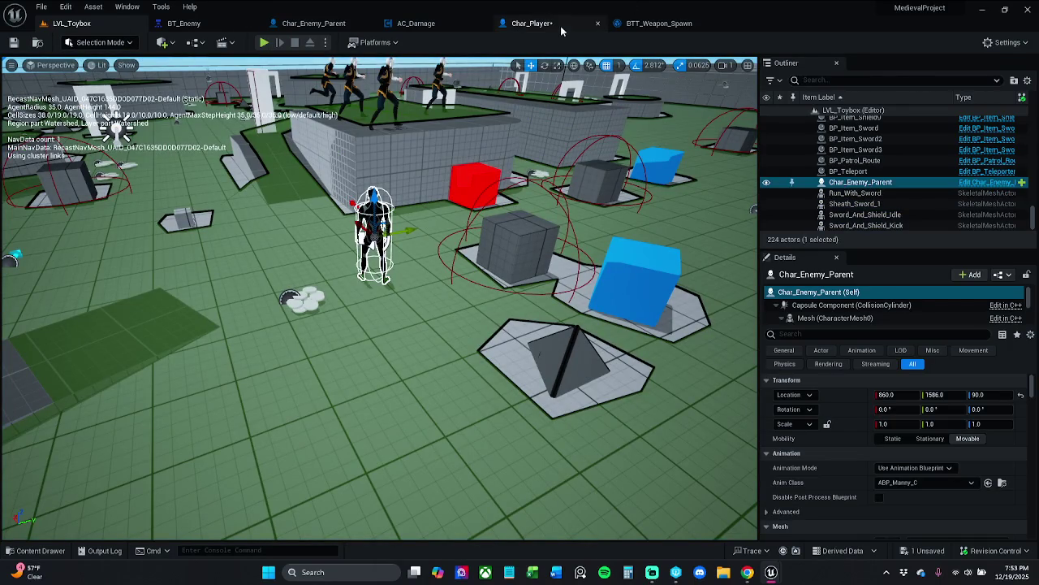
- Wire Attack AOEAmount into Damage Amount in Char_Player and play-test LVL_Toybox again
left_click(560, 24)
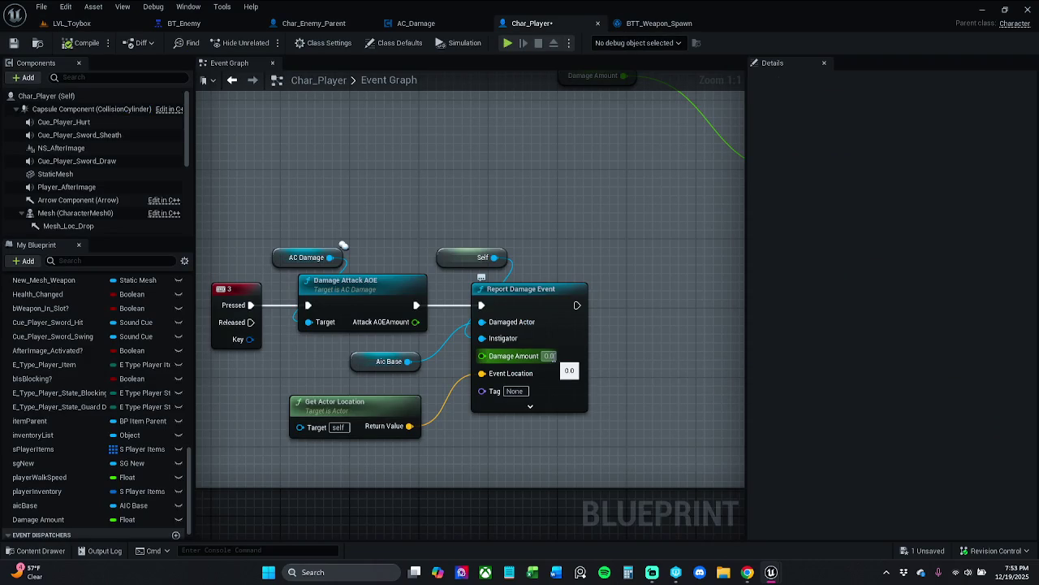
mouse_move(495, 357)
left_mouse_down()
mouse_move(446, 325)
mouse_move(415, 321)
left_mouse_up()
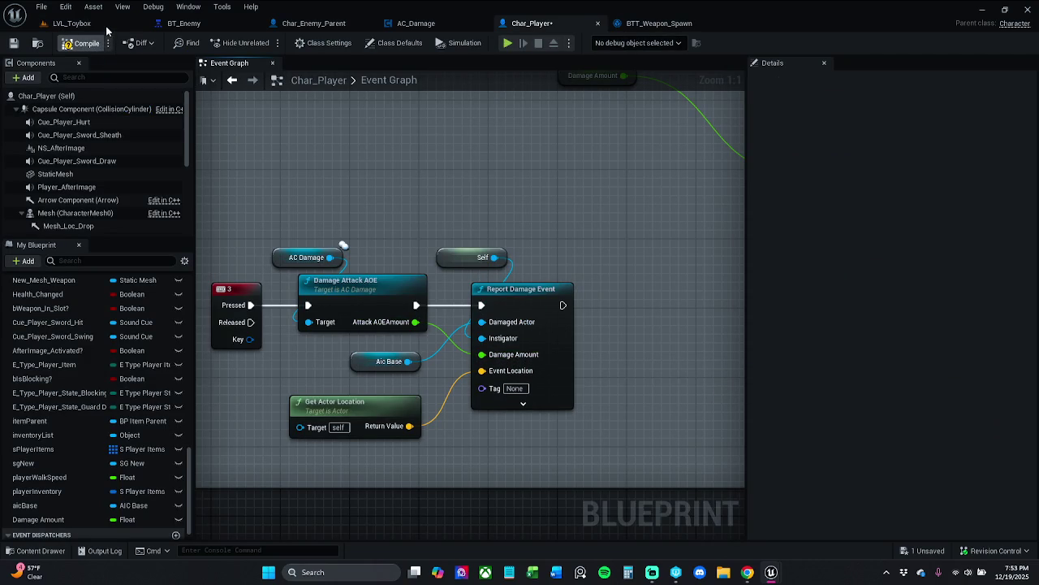
left_click(72, 22)
left_click(262, 42)
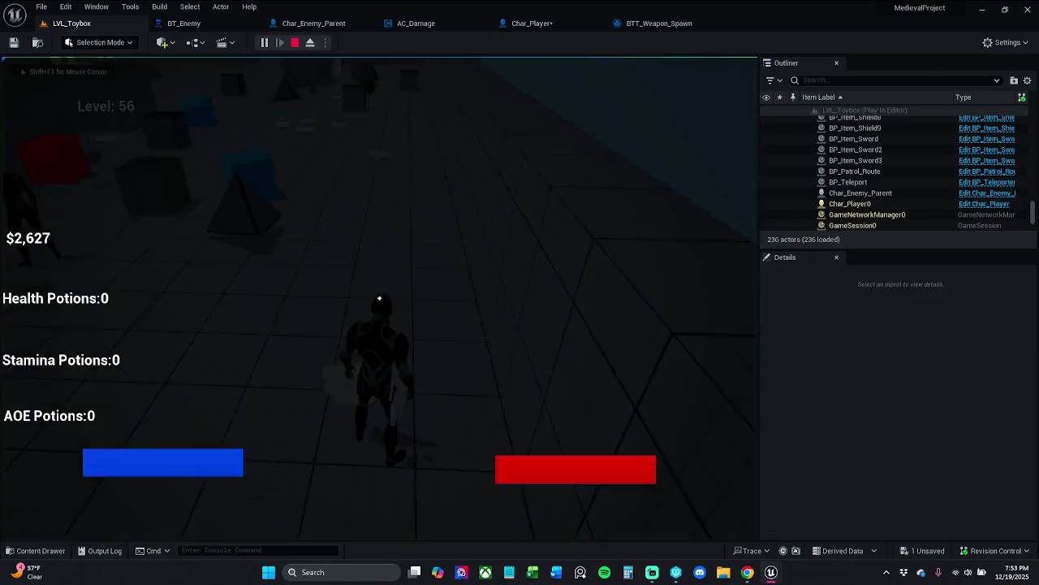
- Walk the character up to the enemy with W, D and A, then stop and return to Char_Player
key("w")
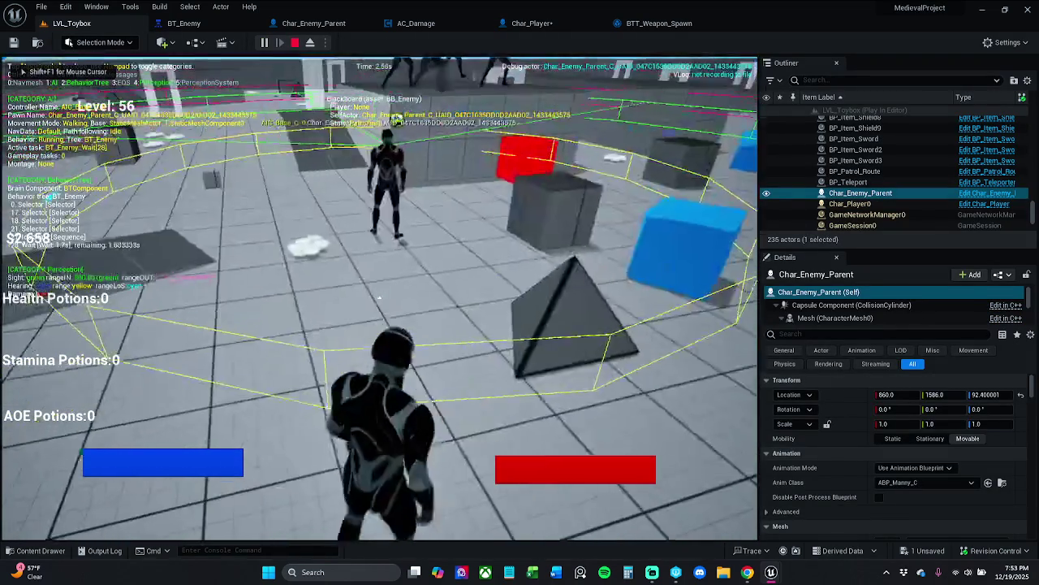
key("w")
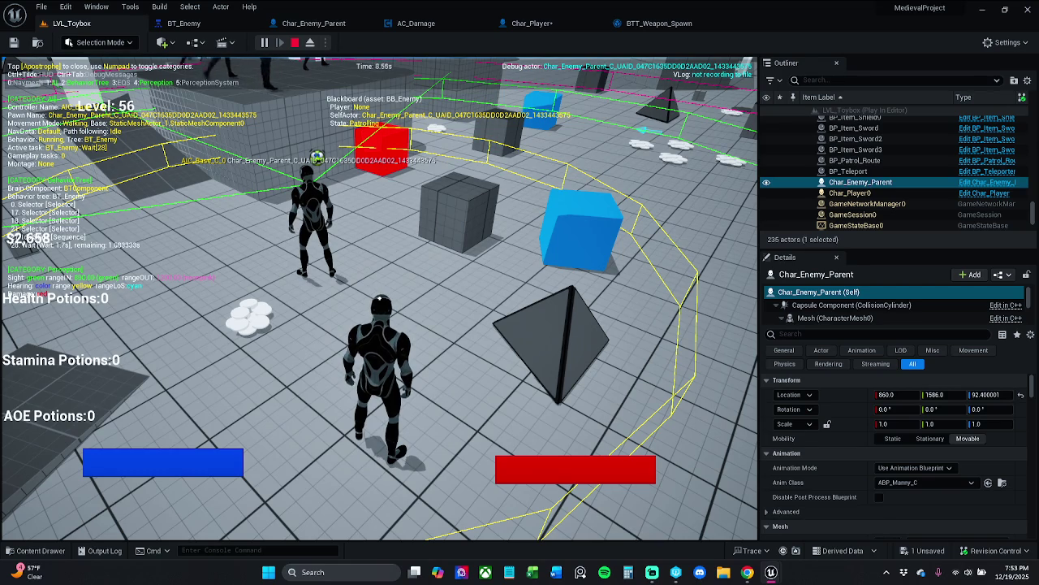
key("d")
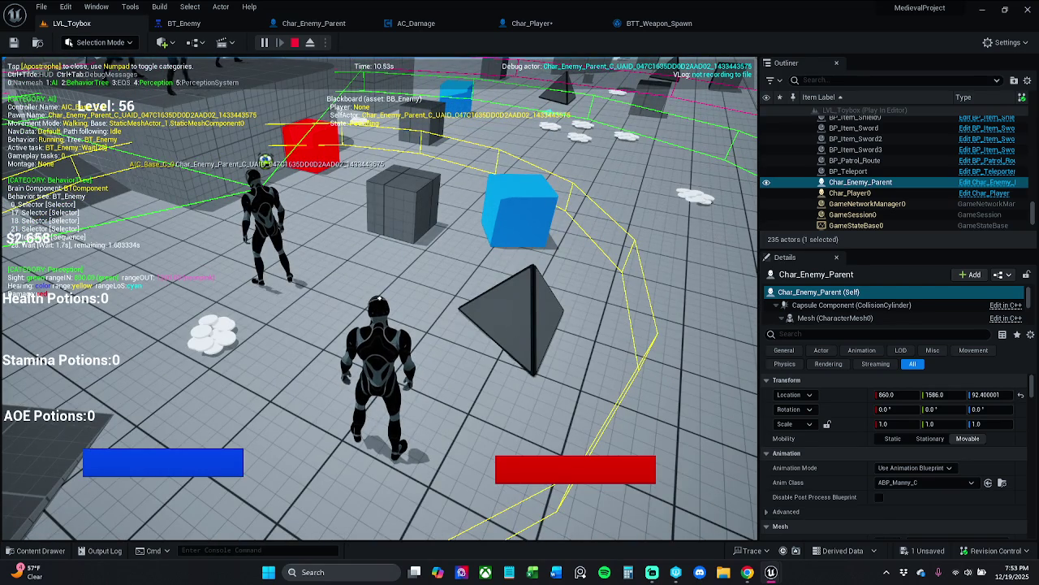
key("a")
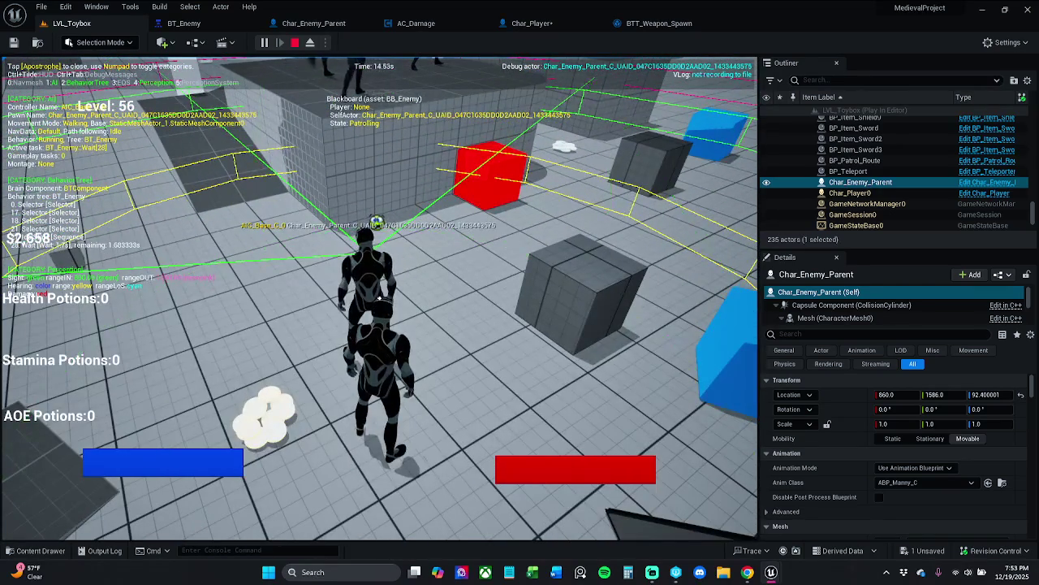
left_click(295, 42)
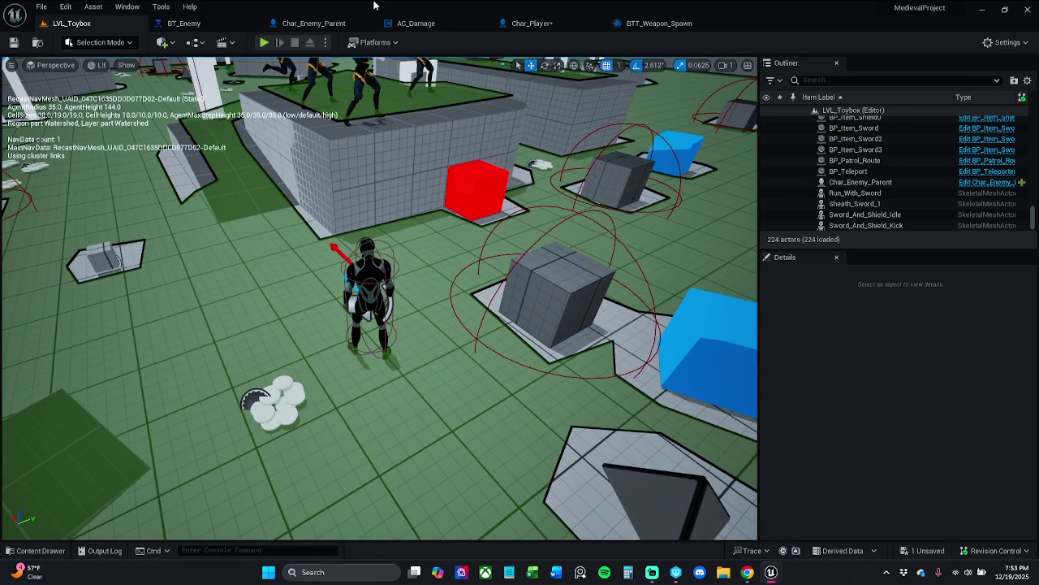
left_click(530, 24)
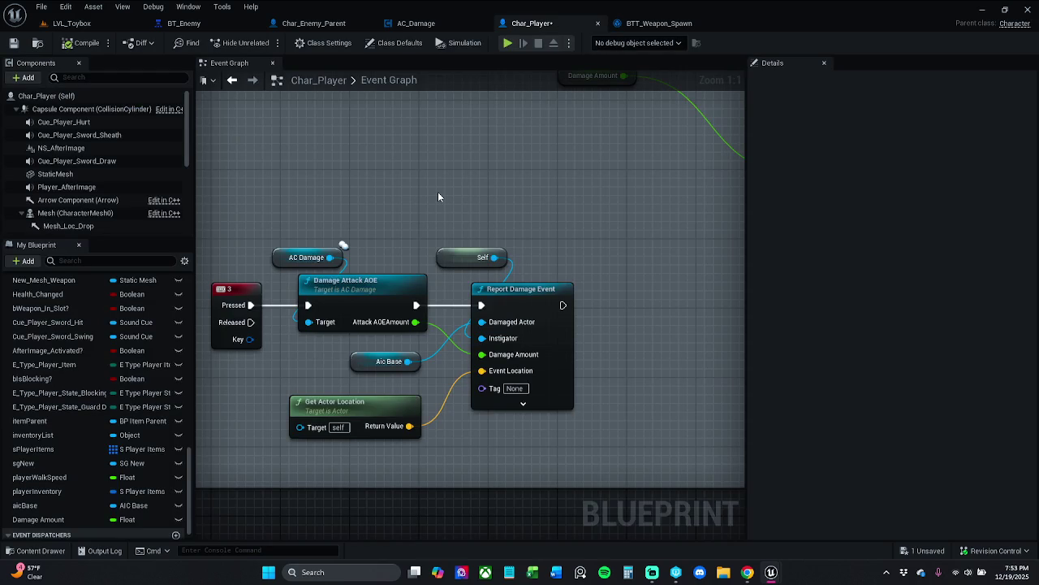
- Connect Aic Base to Report Damage Event's Damaged Actor input
left_click(523, 403)
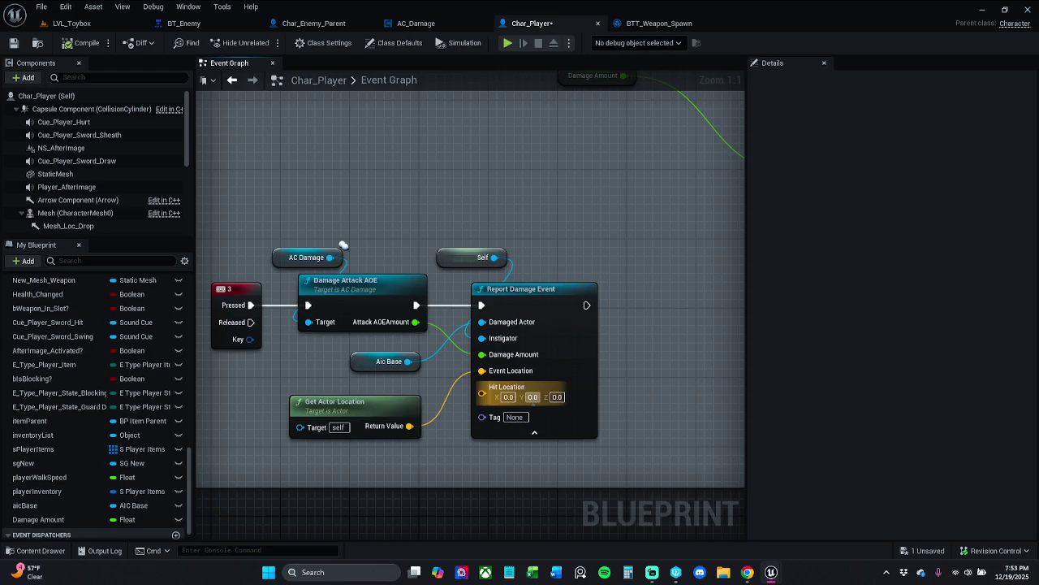
left_click(537, 433)
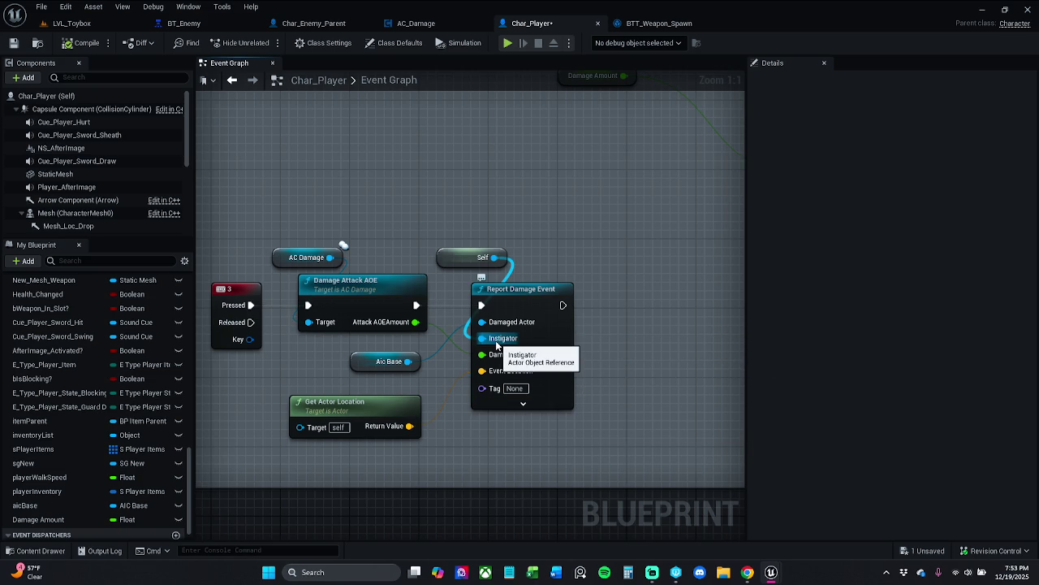
left_click_drag(497, 345, 499, 329)
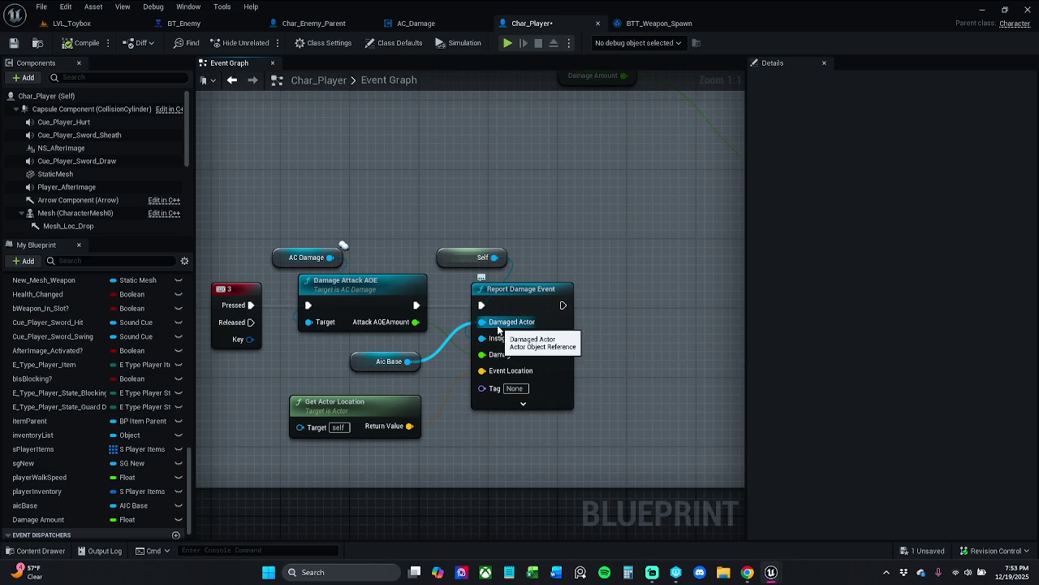
scroll(574, 367, "down", 4)
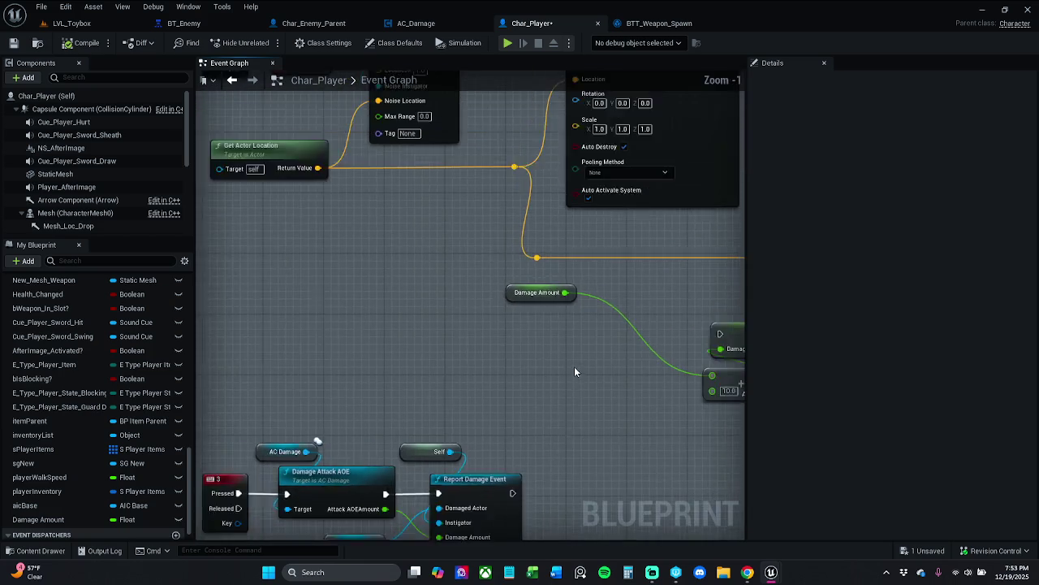
scroll(413, 232, "up", 2)
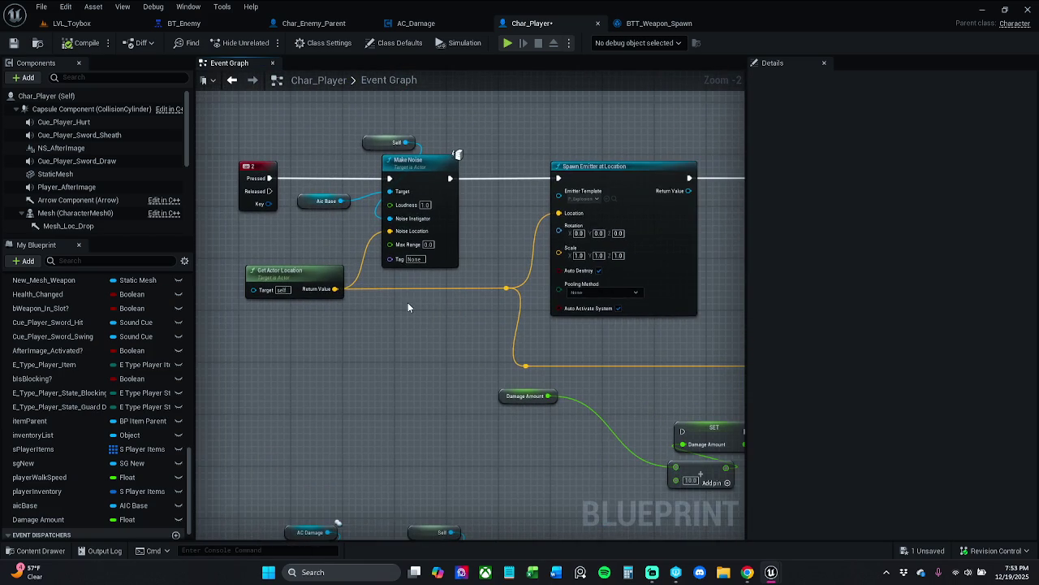
left_click_drag(432, 322, 413, 198)
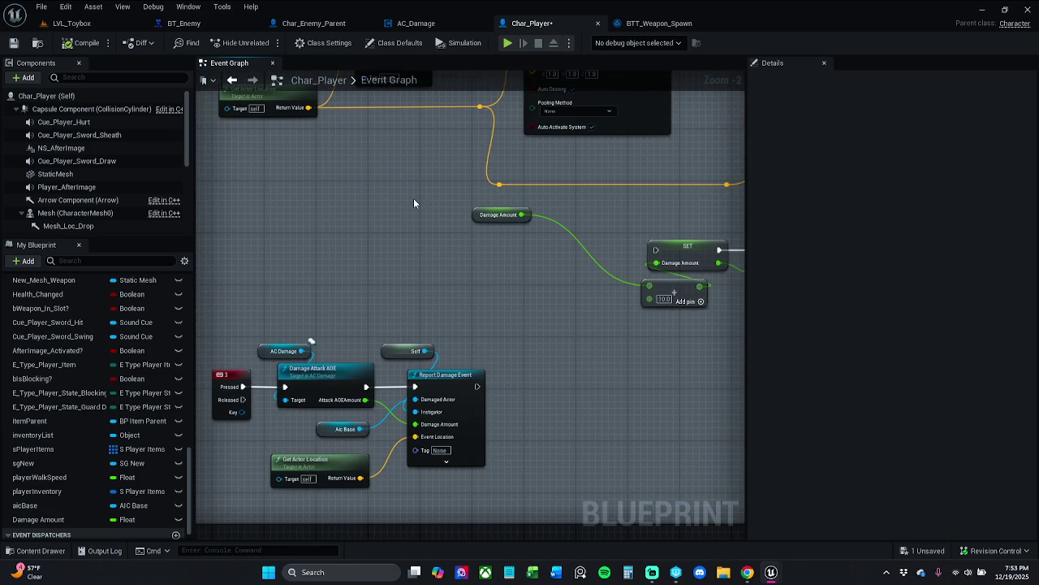
- Break the AOE link on Damage Amount and set it to 1.0
left_click(415, 424, "alt")
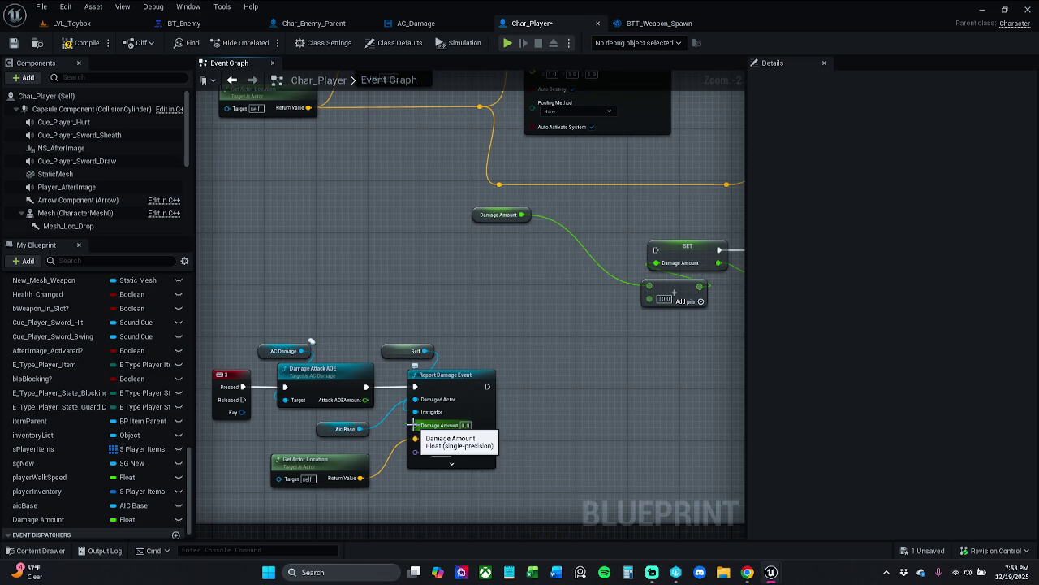
left_click(465, 425)
type("1")
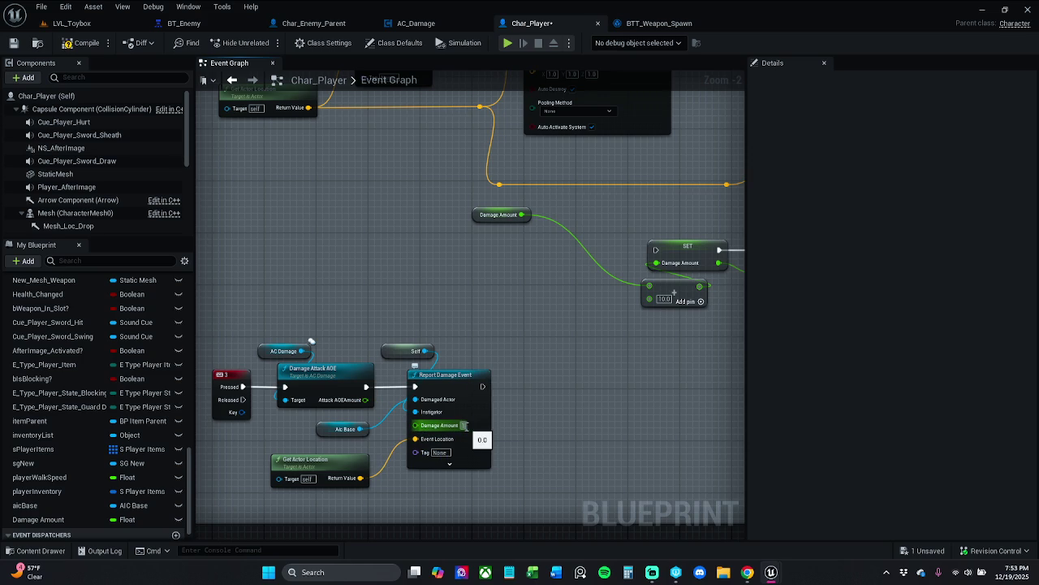
key("Return")
- Shift the Self, Report Damage Event, Get Actor Location and Aic Base nodes right and recenter the graph
left_click_drag(390, 323, 496, 491)
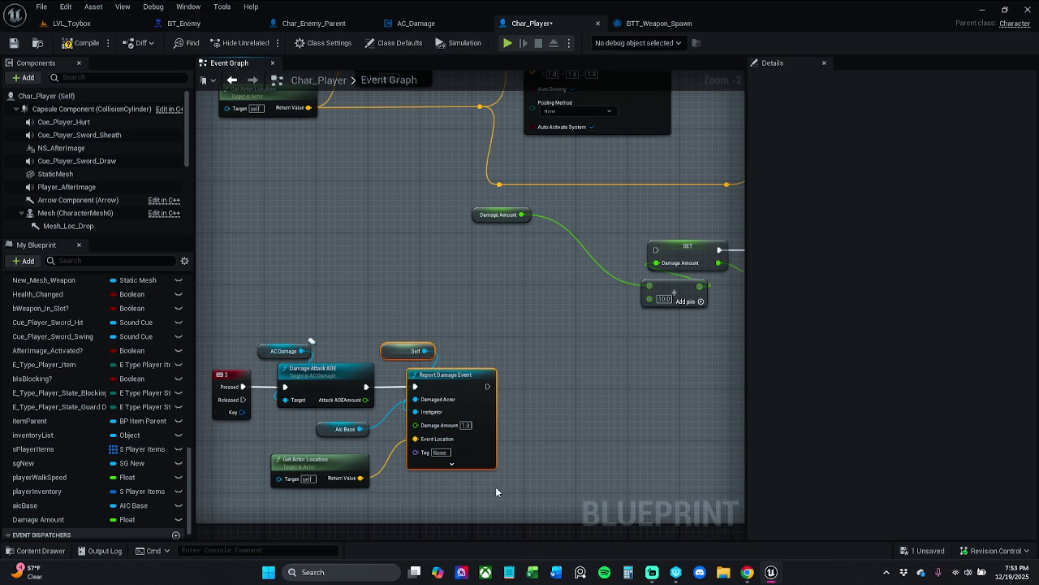
left_click_drag(344, 489, 325, 422)
left_click_drag(458, 381, 484, 381)
left_click(551, 388)
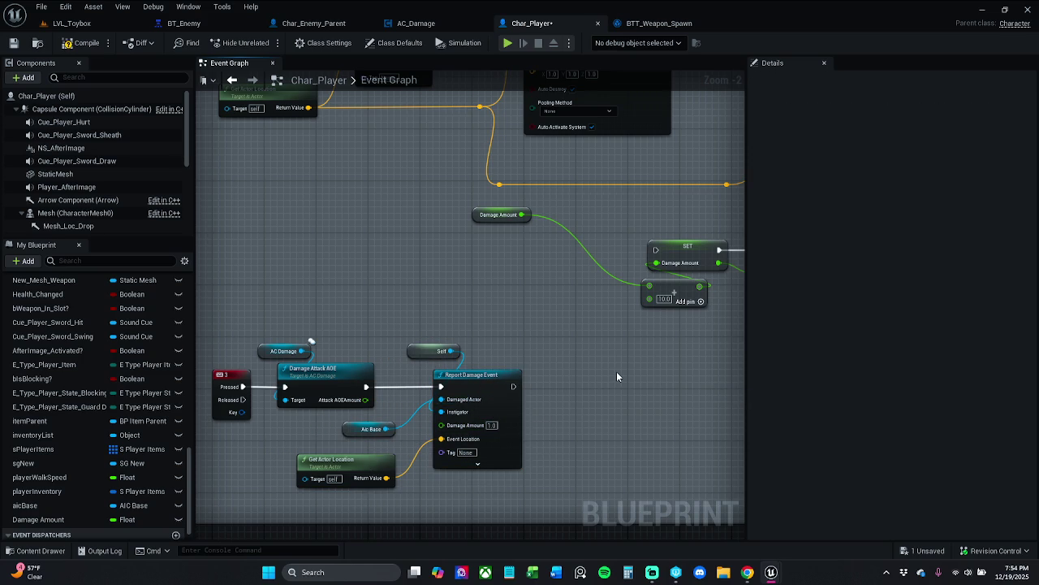
left_click_drag(616, 372, 536, 368)
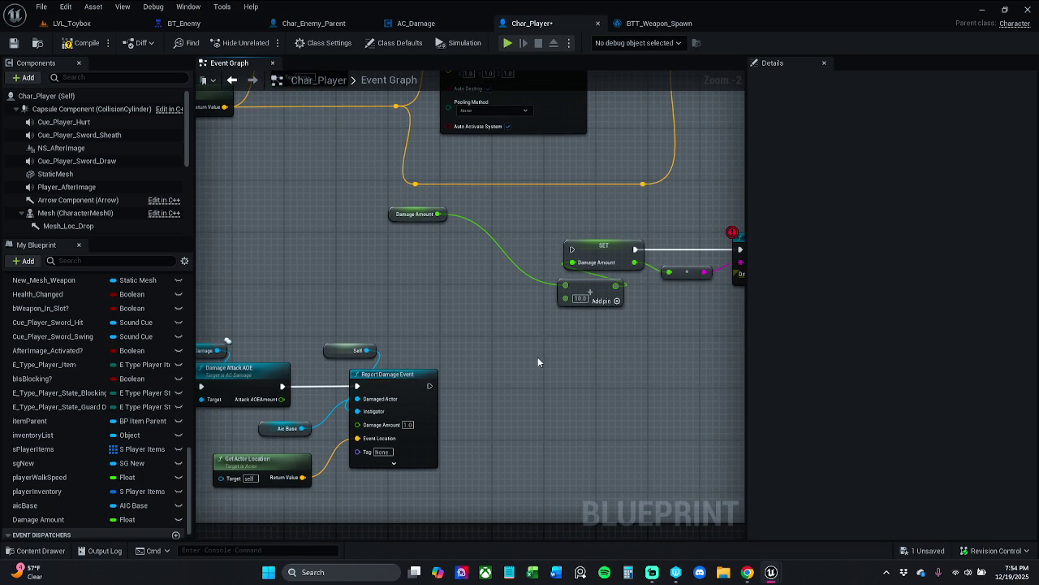
mouse_move(316, 330)
left_mouse_down()
mouse_move(361, 326)
mouse_move(373, 297)
mouse_move(488, 437)
left_mouse_up()
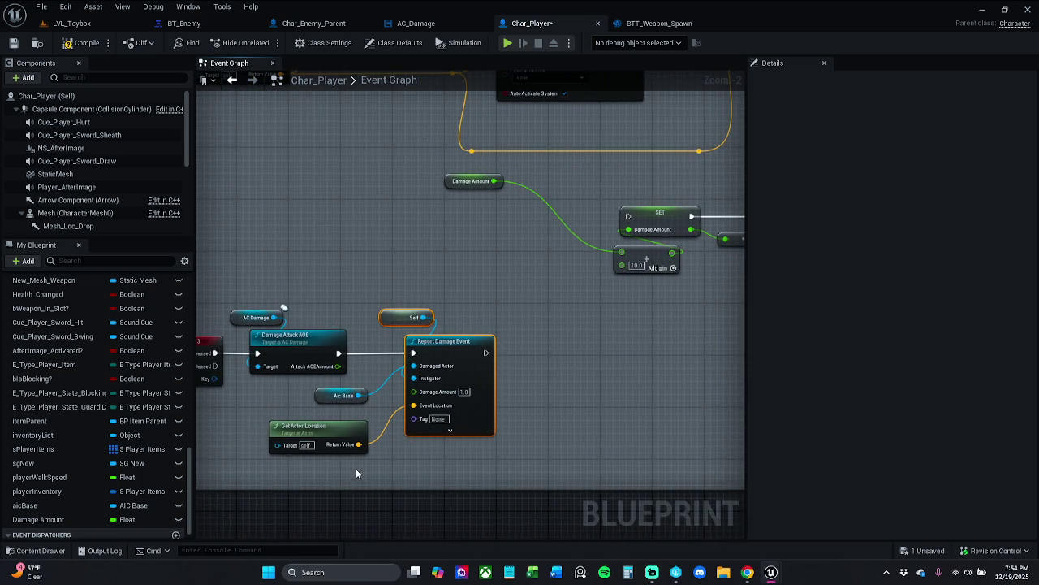
left_click(364, 467)
mouse_move(605, 367)
left_mouse_down()
mouse_move(496, 401)
mouse_move(432, 387)
left_mouse_up()
scroll(453, 387, "down", 1)
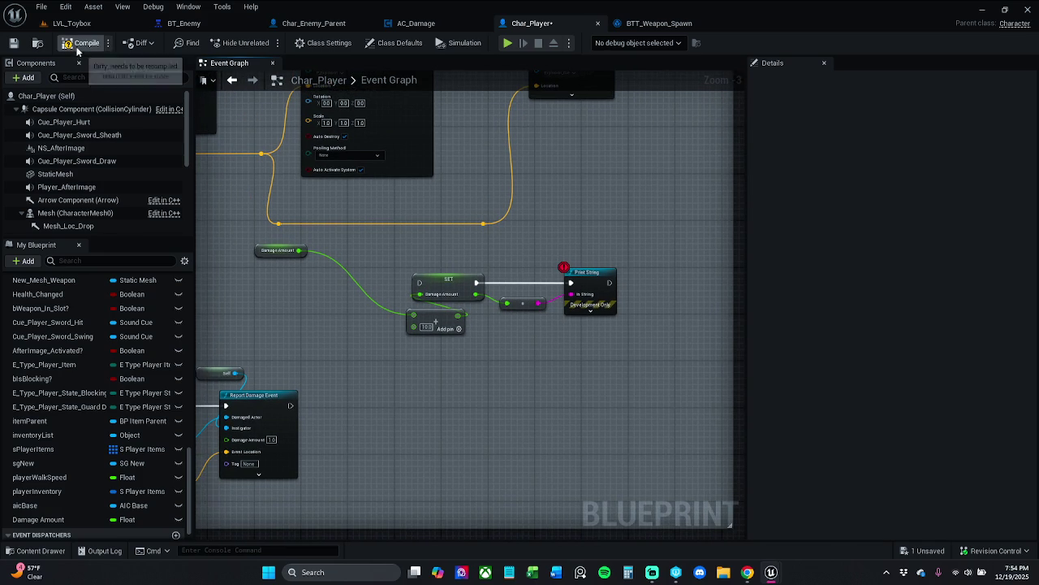
- Delete the Damage Amount, SET, Add and Print String debug nodes and save Char_Player
left_click_drag(291, 288, 326, 348)
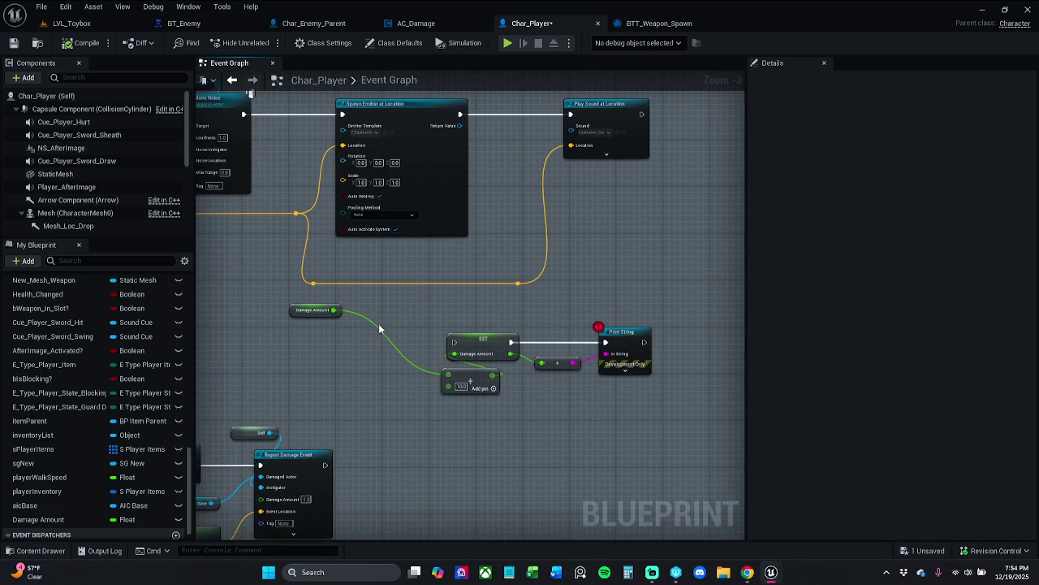
mouse_move(320, 303)
left_mouse_down()
mouse_move(604, 394)
mouse_move(593, 390)
left_mouse_up()
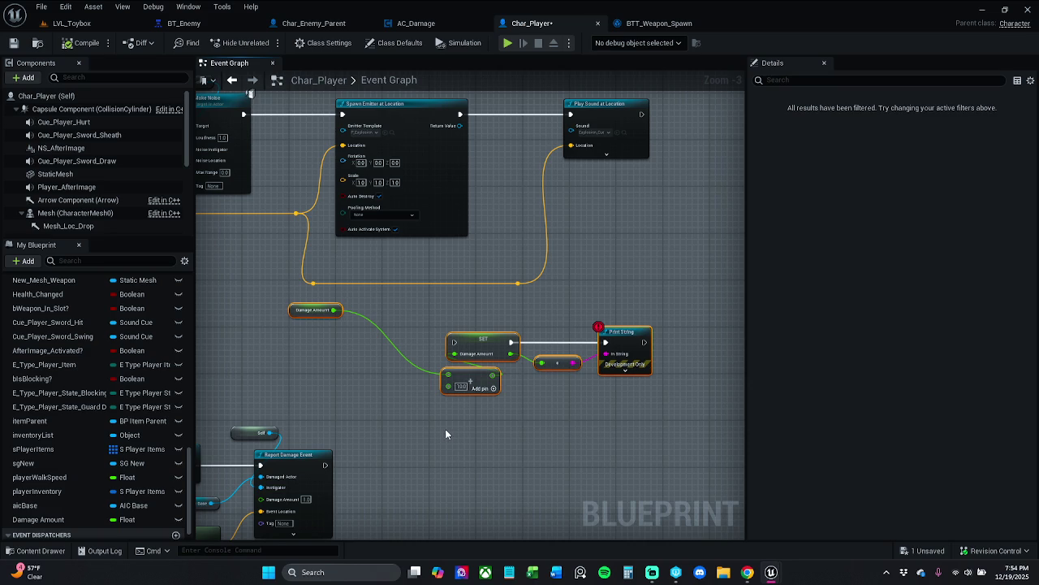
key("Delete")
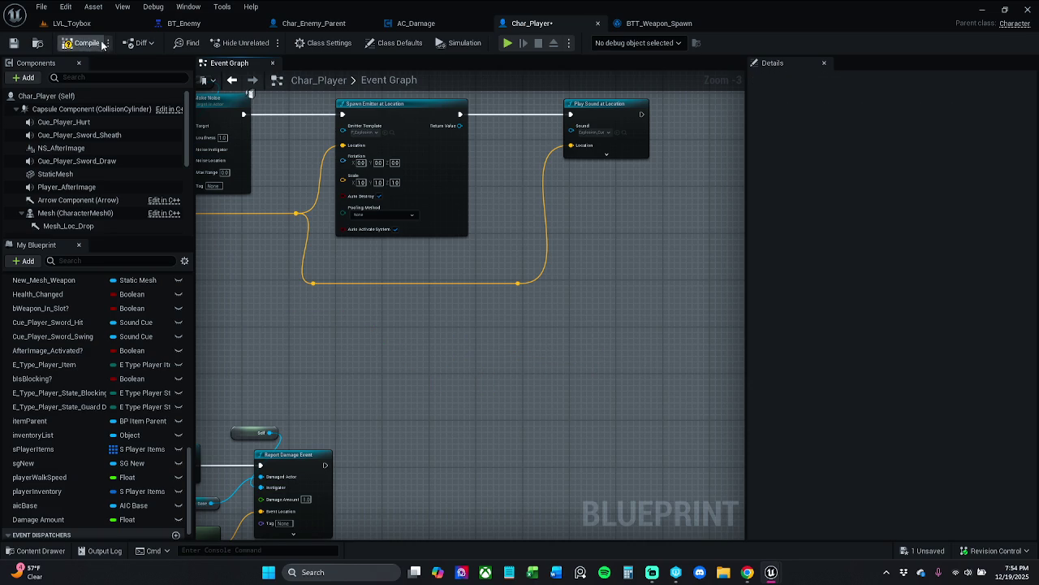
key("ctrl+s")
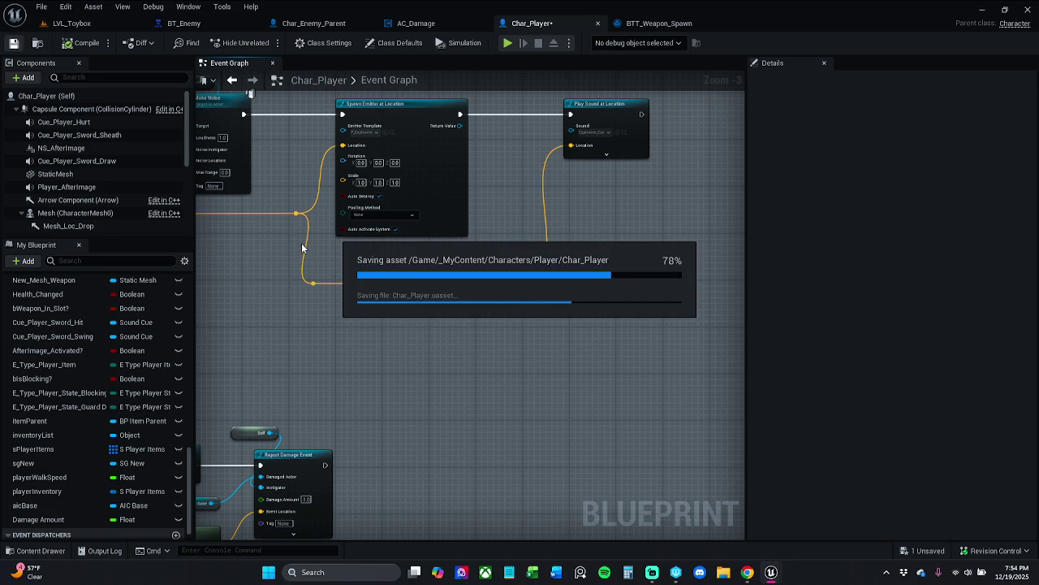
- Nudge the Aic Base and Self nodes beside the state nodes and save
scroll(382, 239, "down", 2)
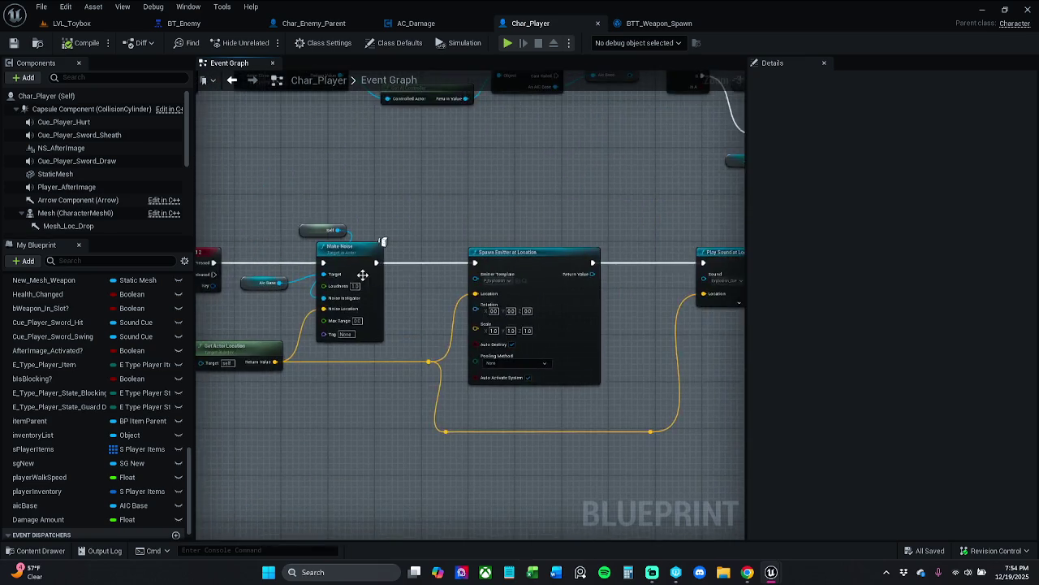
scroll(402, 232, "up", 5)
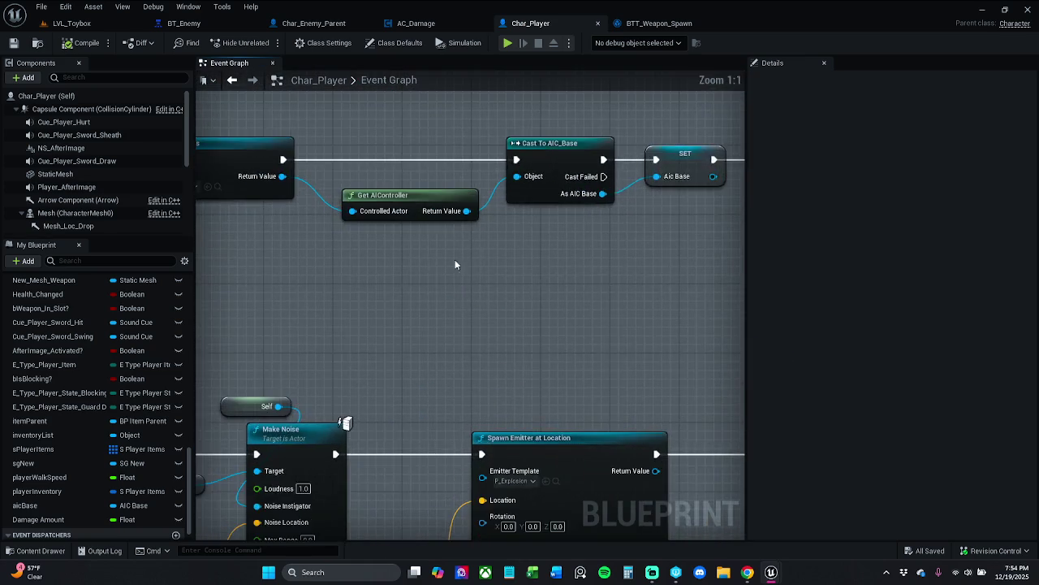
mouse_move(559, 288)
left_mouse_down()
mouse_move(510, 298)
mouse_move(538, 301)
mouse_move(455, 309)
mouse_move(360, 299)
left_mouse_up()
left_click_drag(359, 194, 405, 315)
left_click(331, 353)
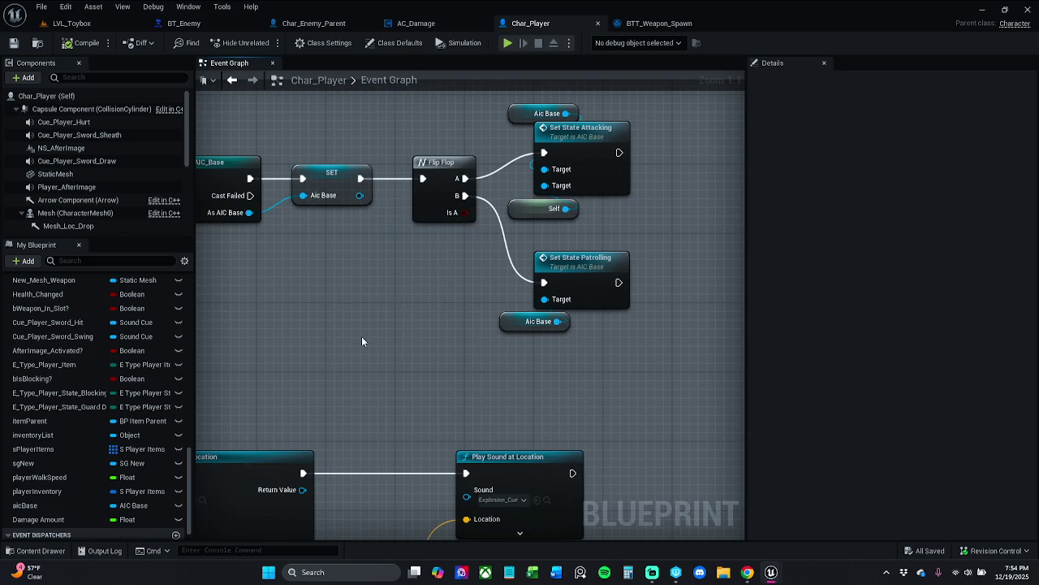
left_click_drag(504, 354, 527, 214)
left_click(526, 246)
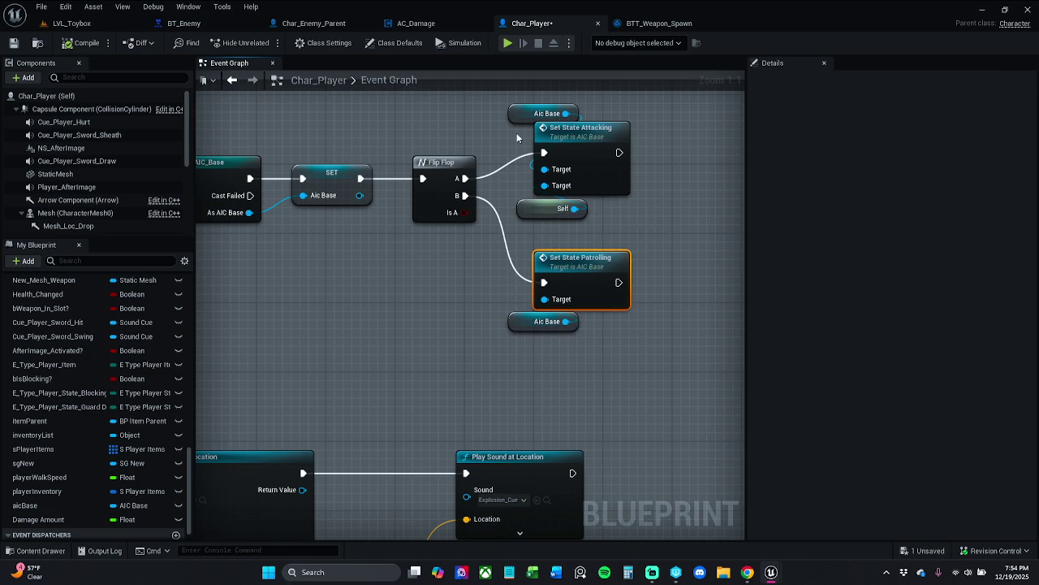
left_click_drag(518, 117, 525, 117)
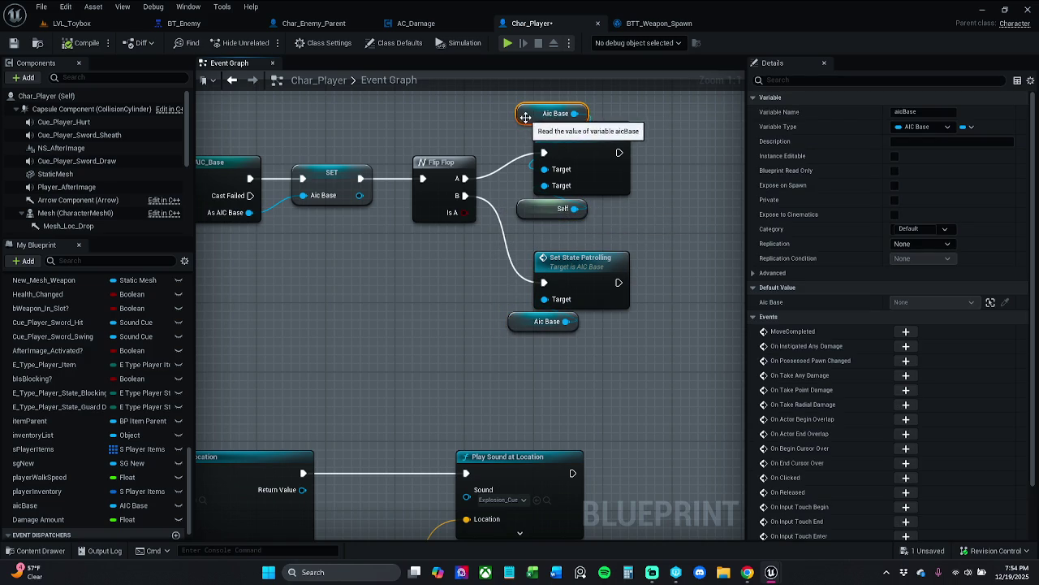
left_click(512, 159)
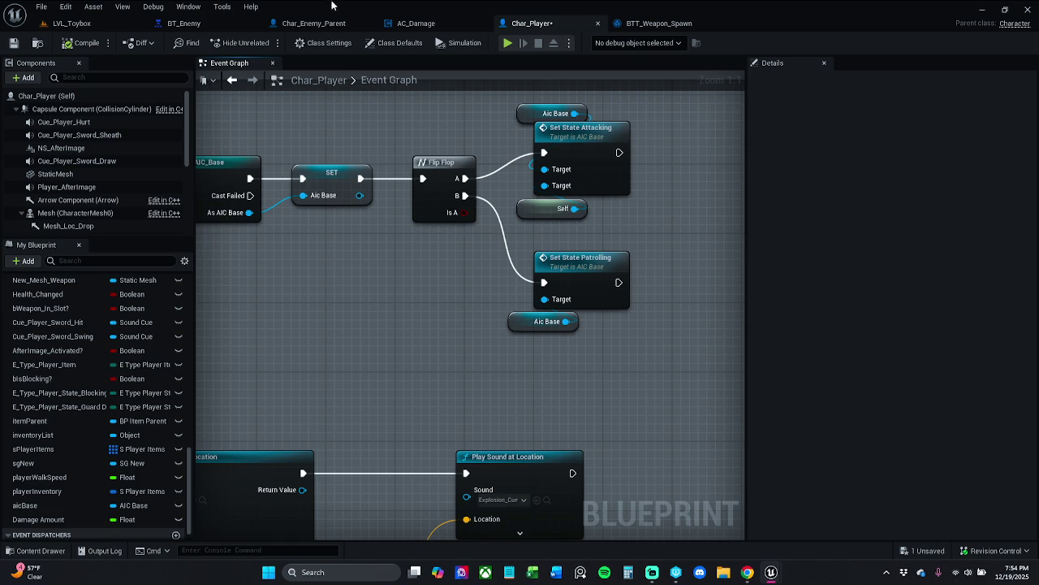
key("ctrl+s")
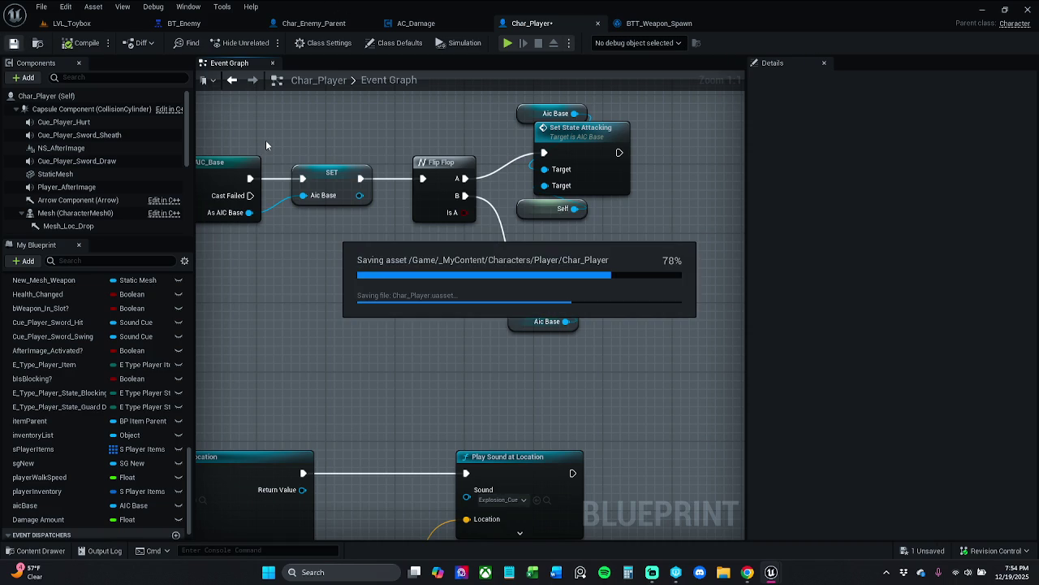
- Extend the comment box, move the four state-change nodes up-left, save, and open Char_Enemy_Parent
right_click(265, 145)
left_click(413, 389)
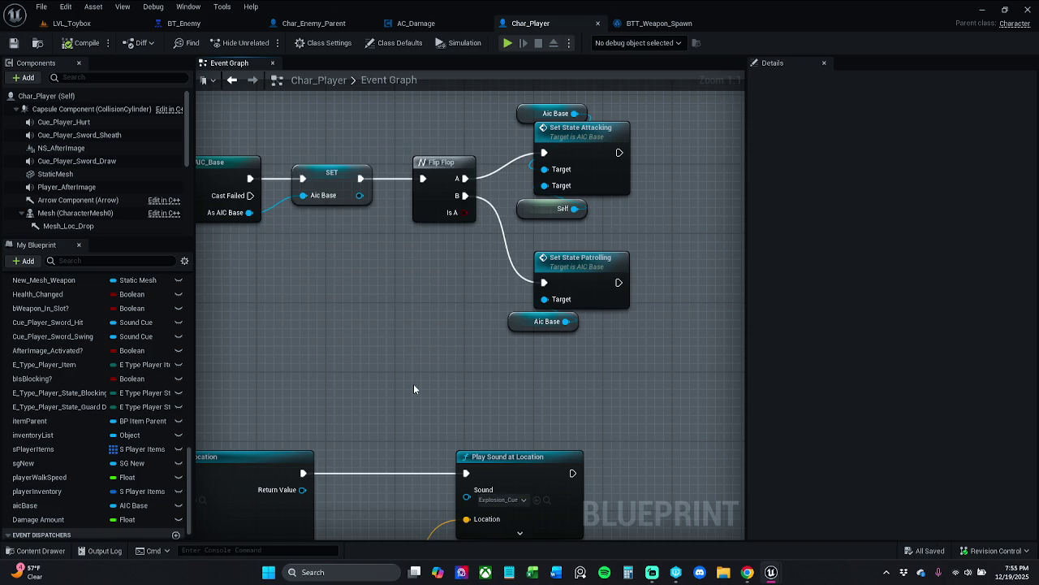
scroll(535, 292, "down", 2)
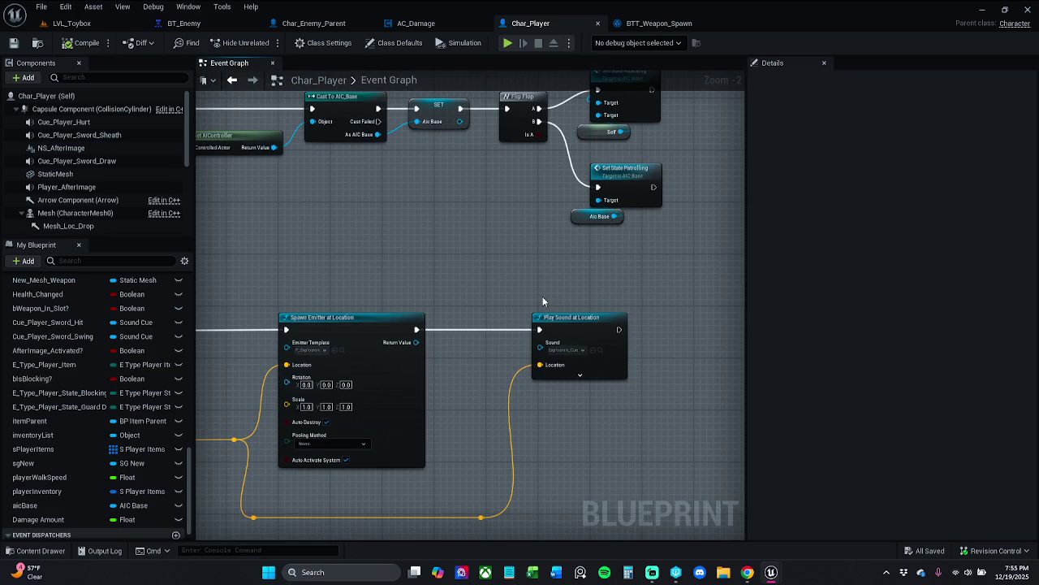
mouse_move(416, 341)
left_mouse_down()
mouse_move(463, 344)
mouse_move(471, 367)
left_mouse_up()
left_click(426, 273)
left_click_drag(459, 271, 495, 362)
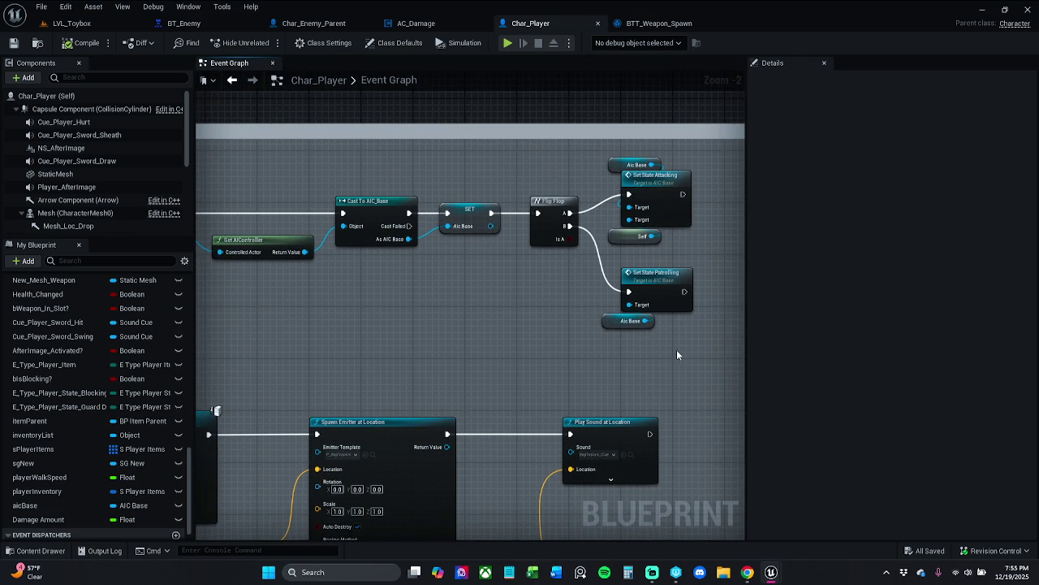
left_click_drag(638, 119, 641, 96)
mouse_move(666, 355)
left_mouse_down()
mouse_move(601, 168)
mouse_move(611, 155)
left_mouse_up()
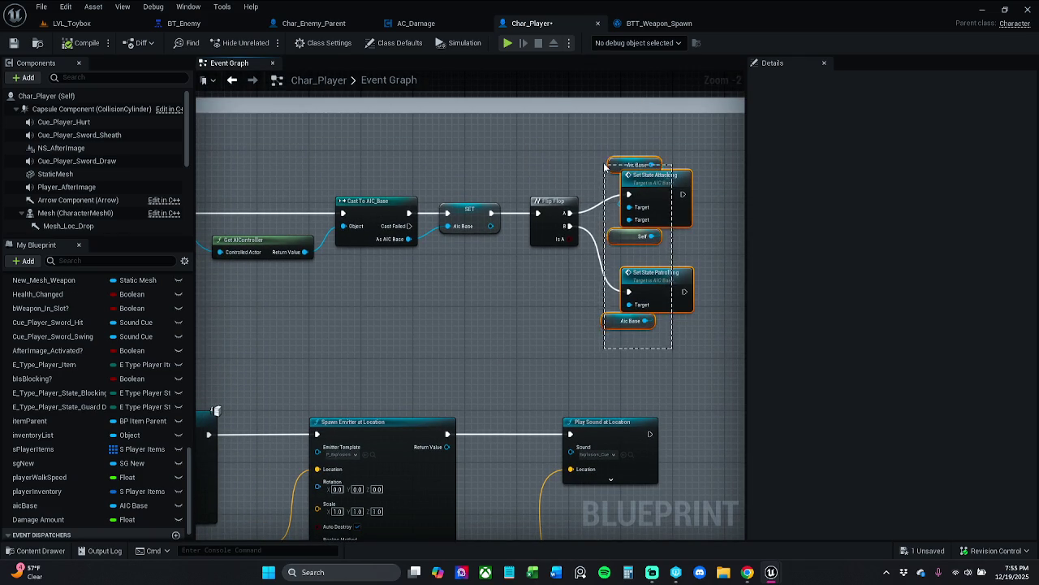
left_click_drag(657, 184, 650, 164)
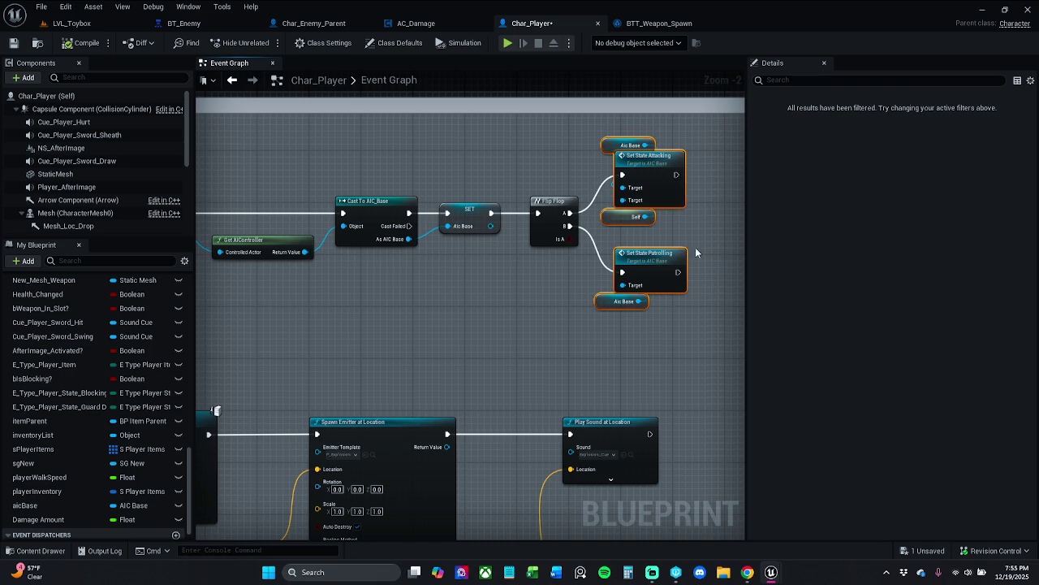
left_click(703, 227)
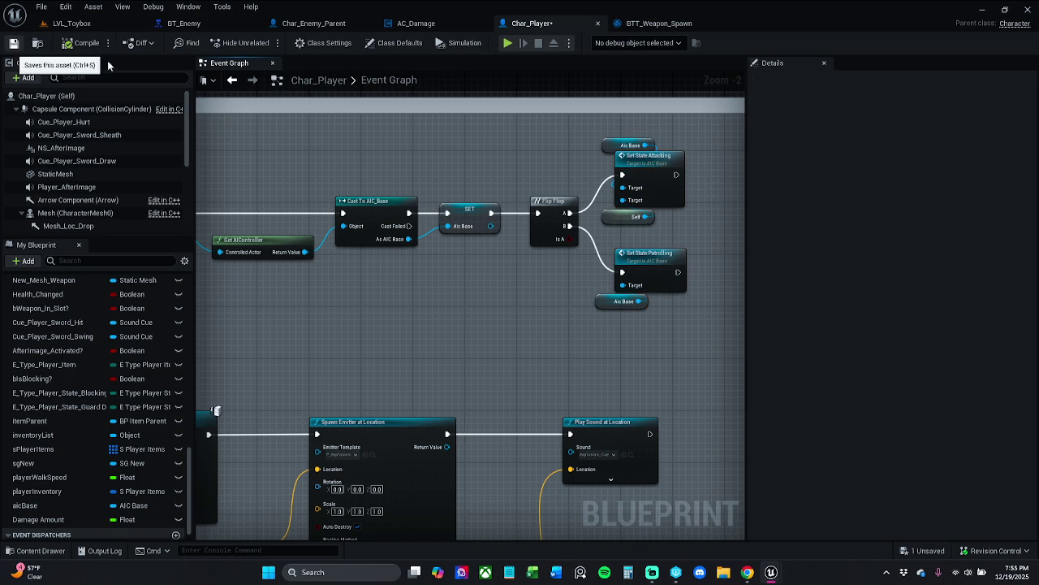
left_click(14, 42)
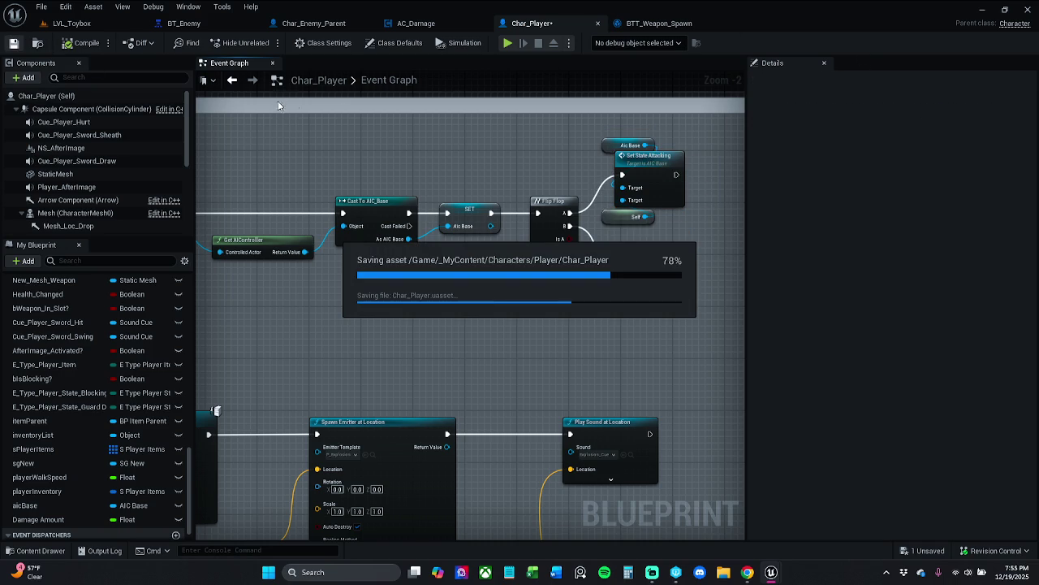
left_click(314, 23)
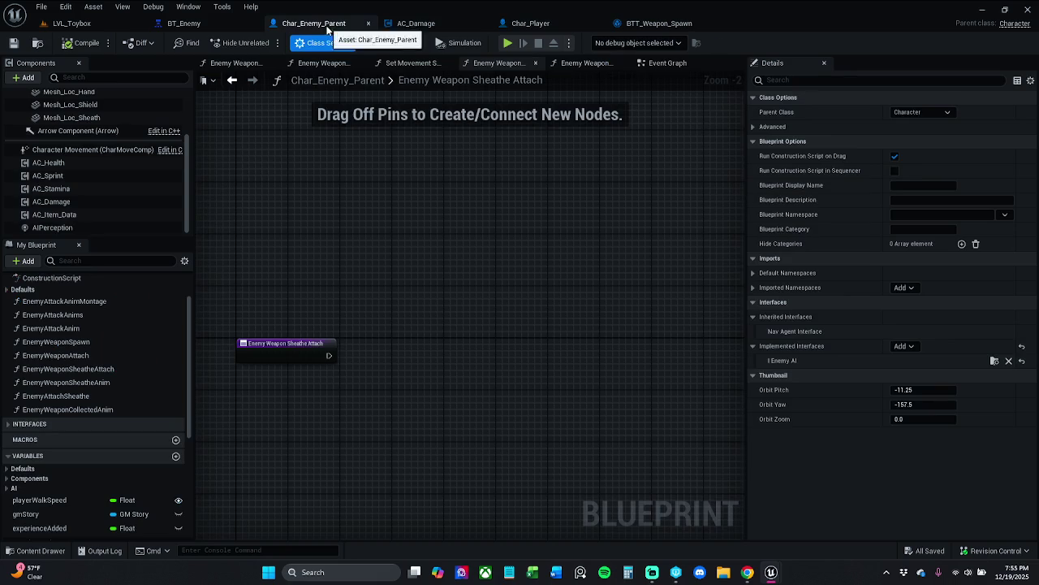
- Close the extra enemy weapon graphs, leaving the Set Movement Speed graph showing
left_click_drag(377, 247, 415, 230)
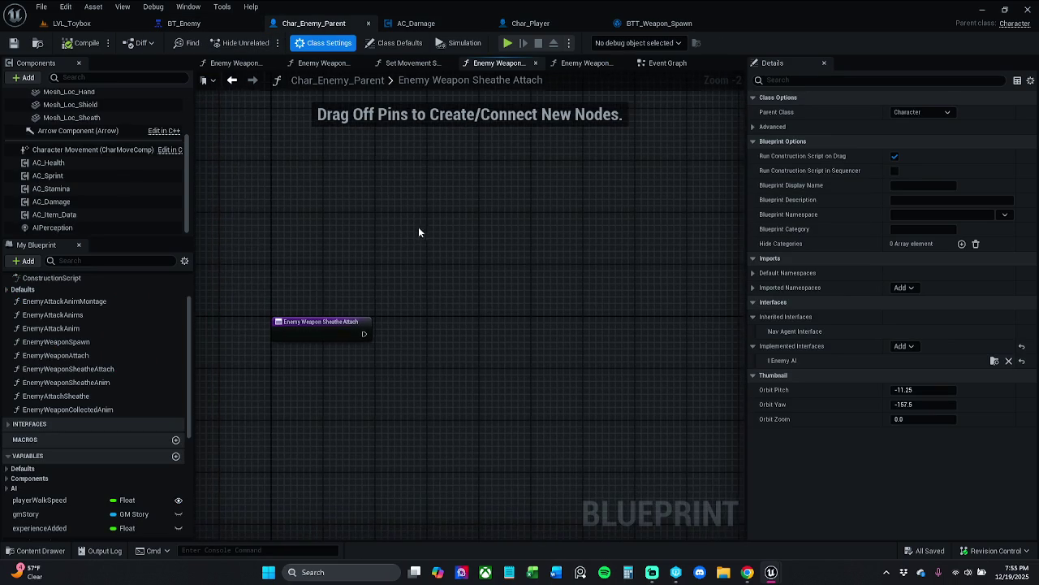
left_click(536, 63)
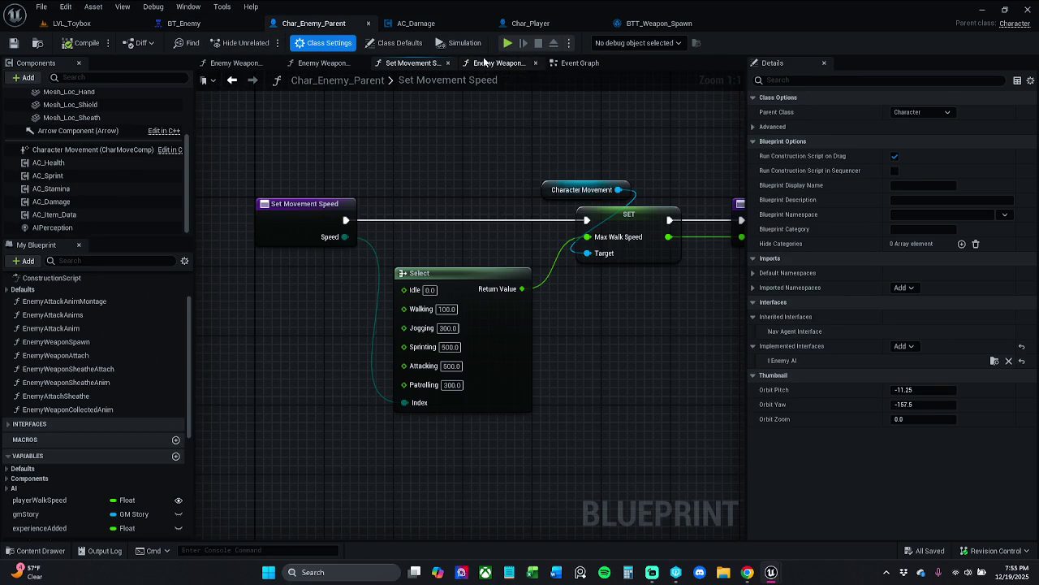
left_click(498, 63)
left_click(422, 65)
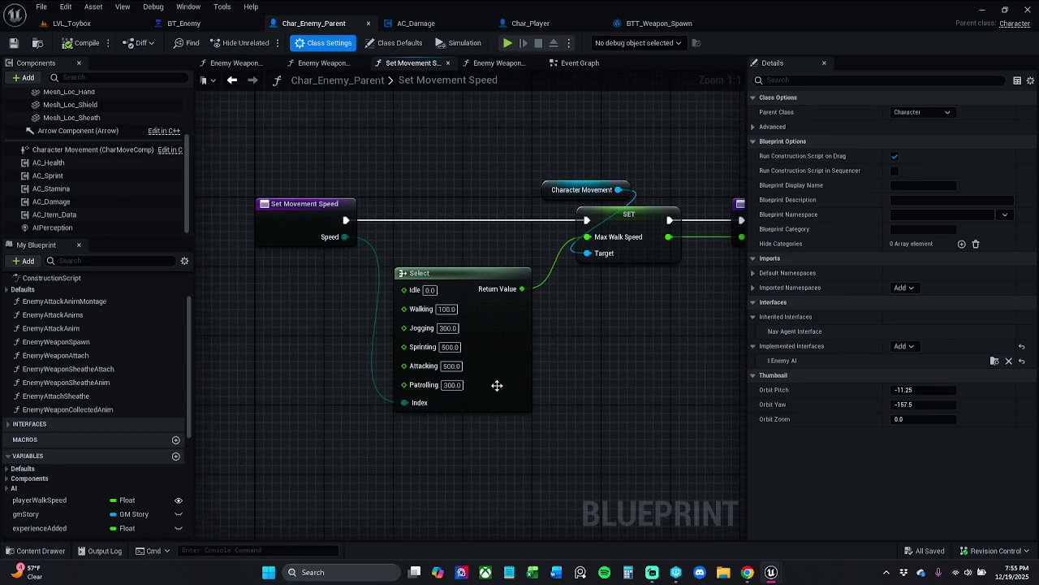
- Set the Select node speeds to Walking 250, Patrolling 375, Attacking 425 and Sprinting 400
left_click(447, 309)
type("250")
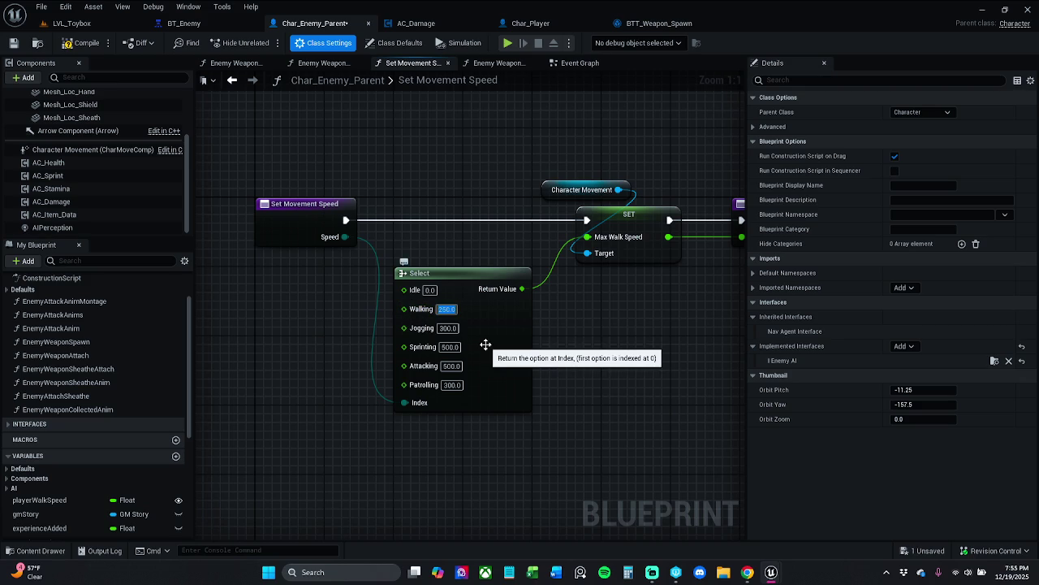
left_click(451, 385)
type("375")
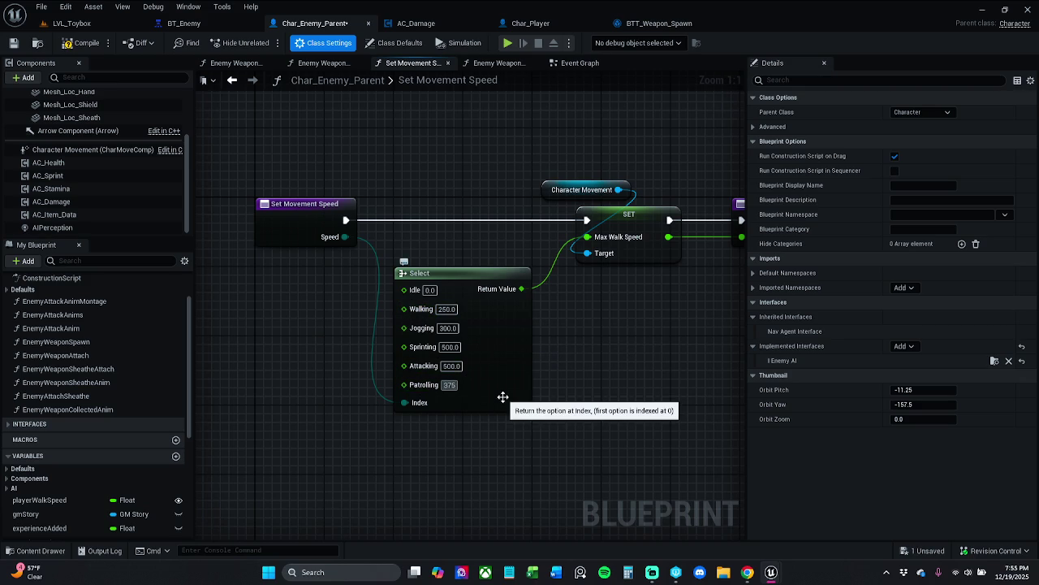
key("Return")
left_click(453, 366)
type("425")
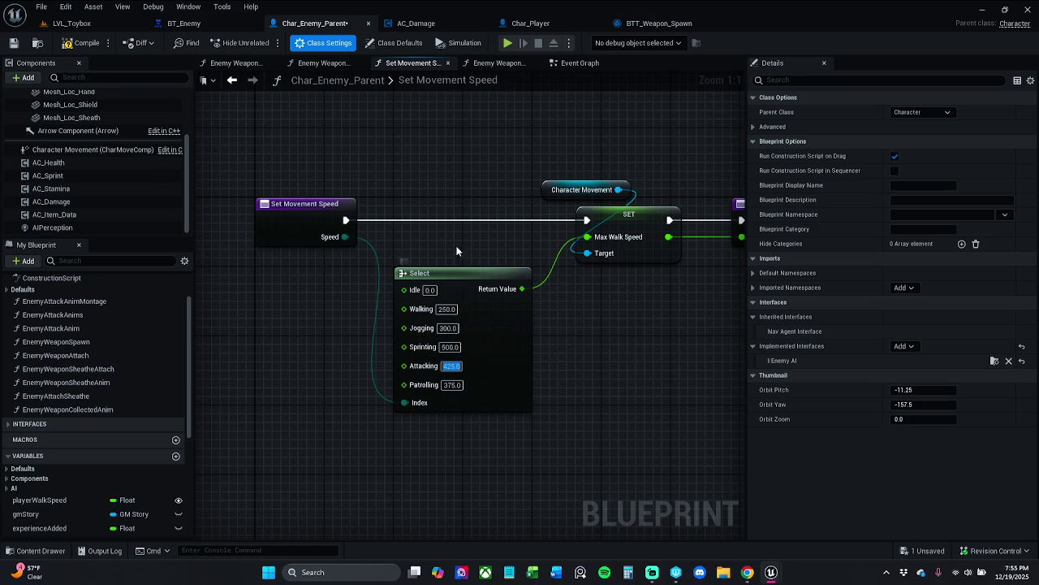
left_click(453, 348)
type("45")
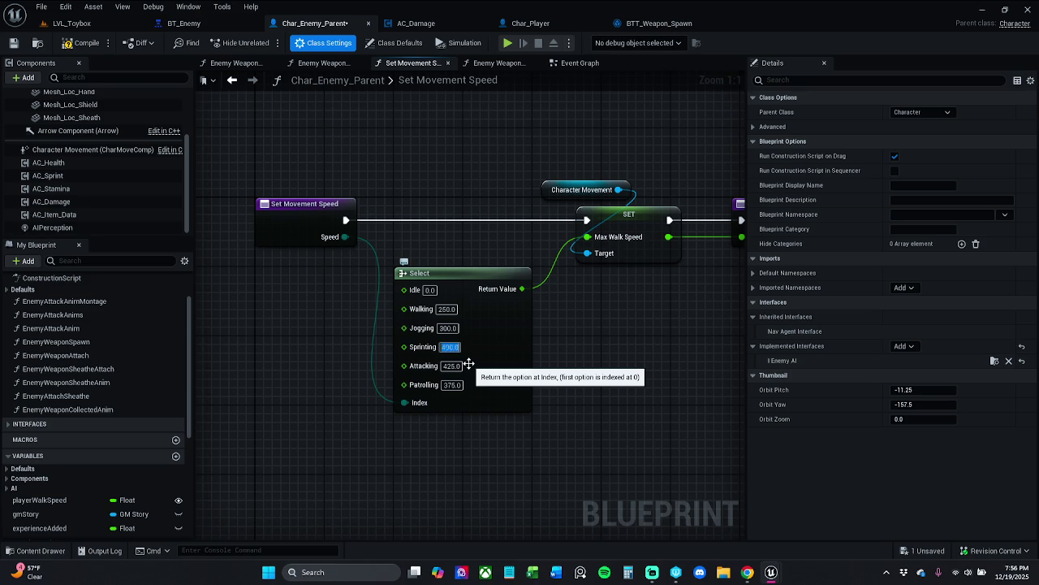
- Save Char_Enemy_Parent and play-test LVL_Toybox
left_click(12, 45)
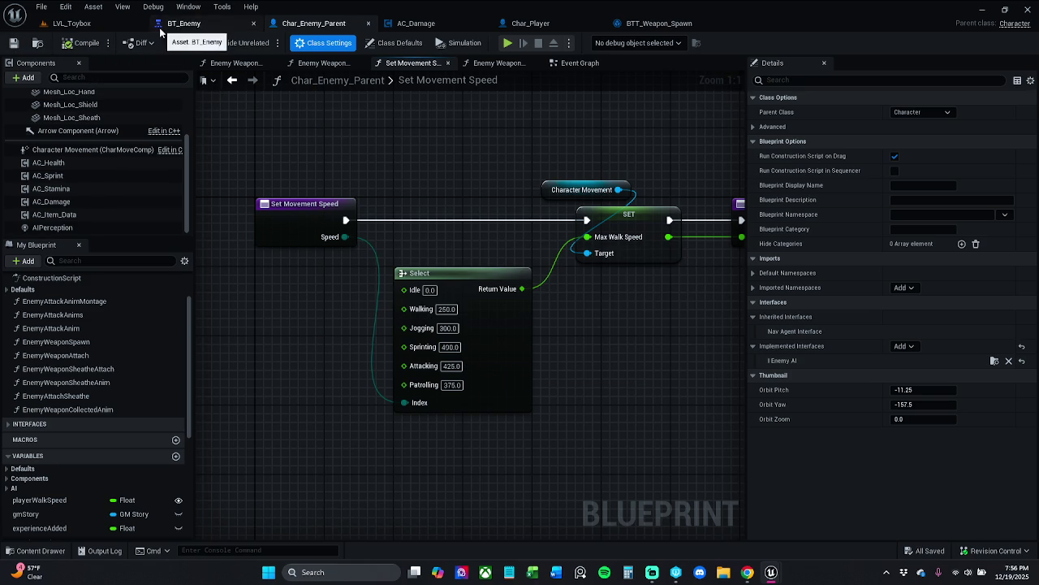
left_click(71, 23)
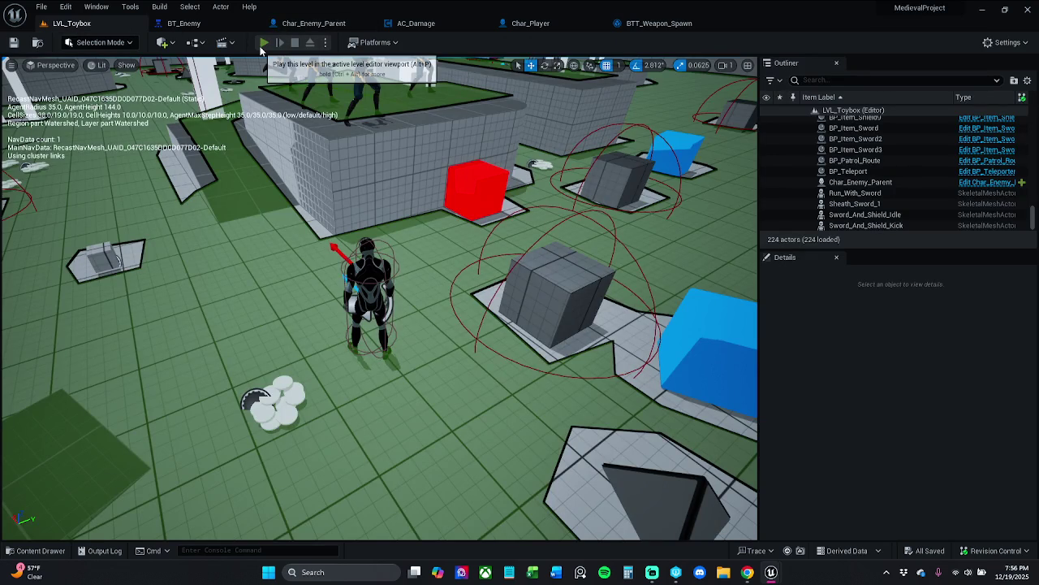
left_click(263, 44)
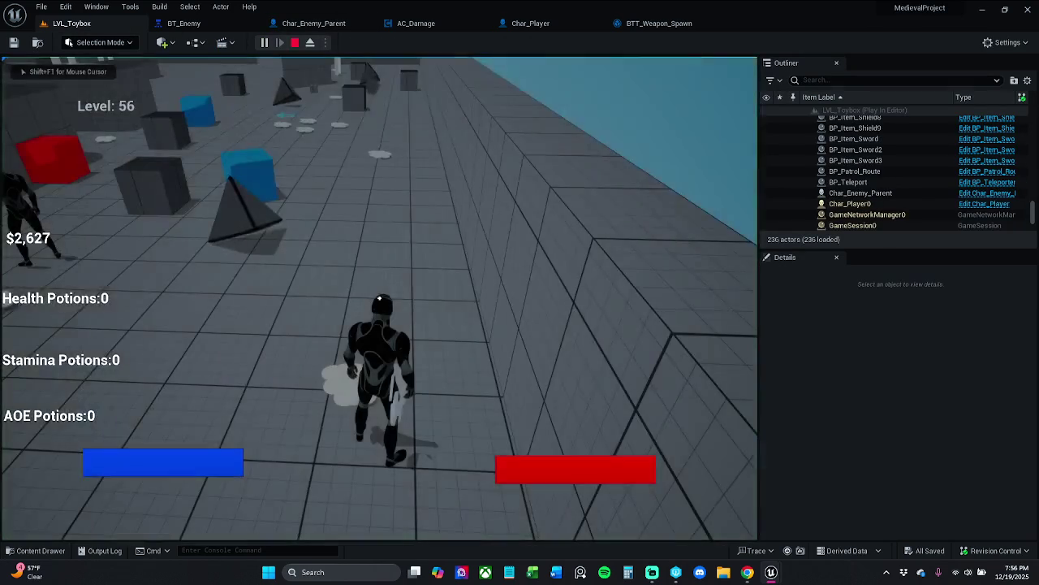
- Walk forward, stop the play session, and select the placed Char_Enemy_Parent enemy
key("w")
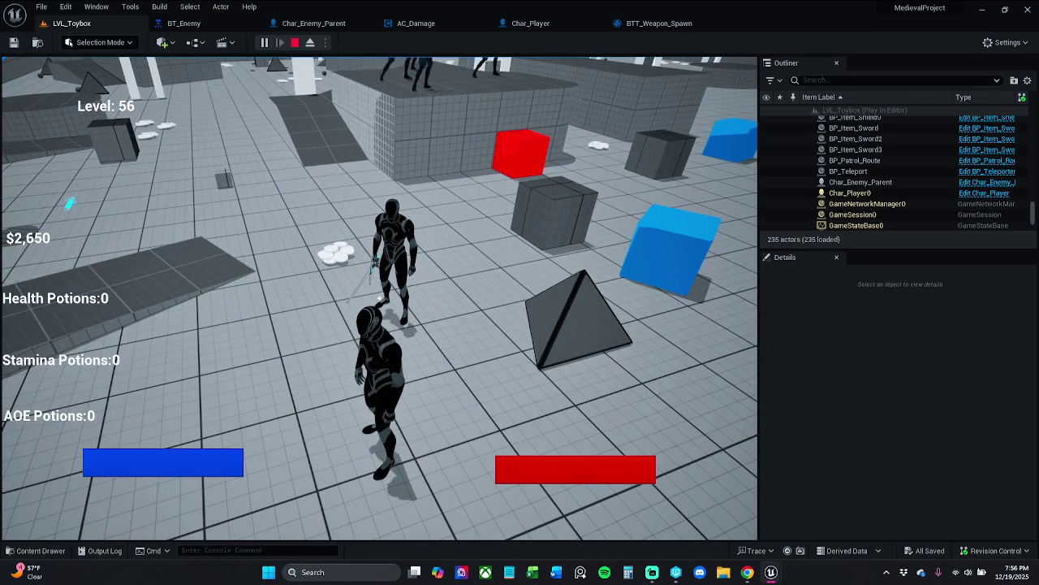
key("Escape")
left_click(393, 208)
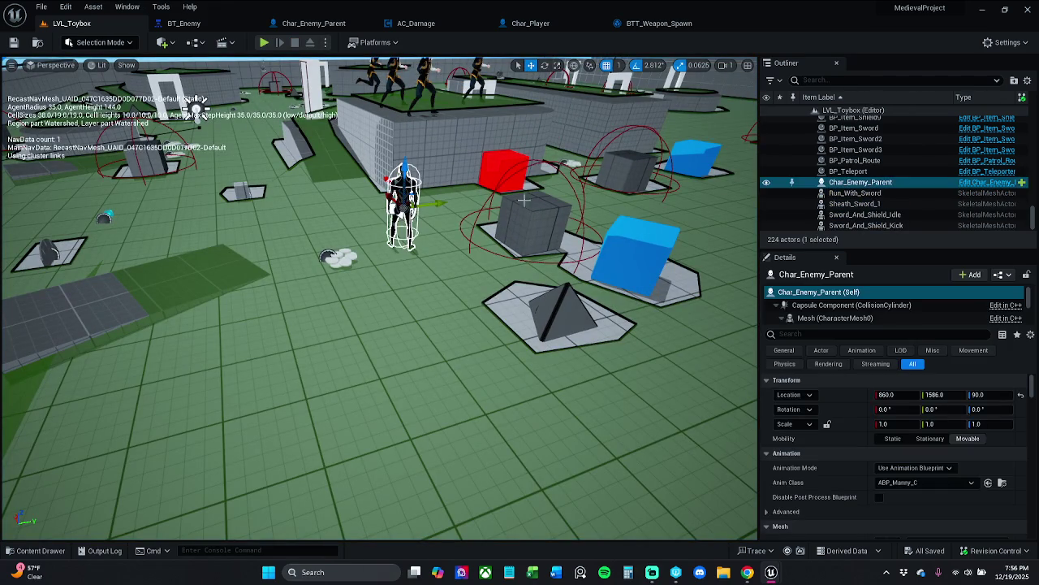
- Set the enemy's Patrol Route to BP_Patrol_Route using the actor picker
scroll(939, 483, "down", 10)
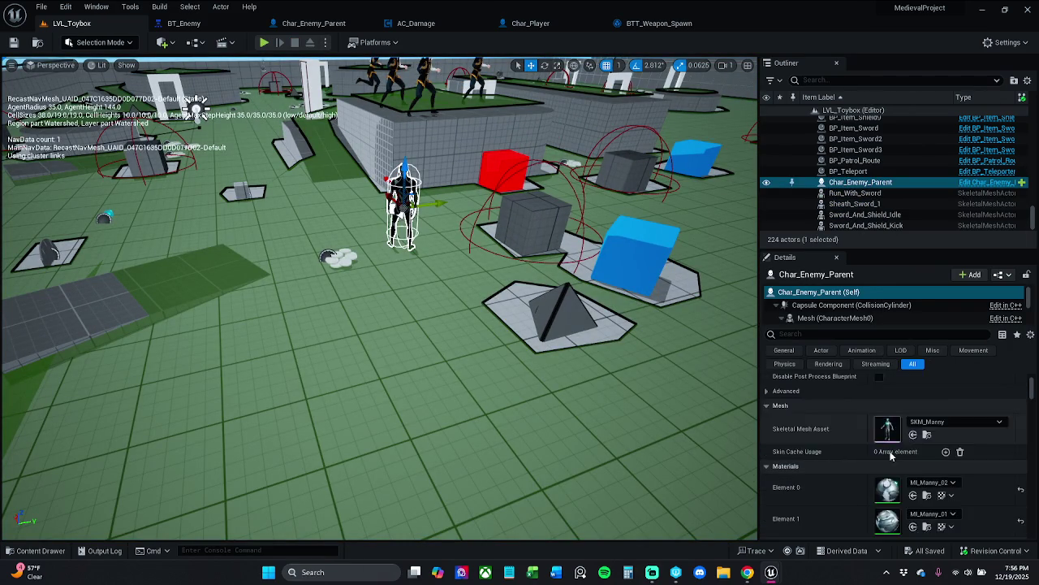
left_click(1003, 407)
mouse_move(362, 258)
left_mouse_down()
mouse_move(260, 240)
mouse_move(413, 233)
left_mouse_up()
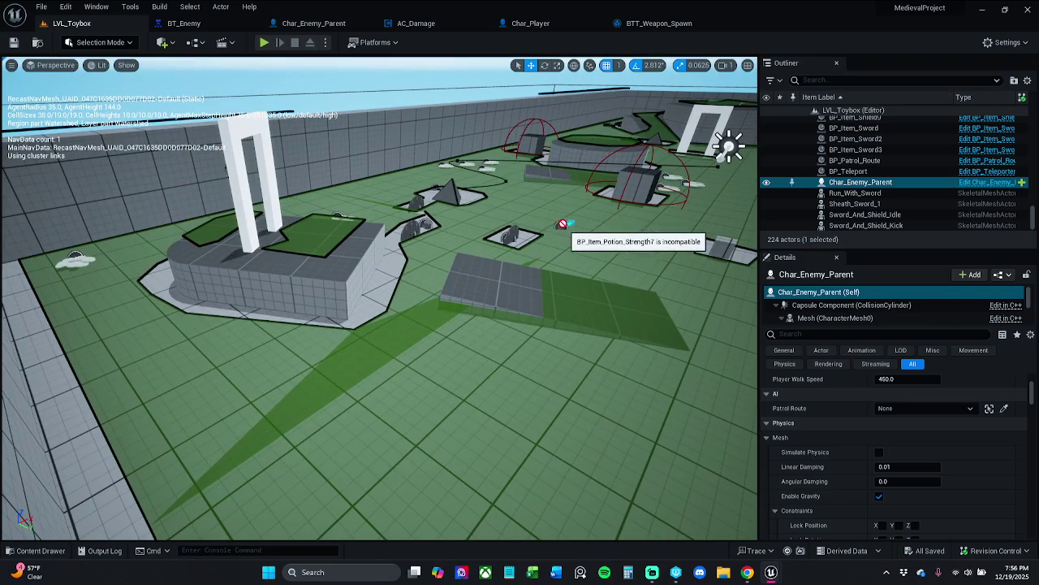
mouse_move(552, 210)
left_mouse_down()
mouse_move(536, 135)
mouse_move(612, 182)
mouse_move(623, 313)
mouse_move(605, 304)
left_mouse_up()
left_click(347, 266)
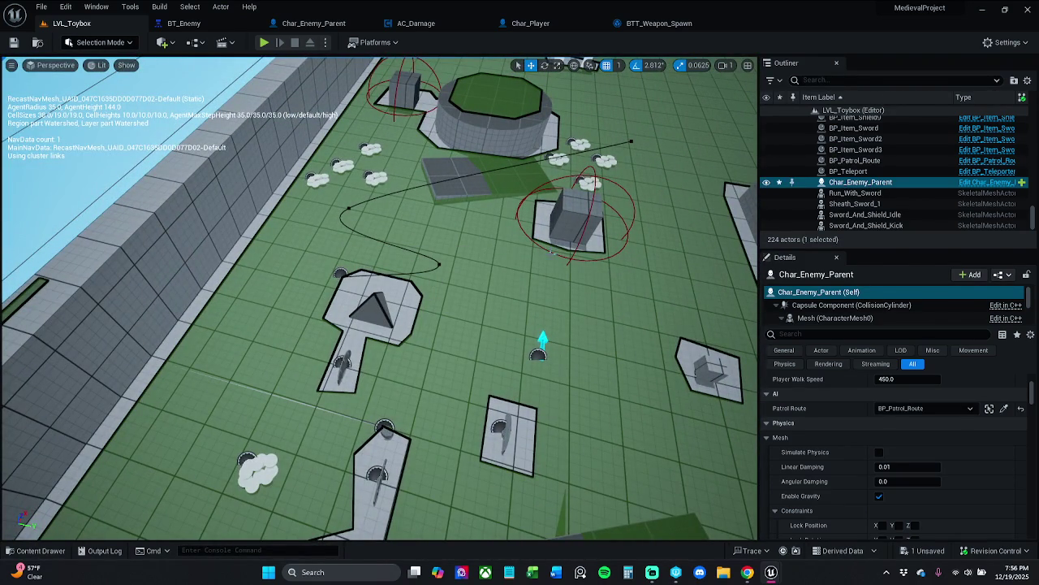
- Save and play-test the level, then start re-entering Walking speed in Char_Enemy_Parent
left_click(13, 42)
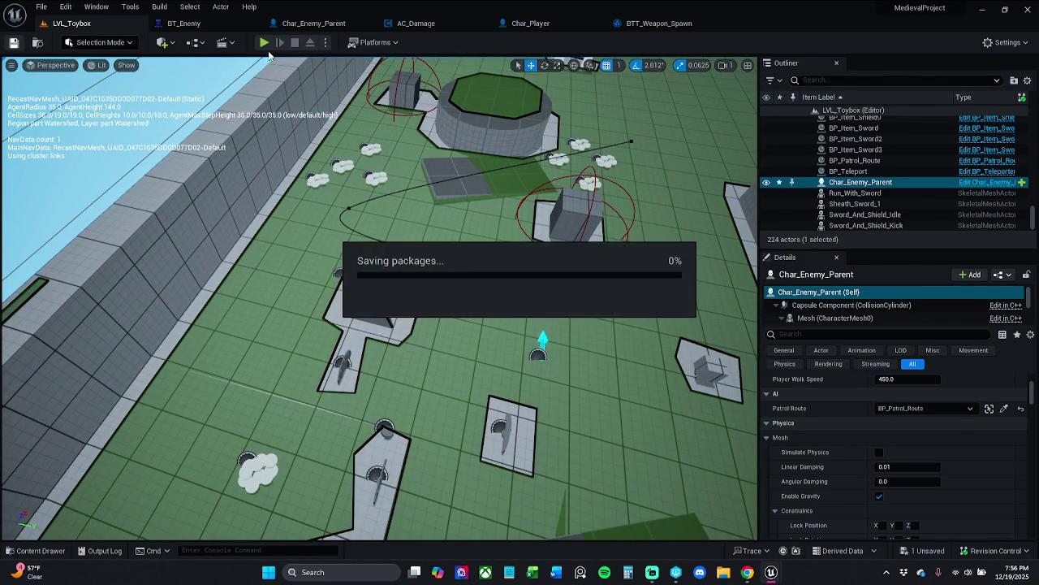
left_click(262, 51)
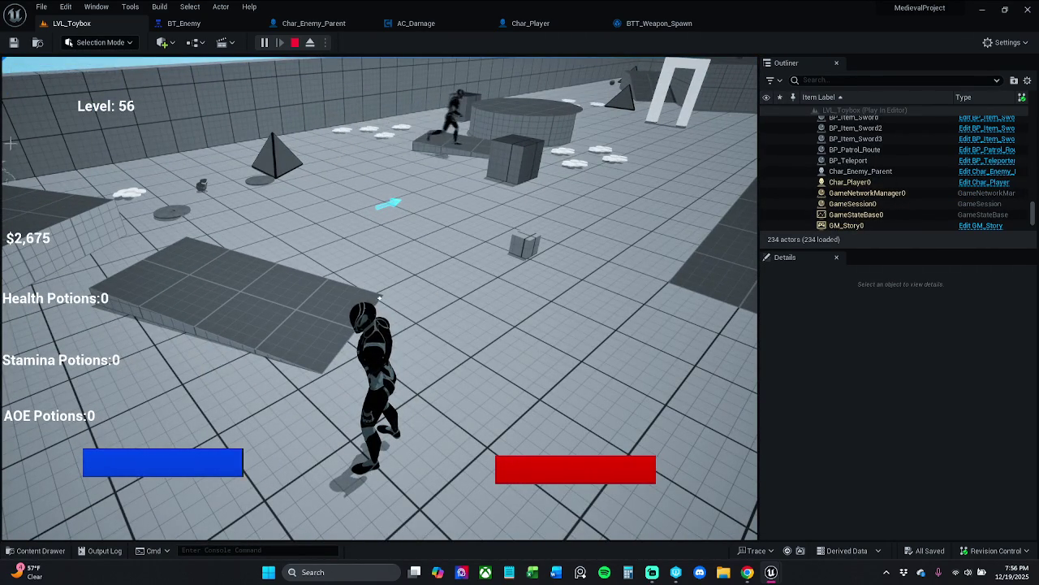
key("Escape")
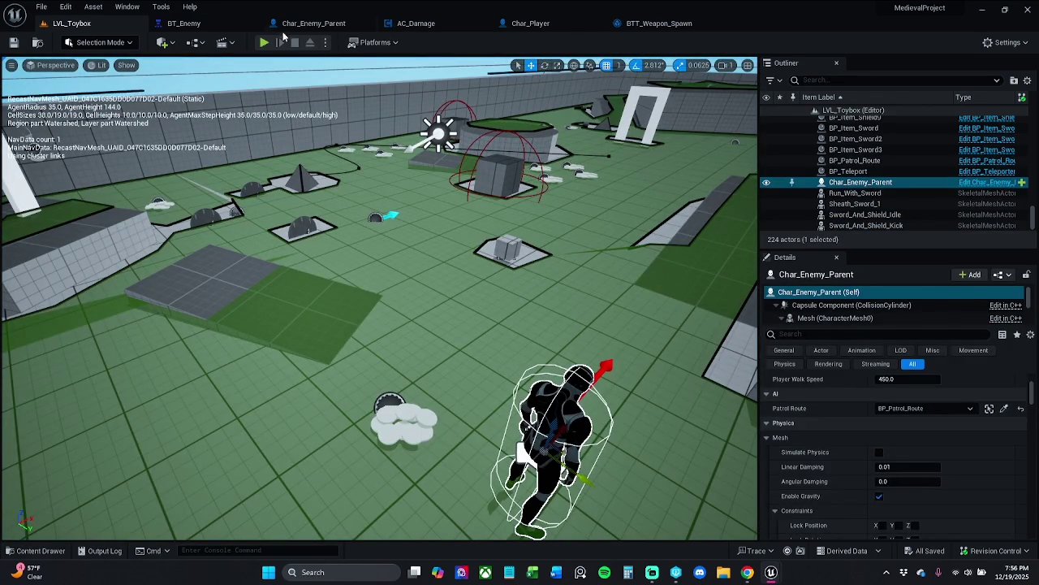
left_click(313, 23)
left_click(447, 310)
type("200")
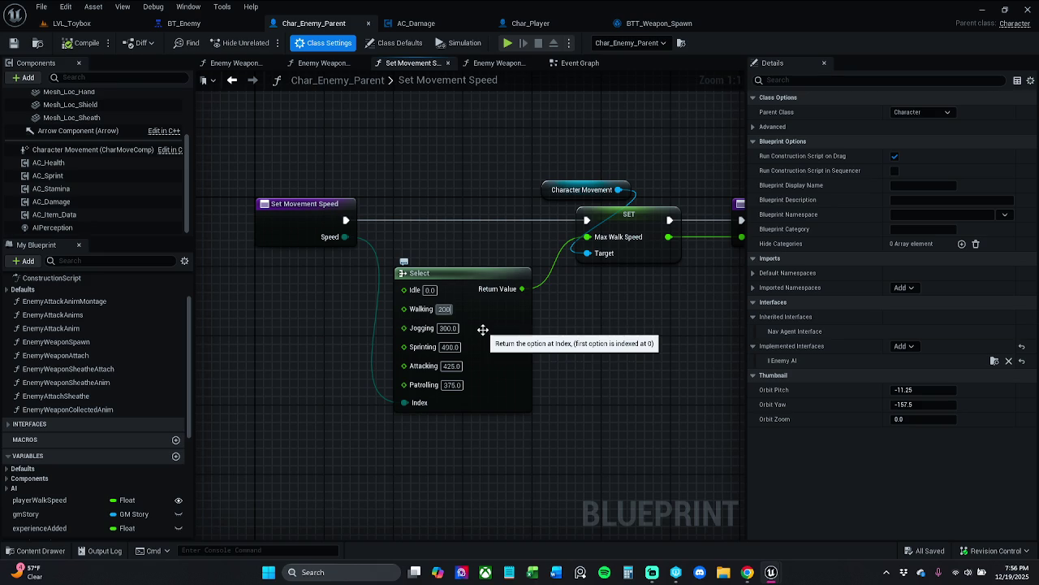
type("00.0")
- Confirm Walking 200, enter Patrolling 300 on the Select node, and save Char_Enemy_Parent
key("Return")
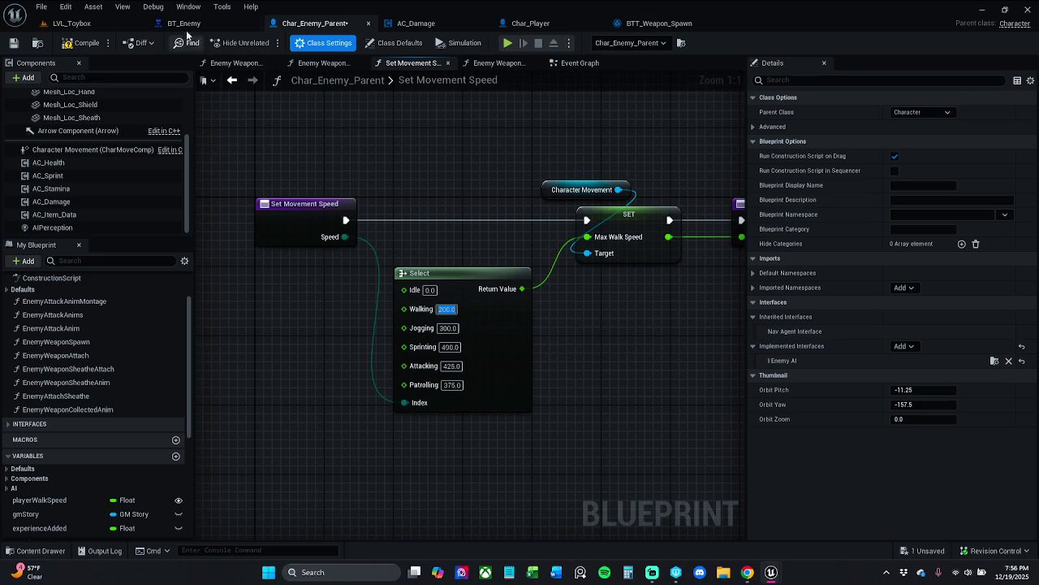
left_click(452, 385)
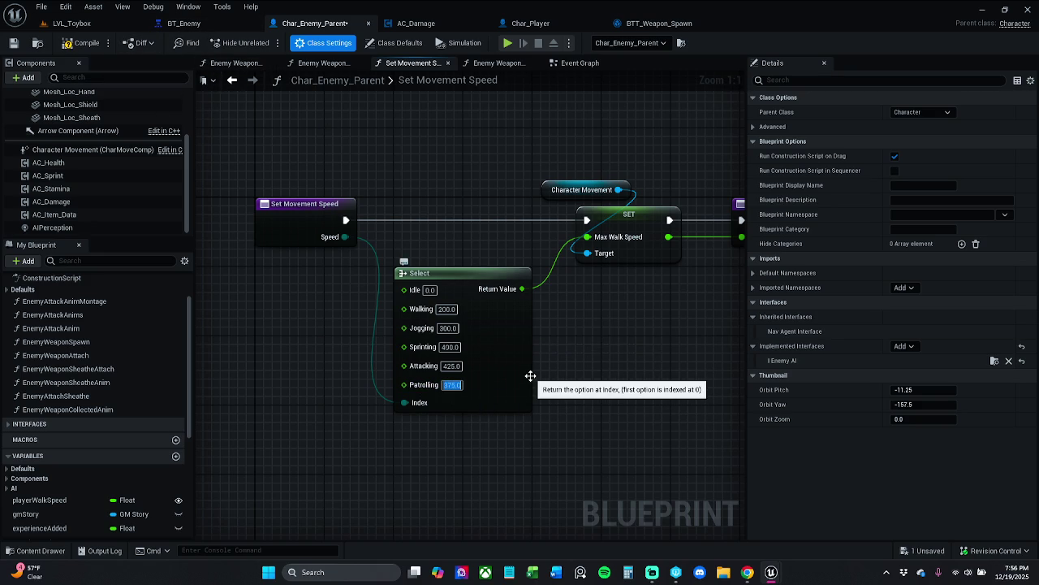
type("300")
key("Return")
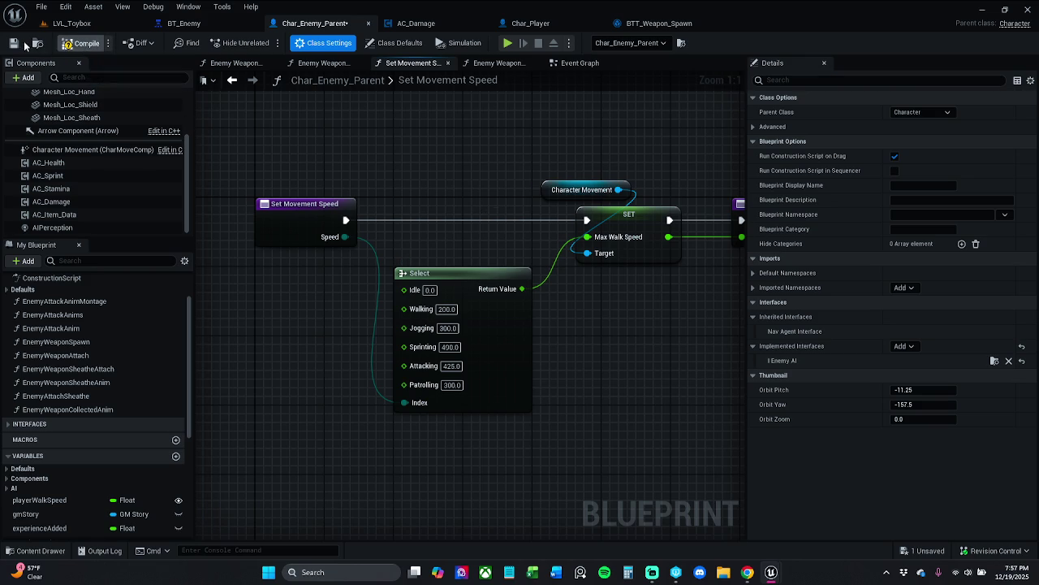
left_click(13, 43)
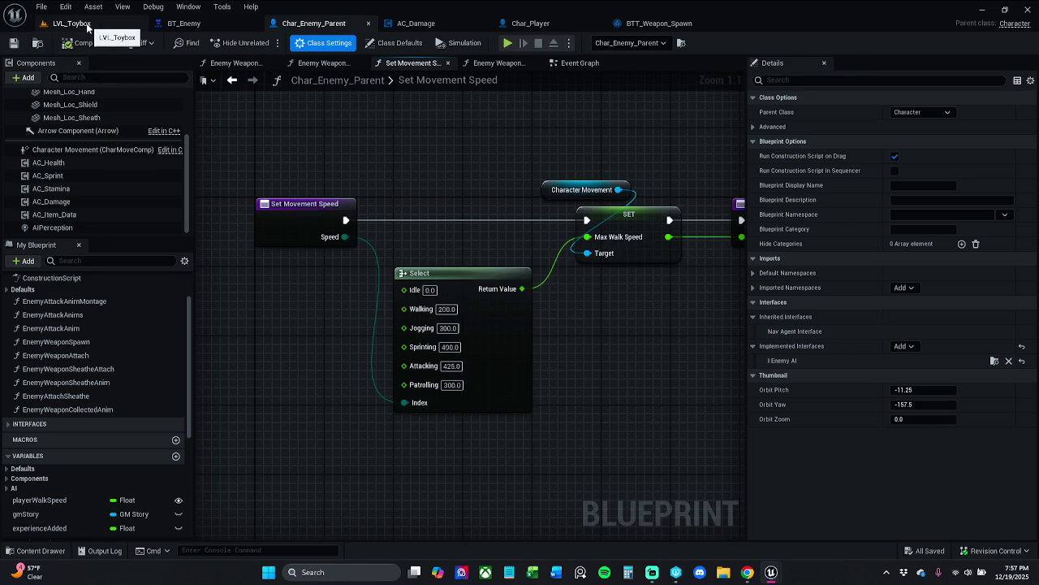
- Play-test LVL_Toybox with Alt+P, stop, and return to Char_Enemy_Parent
left_click(81, 23)
key("alt+p")
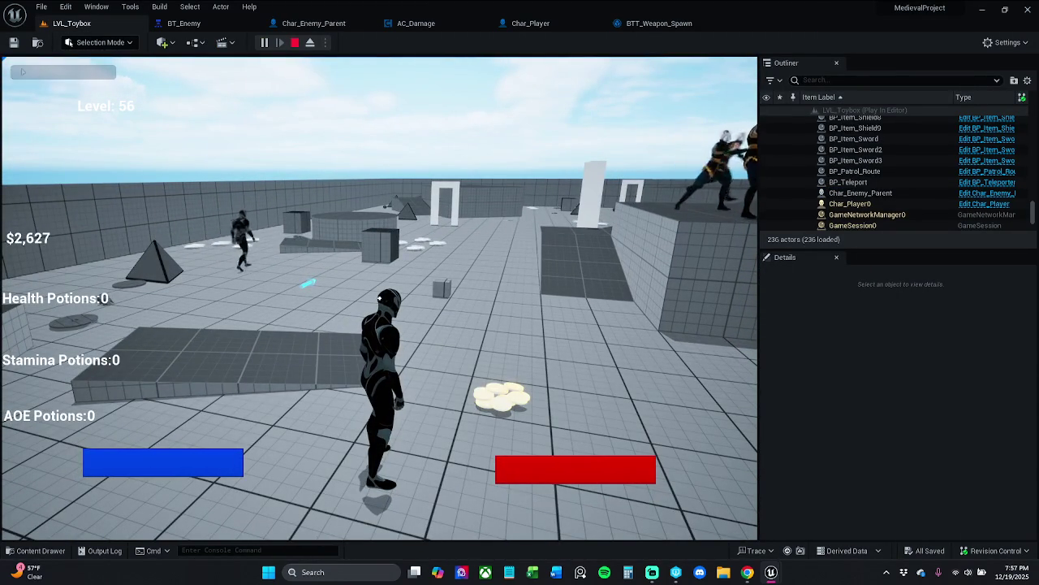
key("w")
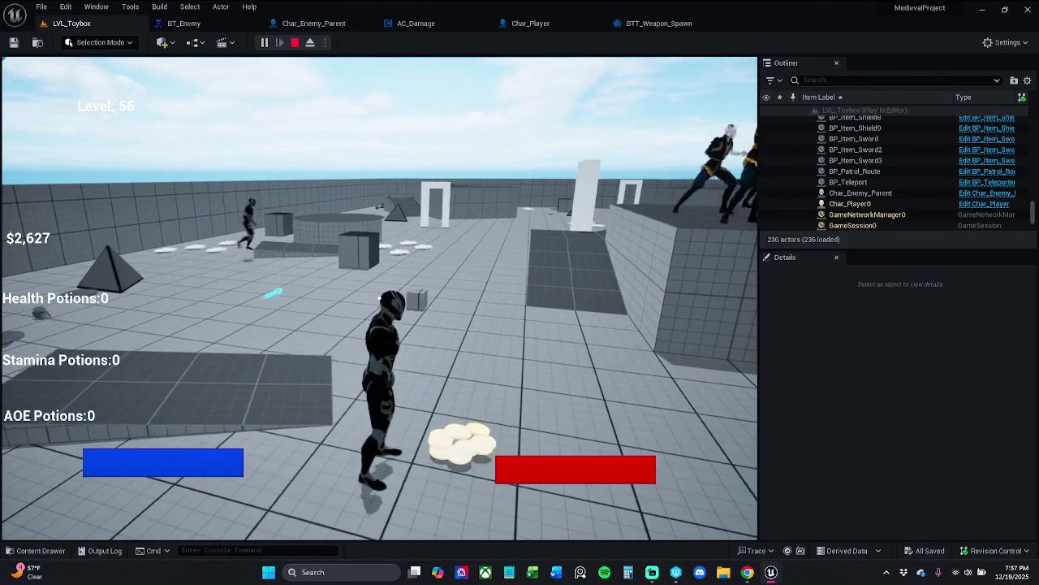
key("Escape")
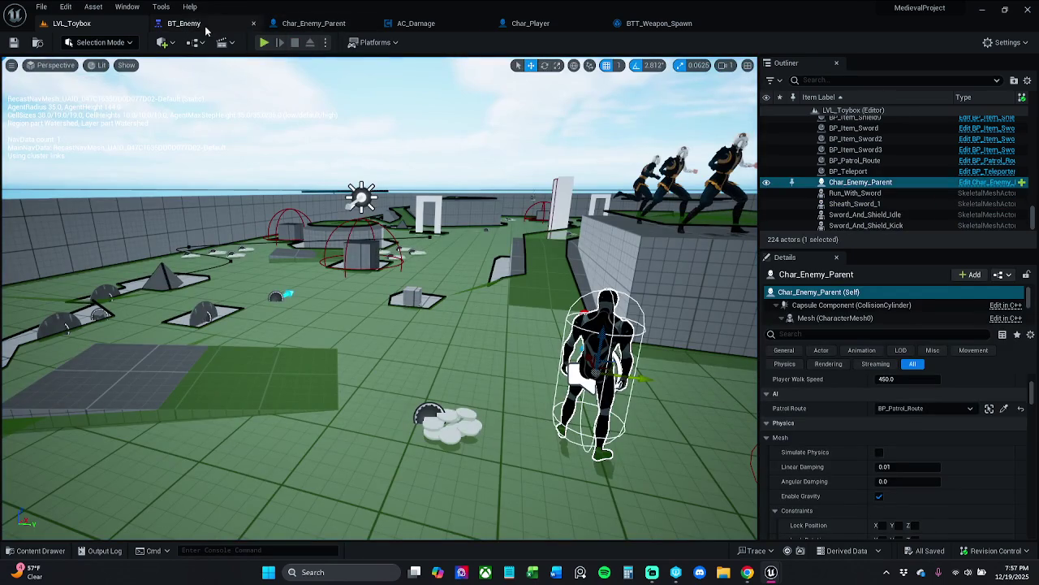
left_click(203, 24)
left_click(309, 25)
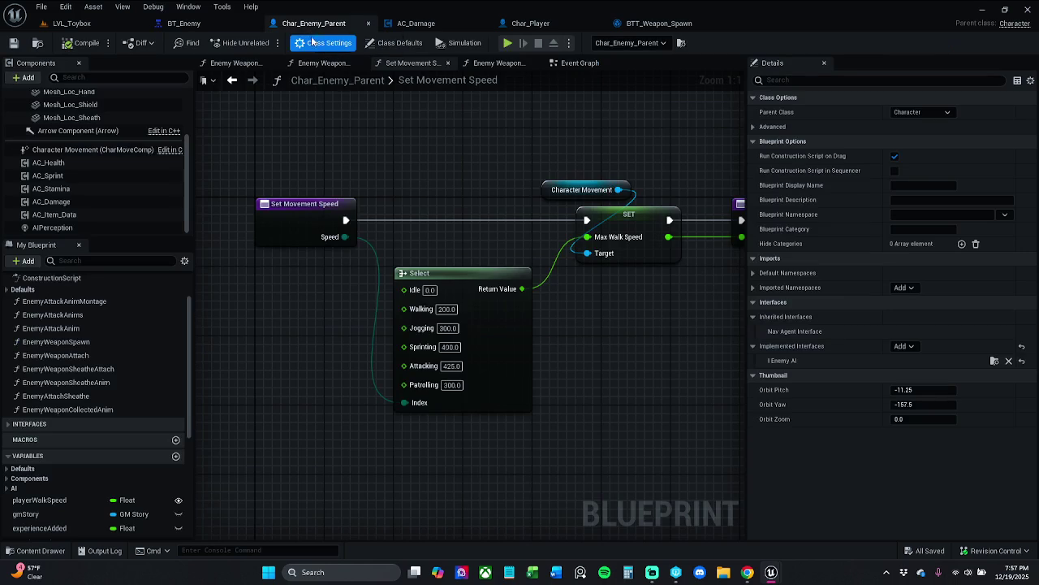
- Pull a wire off the Select node's Idle pin to bring up the float action list
left_click(452, 385)
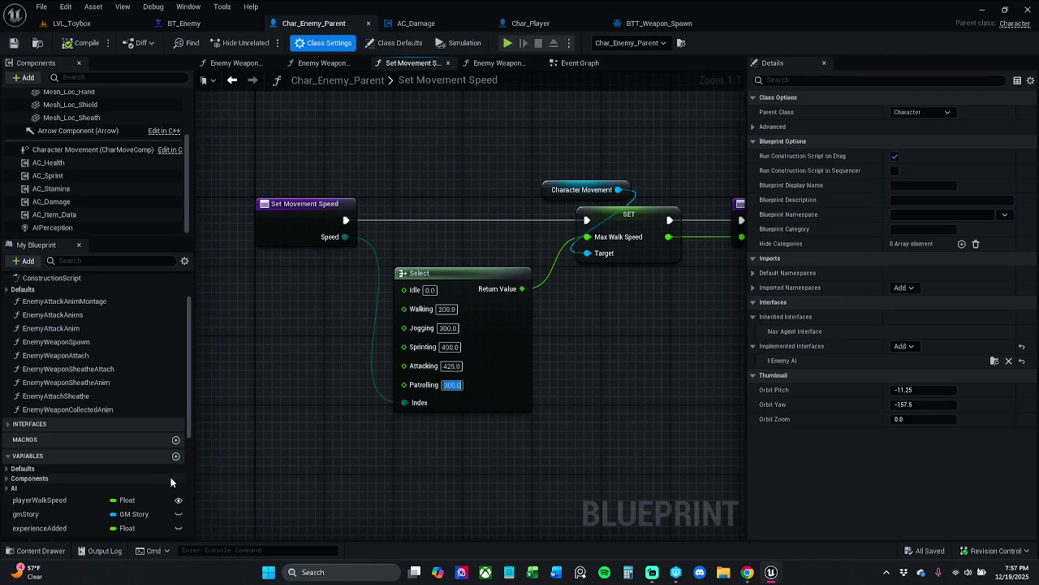
scroll(138, 471, "down", 5)
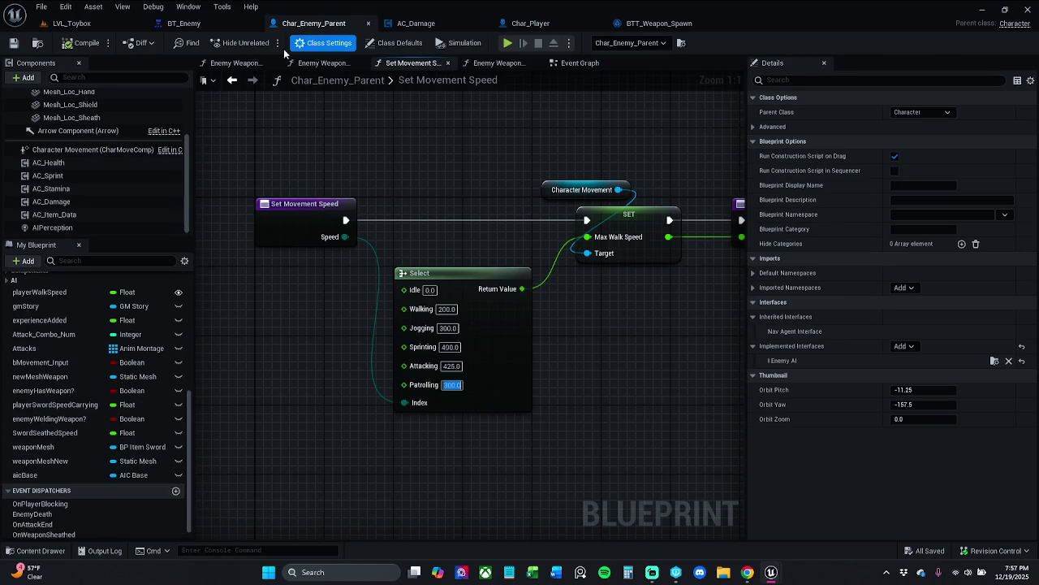
left_click(72, 23)
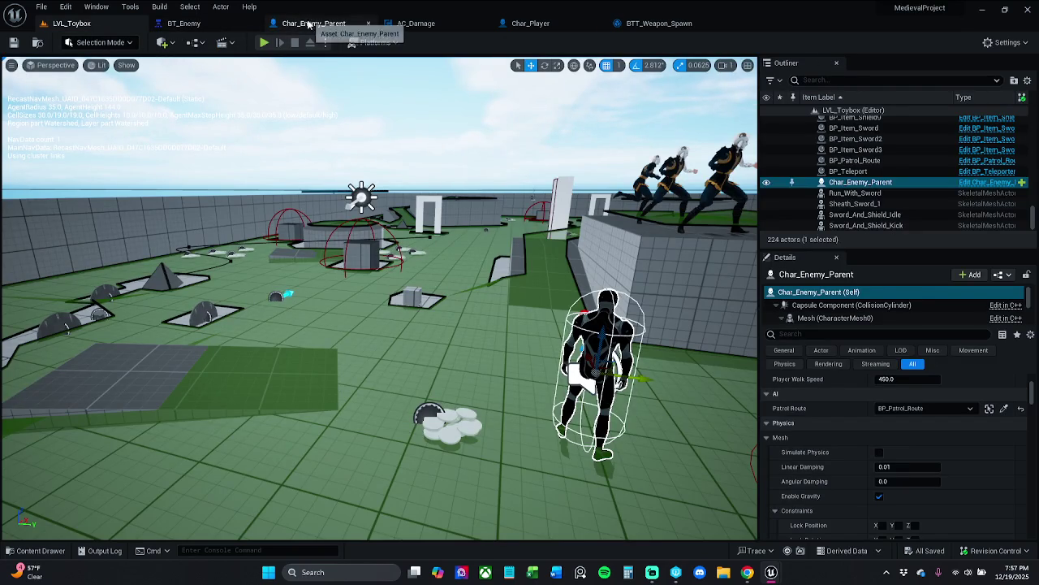
left_click_drag(262, 121, 323, 33)
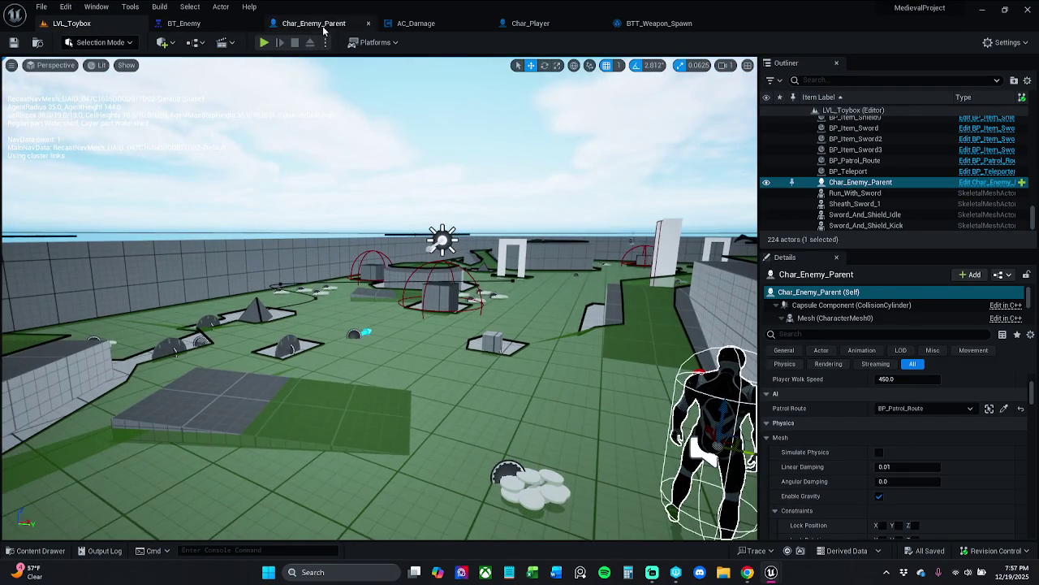
left_click(323, 28)
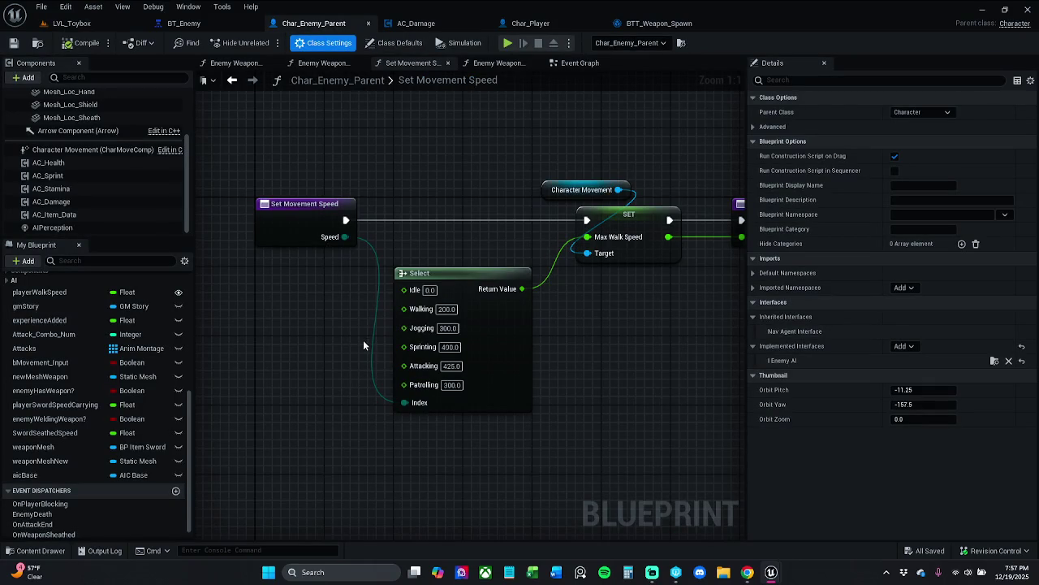
left_click_drag(336, 388, 416, 357)
left_click_drag(428, 314, 366, 339)
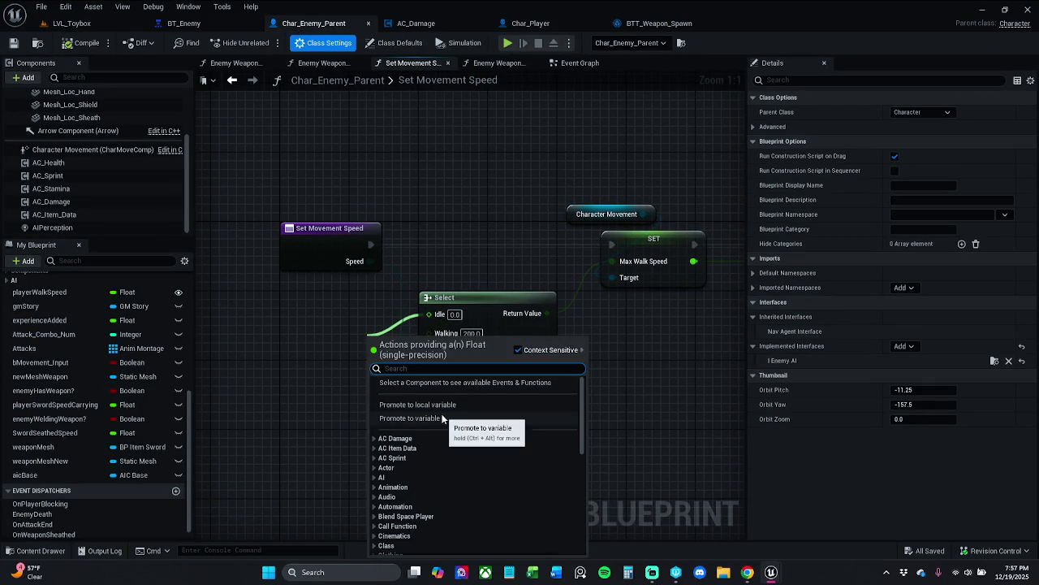
- Promote Select's Idle pin to a variable and set its category to EnemyMovement
left_click(393, 419)
left_click_drag(390, 336, 334, 326)
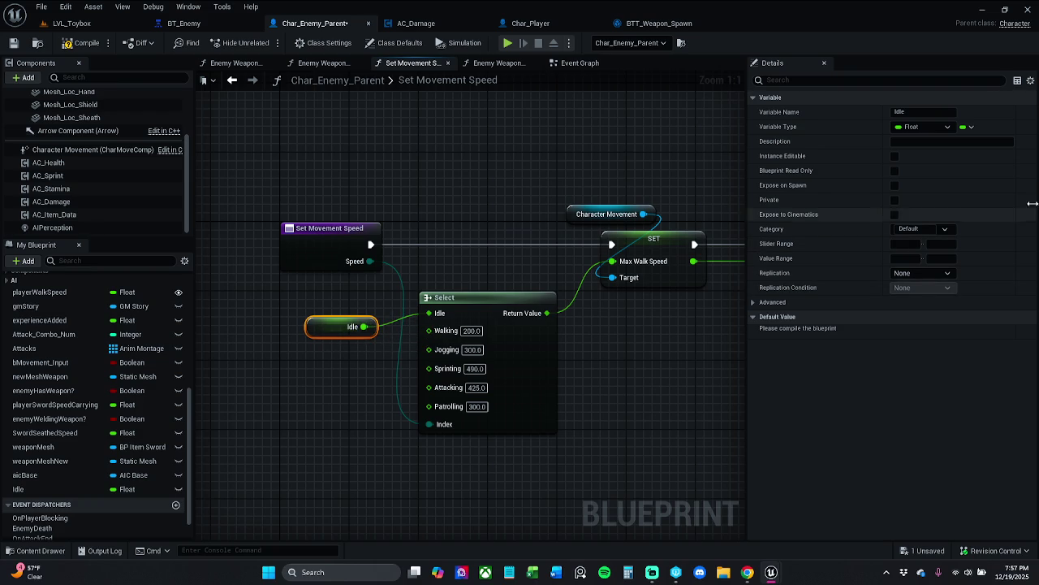
left_click(924, 230)
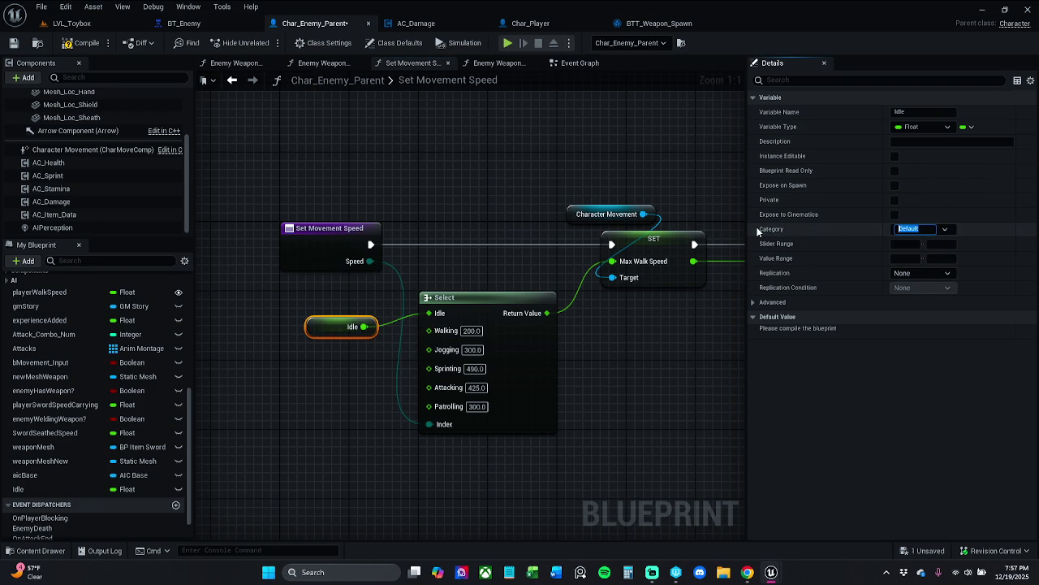
type("Idle")
key("Return")
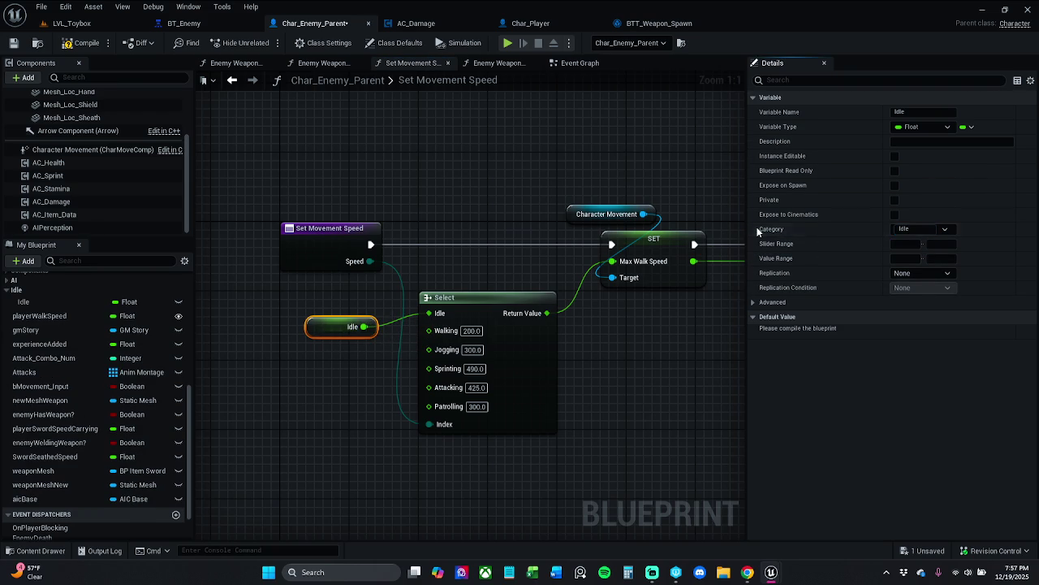
left_click(327, 394)
left_click_drag(337, 341, 337, 332)
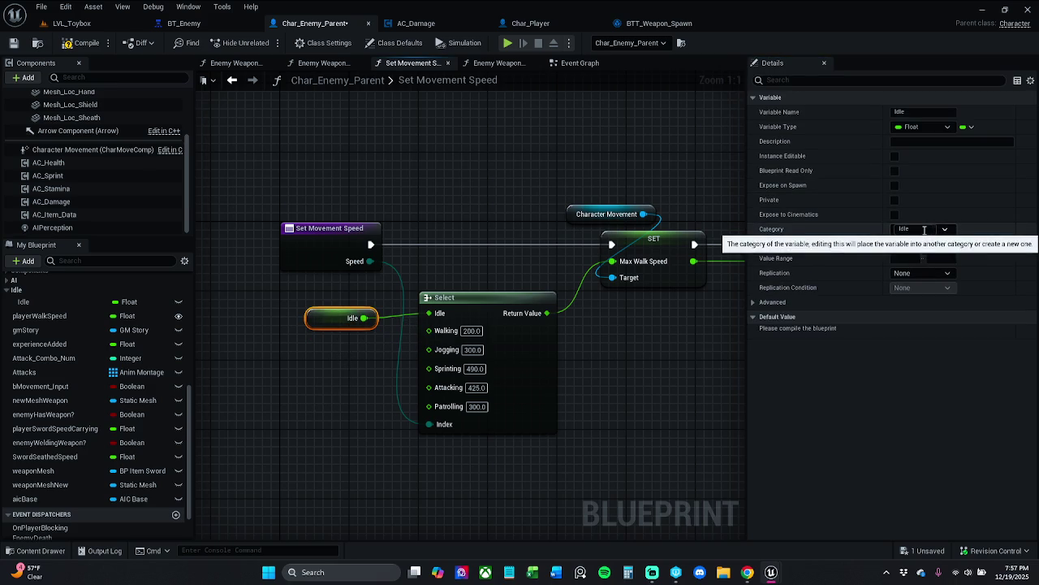
left_click(930, 229)
type("EnemyMovement")
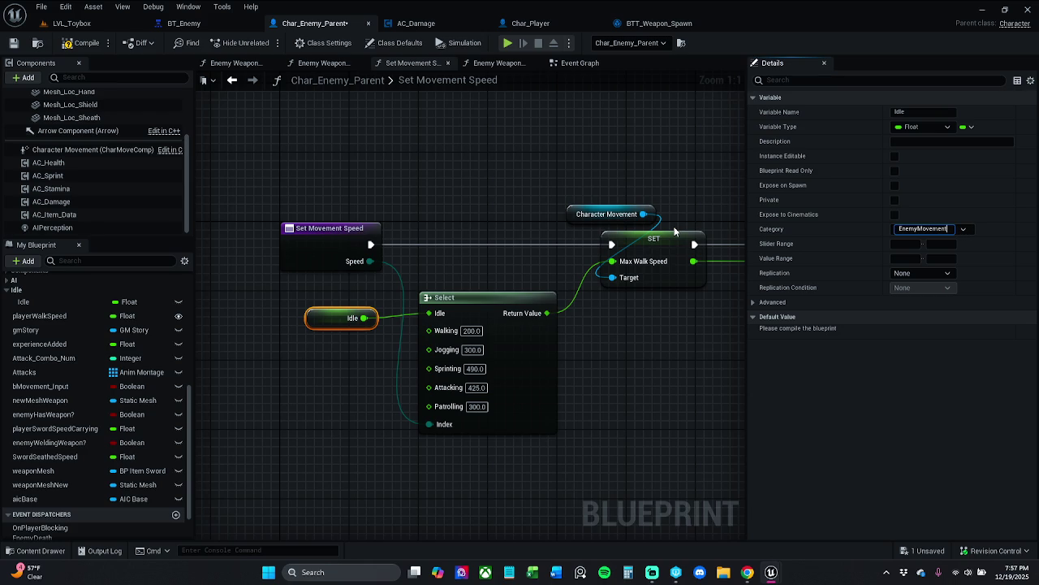
key("Return")
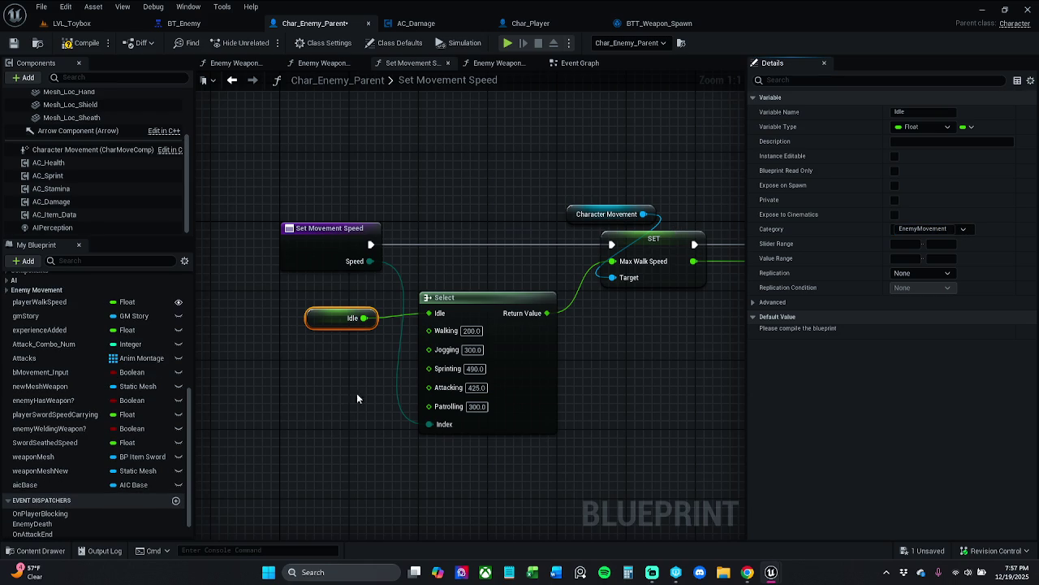
- Promote the Walking, Jogging, Sprinting and Attacking pins to new float variables
mouse_move(428, 331)
left_mouse_down()
mouse_move(341, 354)
mouse_move(332, 344)
left_mouse_up()
left_click(398, 213)
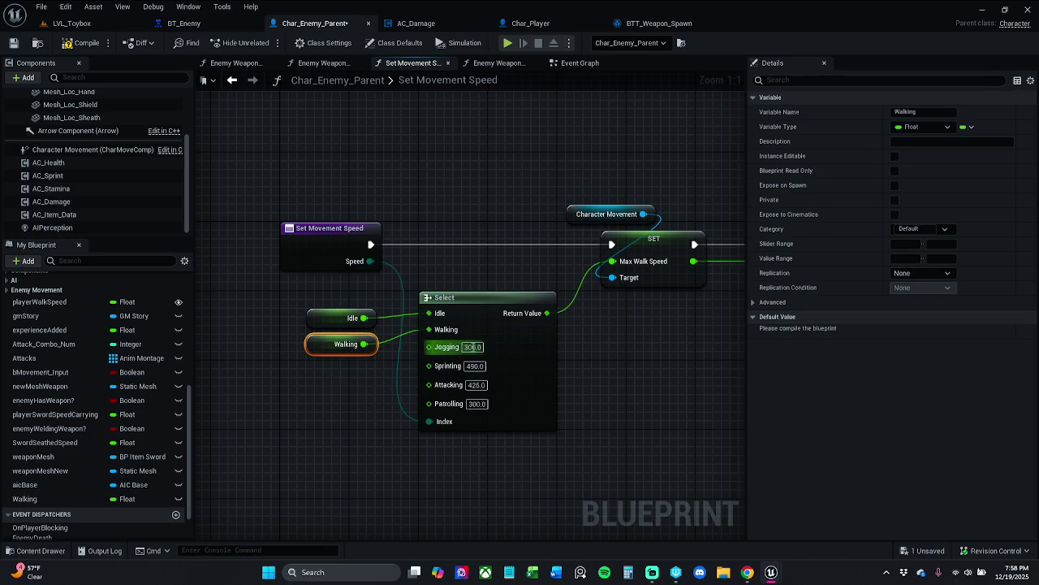
left_click_drag(429, 347, 333, 376)
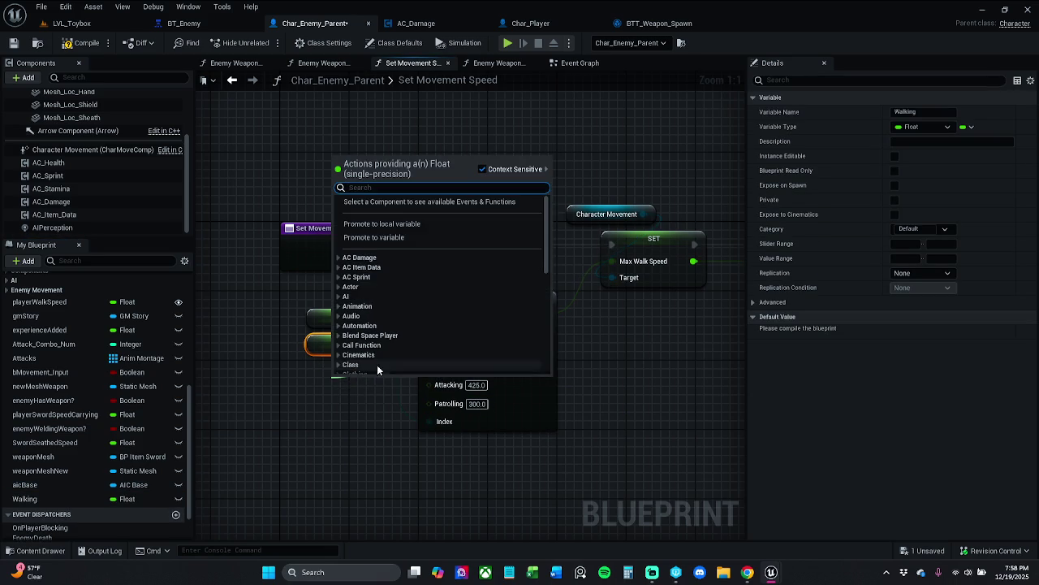
left_click(398, 241)
left_click_drag(429, 367, 331, 435)
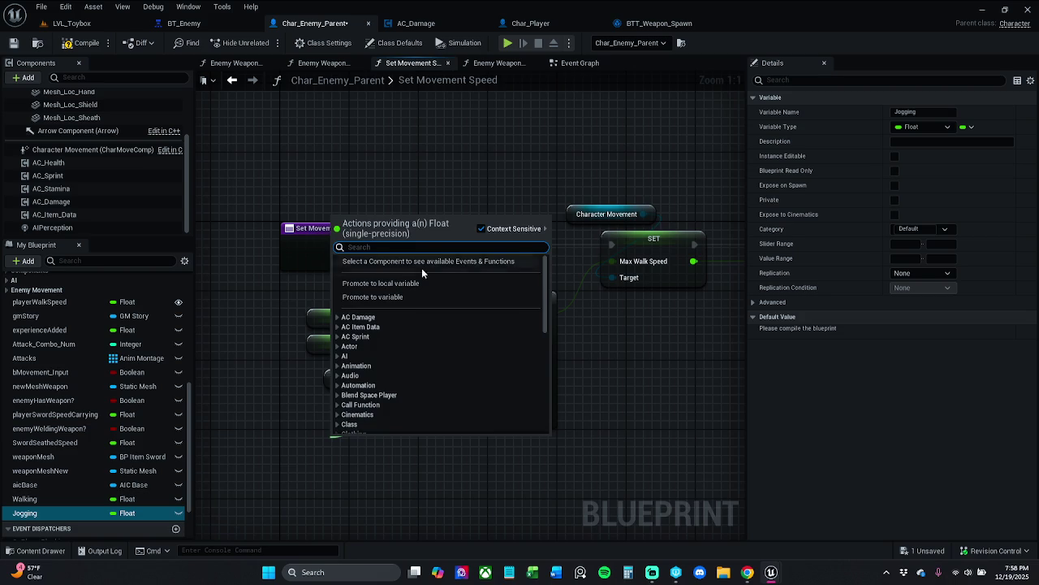
left_click(402, 297)
mouse_move(428, 386)
left_mouse_down()
mouse_move(424, 452)
mouse_move(375, 483)
left_mouse_up()
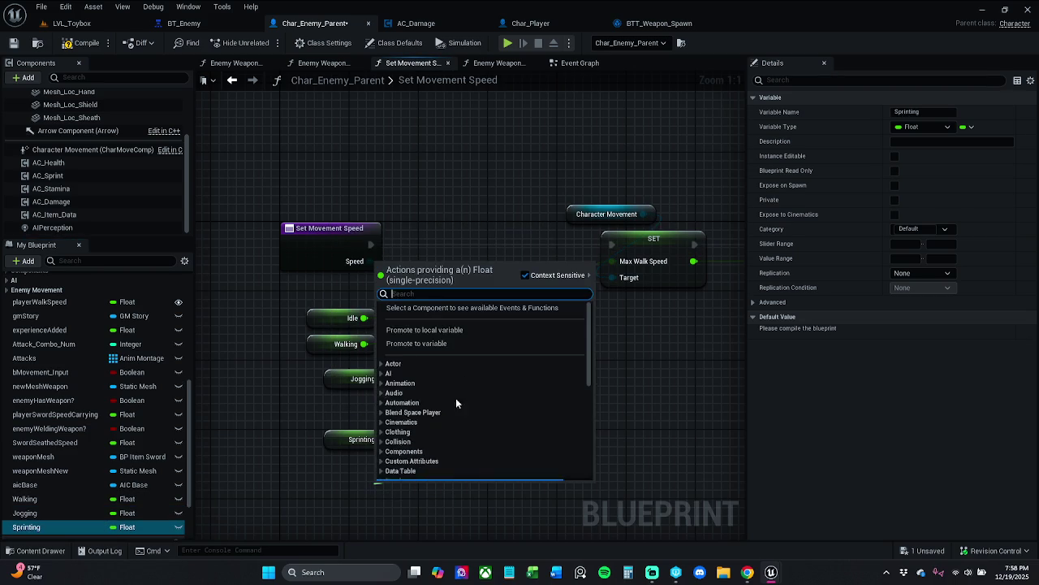
left_click(462, 343)
- Leave Patrolling unpromoted and delete the five variable getter nodes from the graph
mouse_move(429, 396)
left_mouse_down()
mouse_move(451, 474)
mouse_move(566, 471)
left_mouse_up()
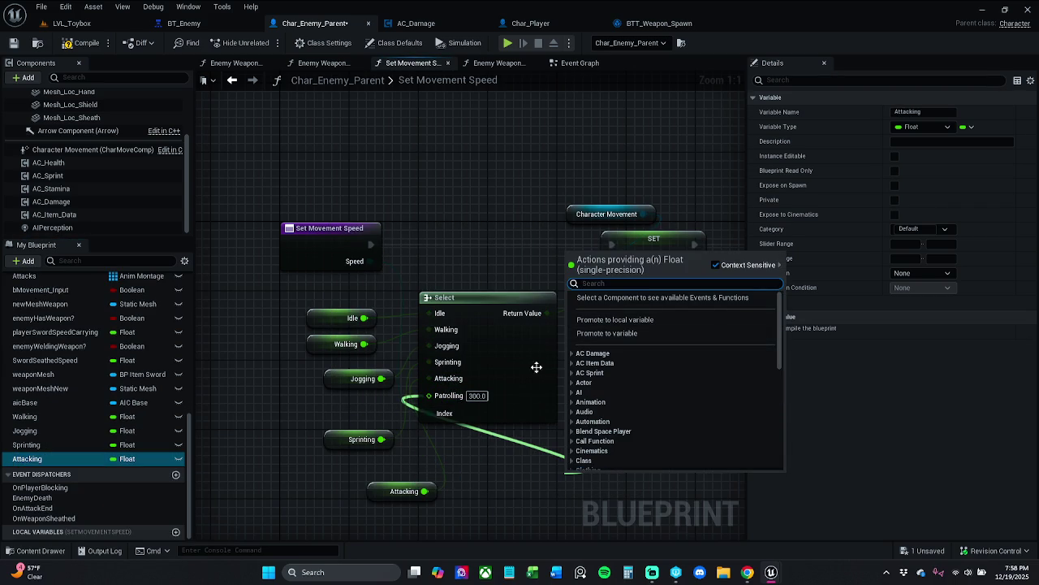
left_click(299, 380)
mouse_move(299, 380)
left_mouse_down()
mouse_move(297, 324)
mouse_move(387, 462)
left_mouse_up()
key("Delete")
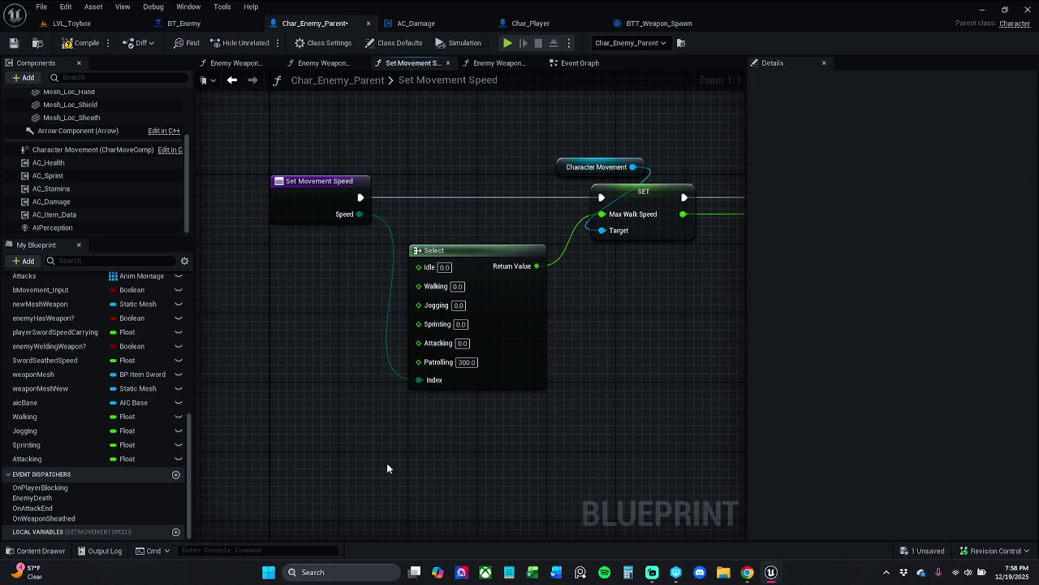
- Delete the Walking, Attacking, Sprinting and Jogging variables
left_click(25, 417)
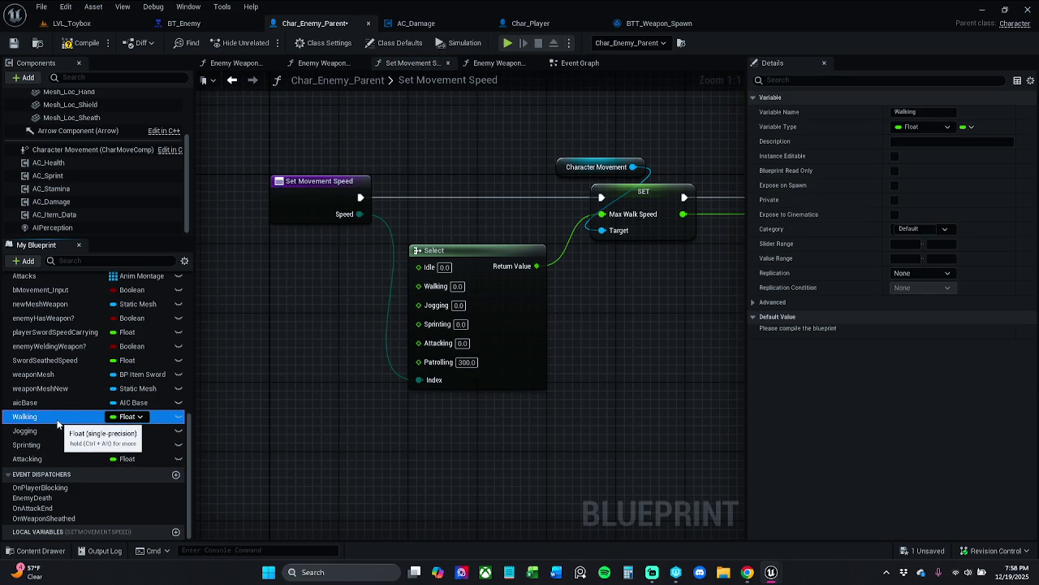
key("Delete")
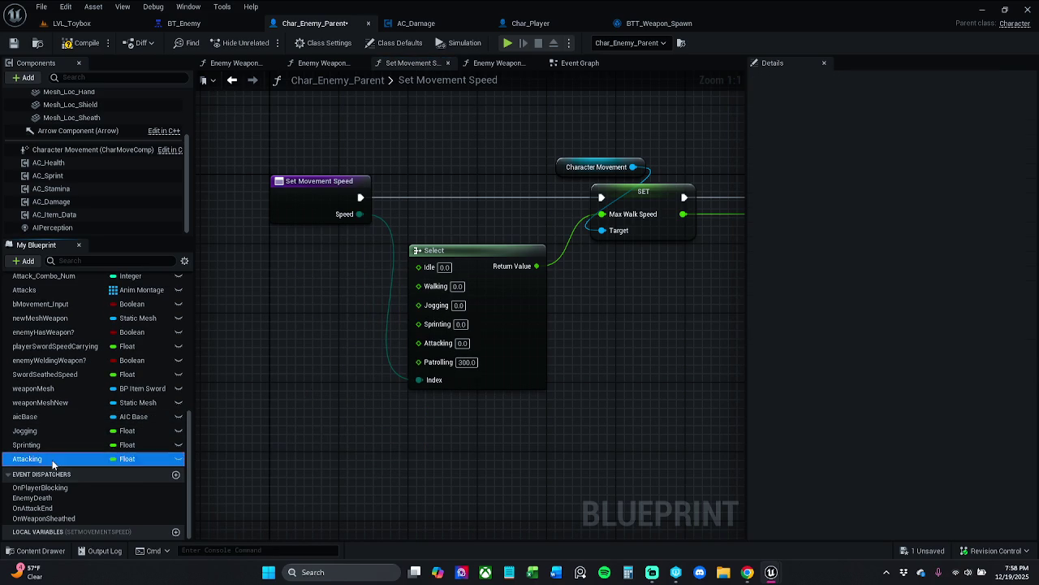
left_click(53, 459)
key("Delete")
left_click(53, 458)
key("Delete")
left_click(52, 459)
key("Delete")
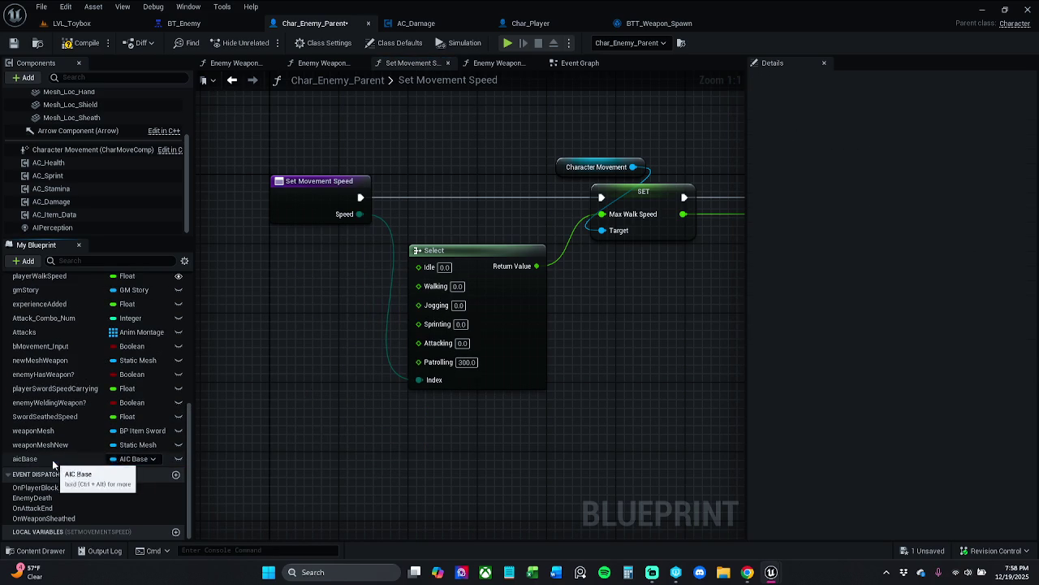
- Promote the Idle pin again, then delete the resulting Idle_0 getter and variable
left_click_drag(420, 268, 352, 307)
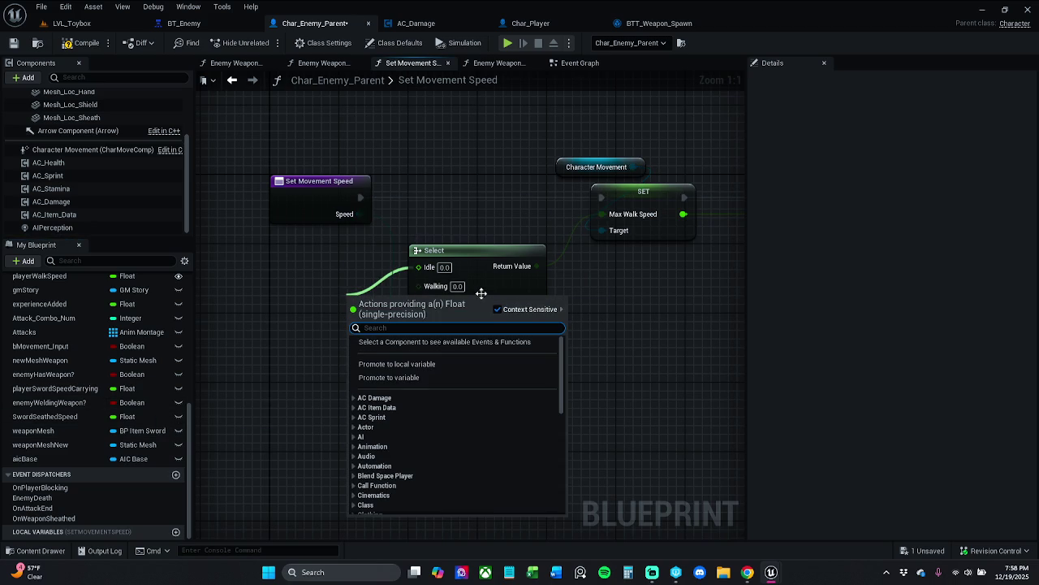
left_click(434, 376)
left_click(365, 293)
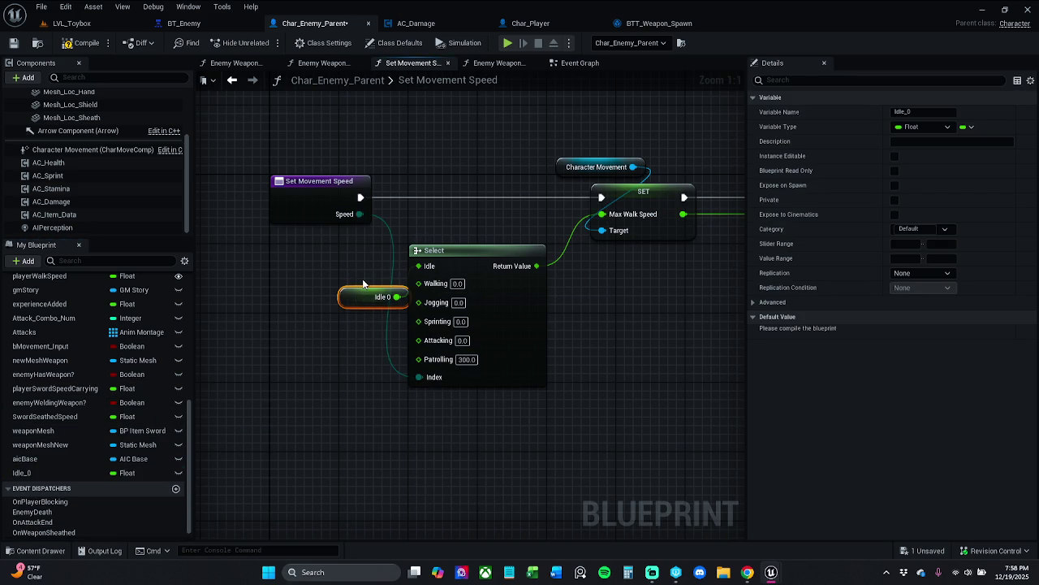
key("Delete")
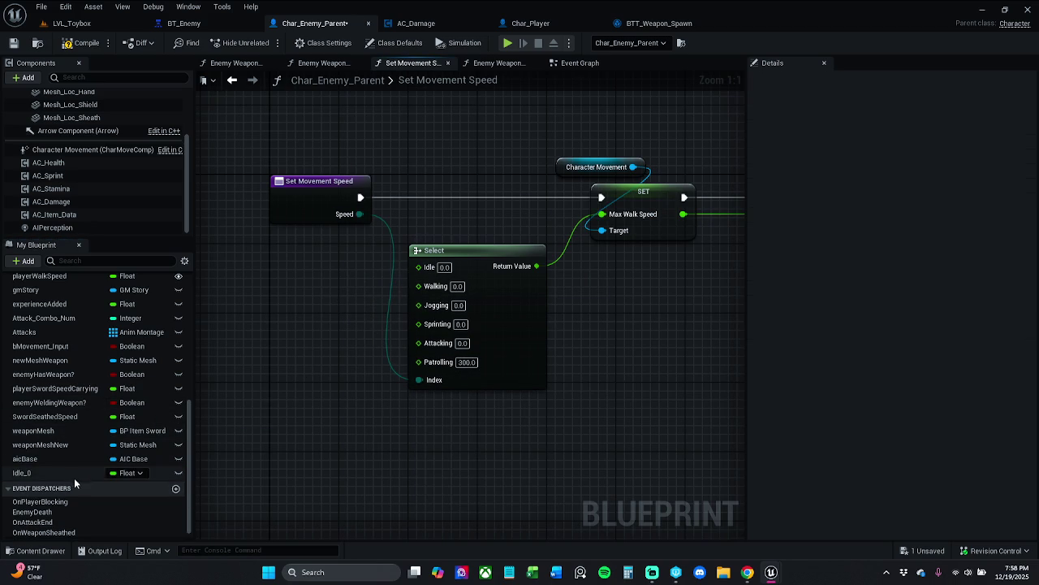
left_click(70, 475)
key("Delete")
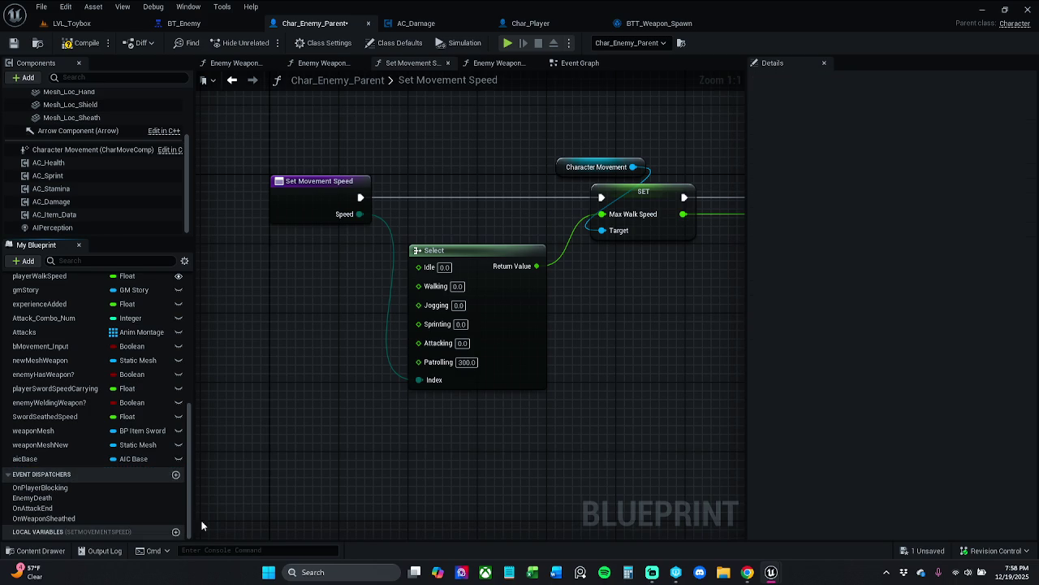
- Promote the Idle pin to a local variable named Idle, placed above Select
left_click_drag(419, 267, 372, 286)
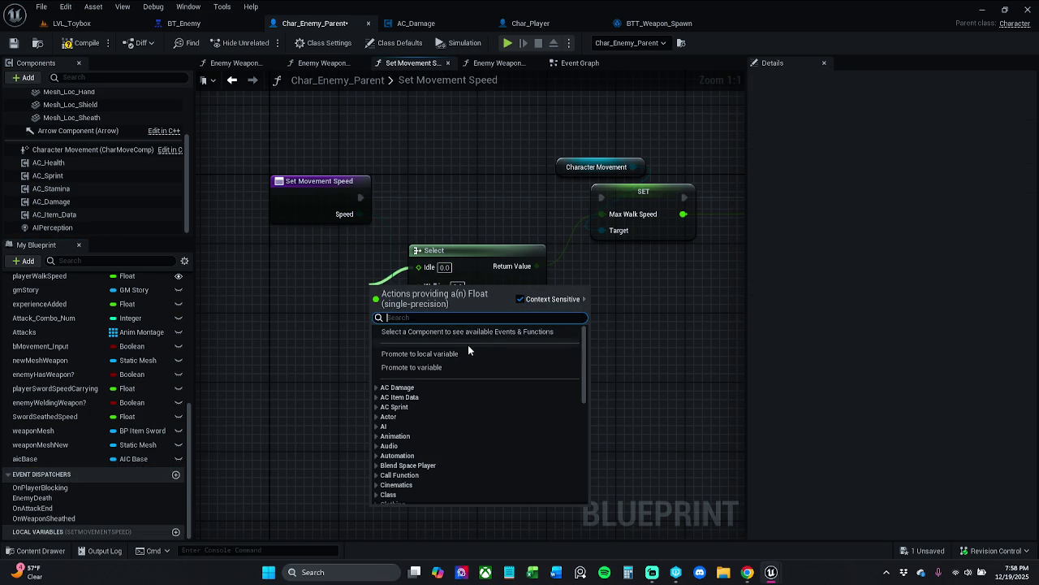
left_click(420, 353)
left_click_drag(431, 307, 324, 278)
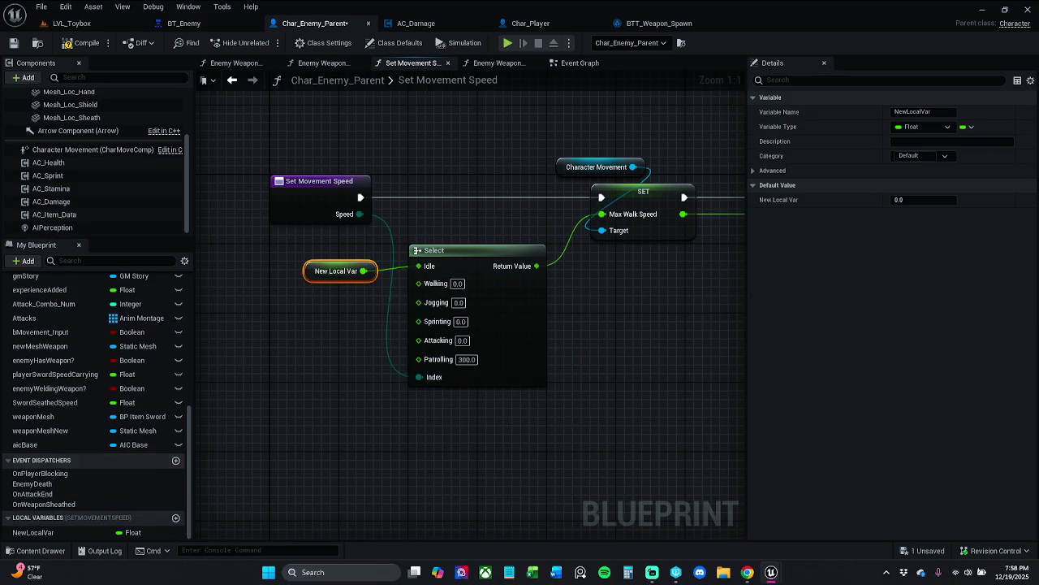
left_click(84, 529)
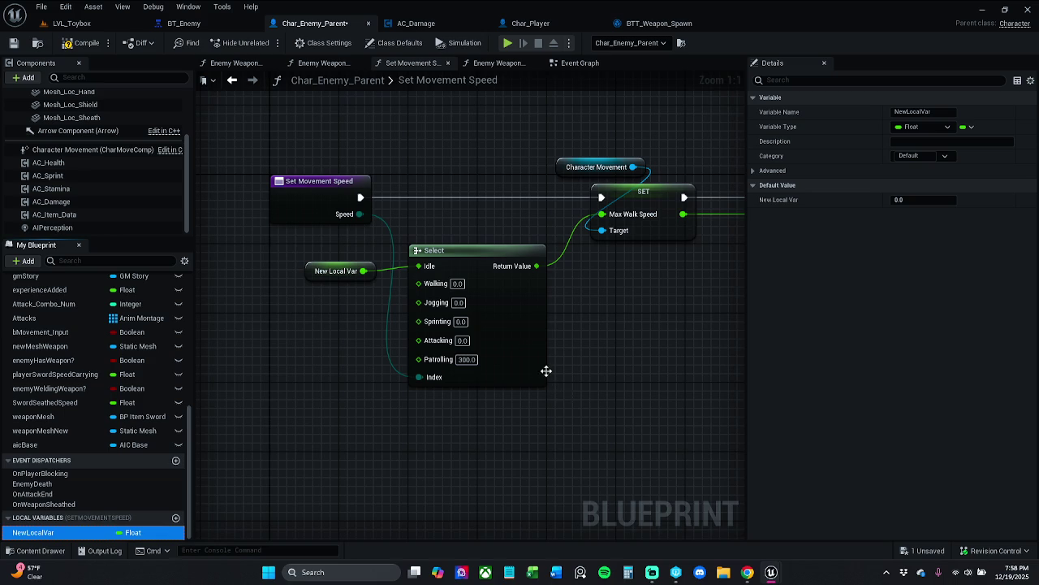
key("F2")
type("Idle")
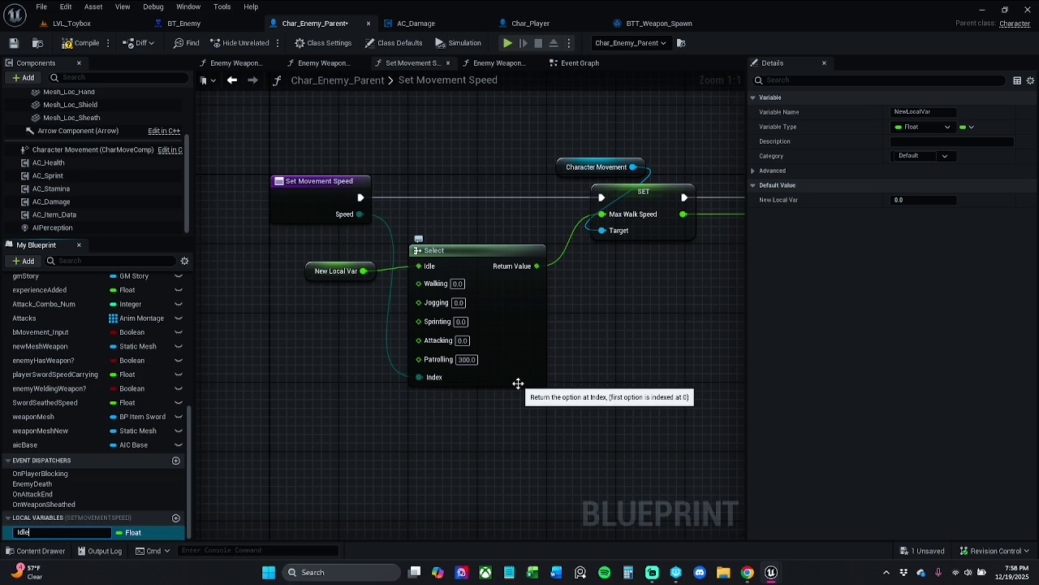
key("Return")
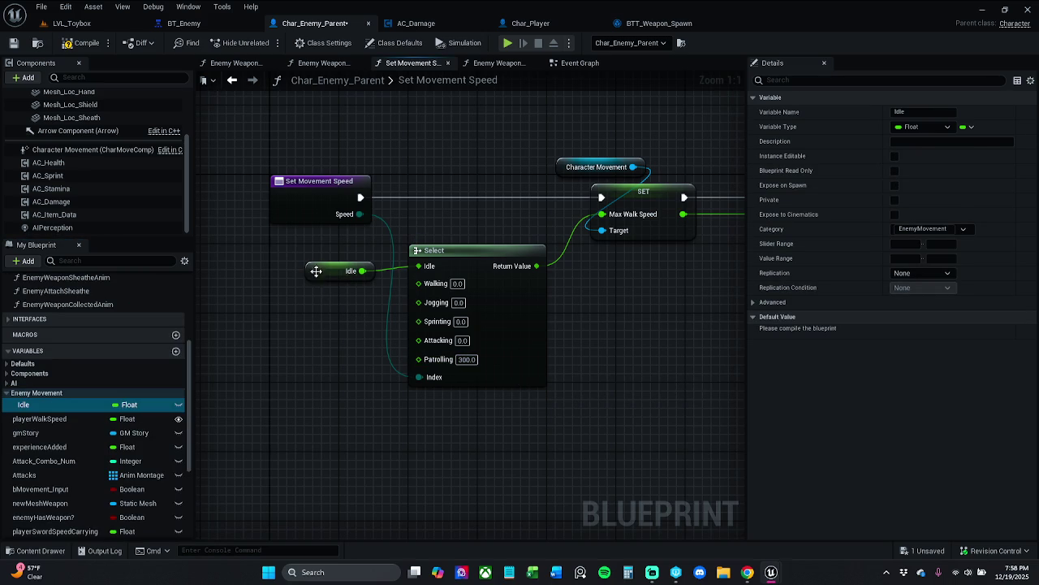
left_click_drag(315, 272, 308, 245)
- Promote the Walking pin to a local variable named 'walking'
left_click_drag(418, 283, 355, 291)
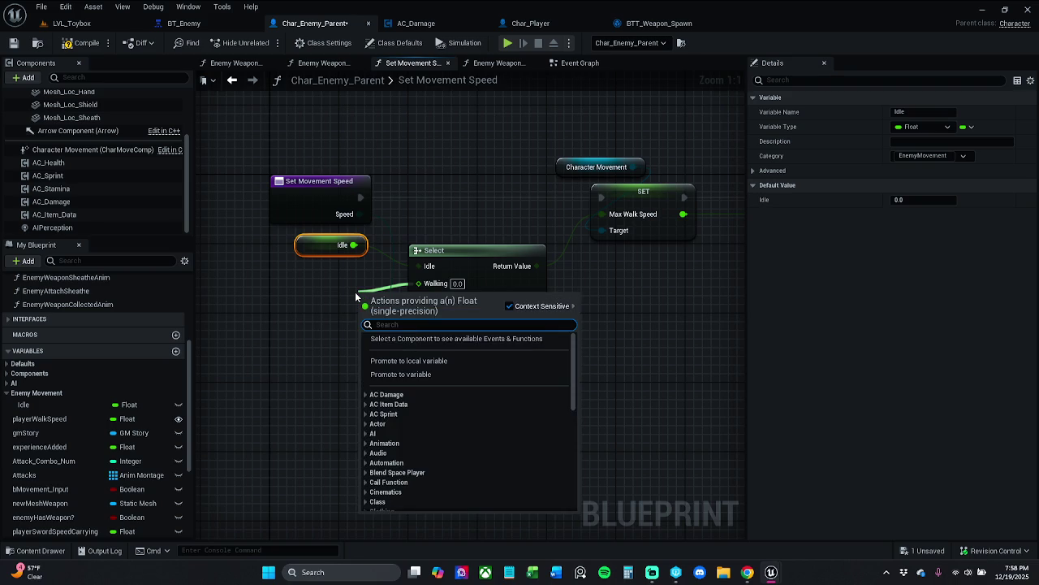
left_click(408, 361)
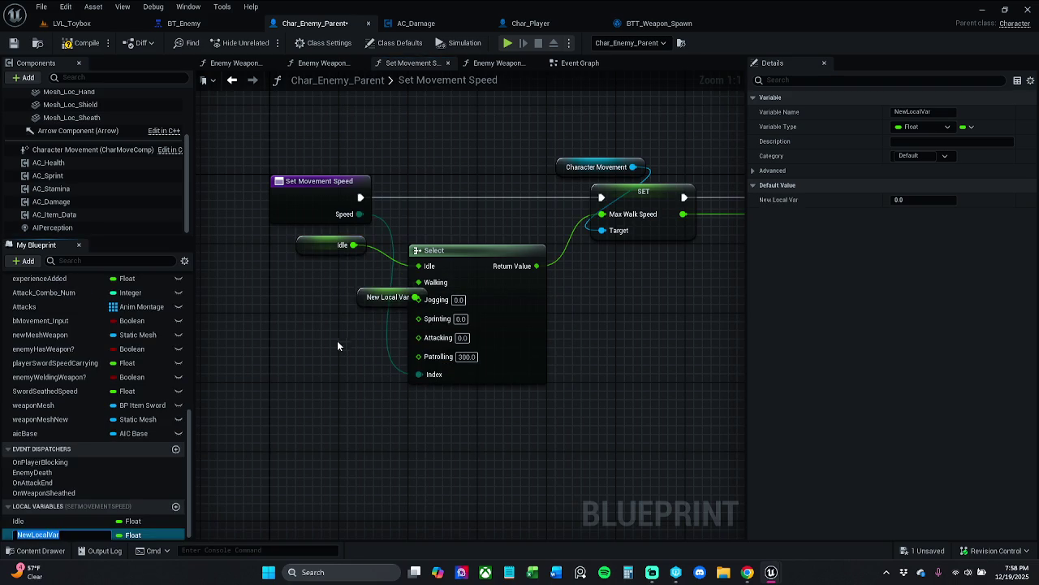
type("walking")
key("Return")
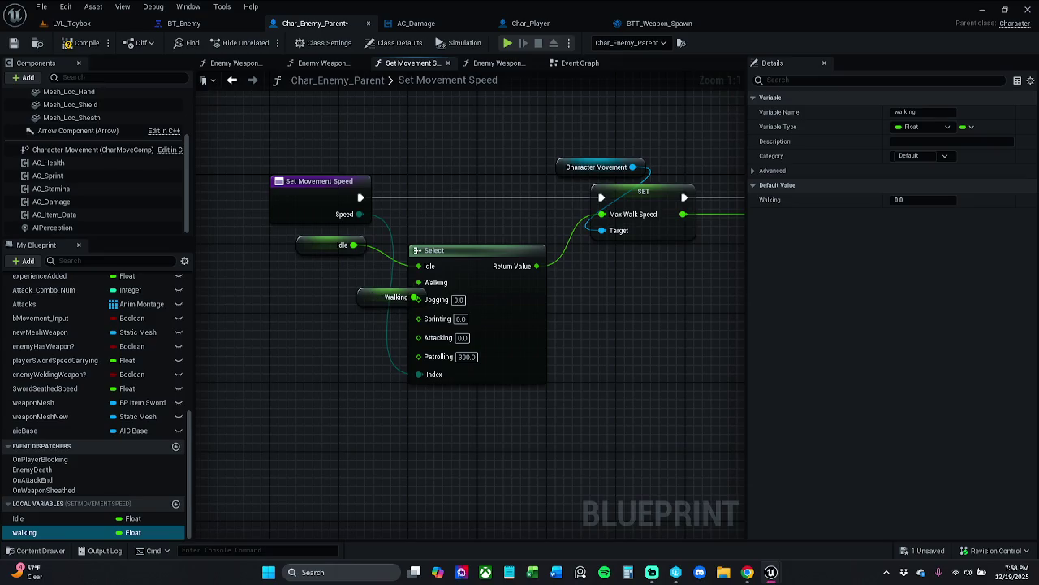
double_click(49, 518)
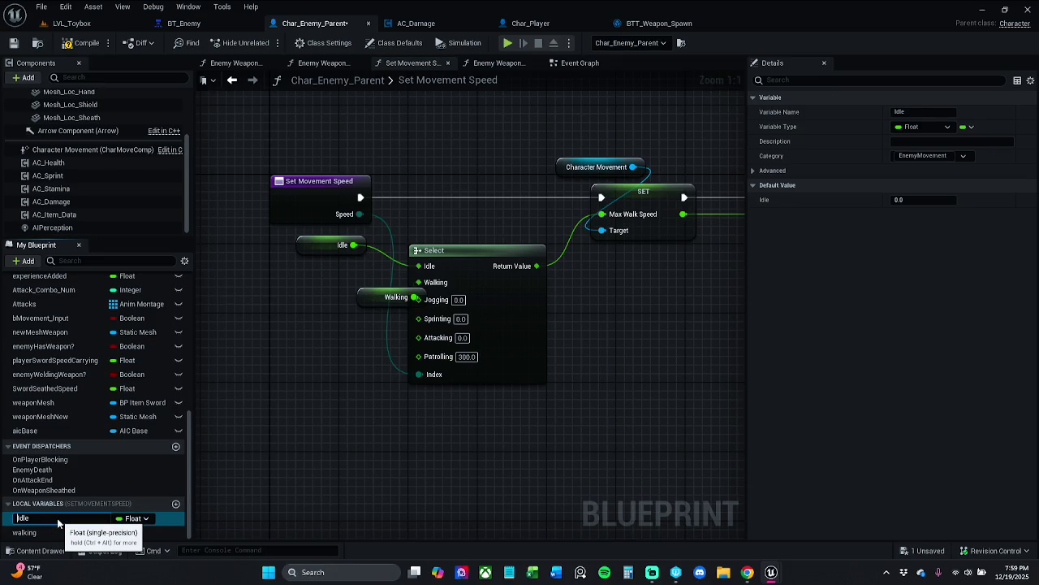
key("Return")
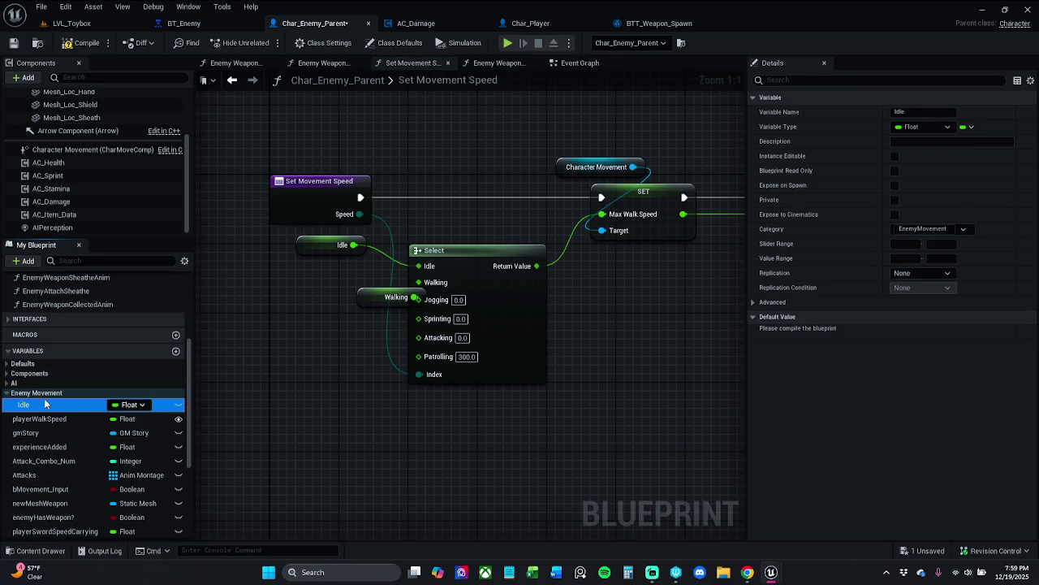
scroll(47, 413, "down", 5)
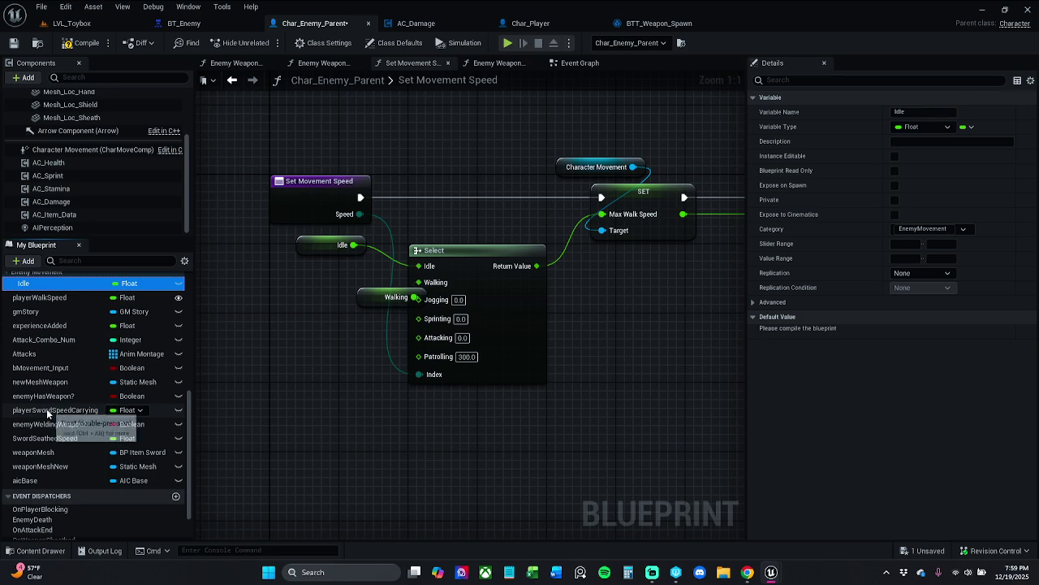
- Compile, move the Idle member variable to the Default category, then delete it
left_click(83, 42)
scroll(91, 411, "down", 2)
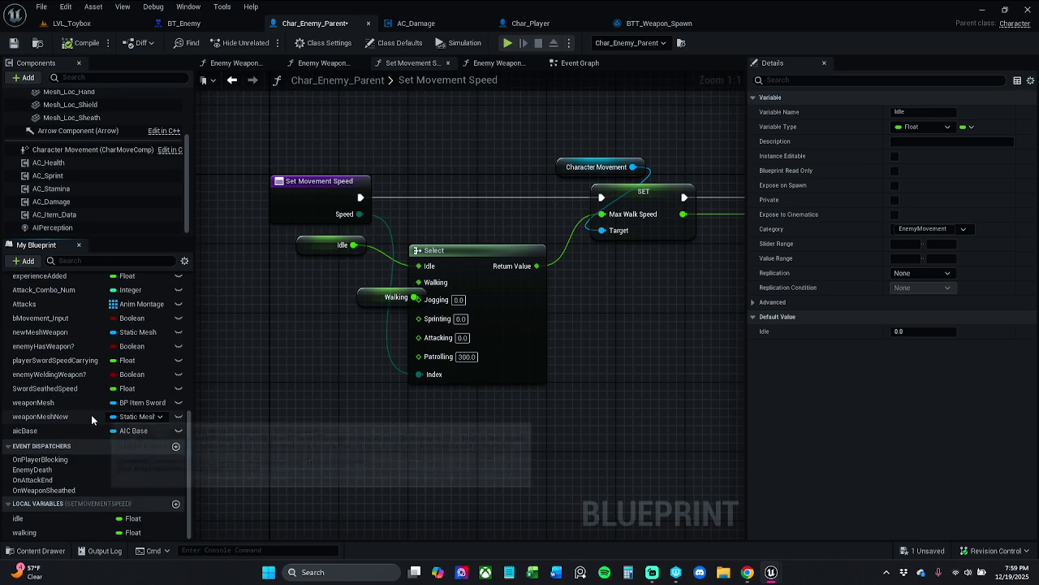
scroll(98, 469, "up", 5)
left_click(78, 369)
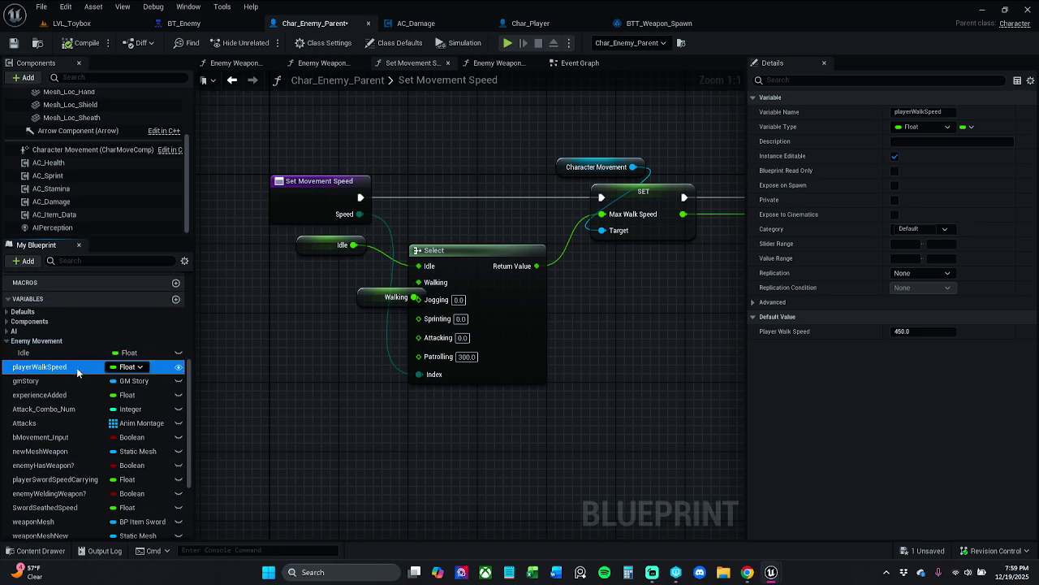
left_click(85, 350)
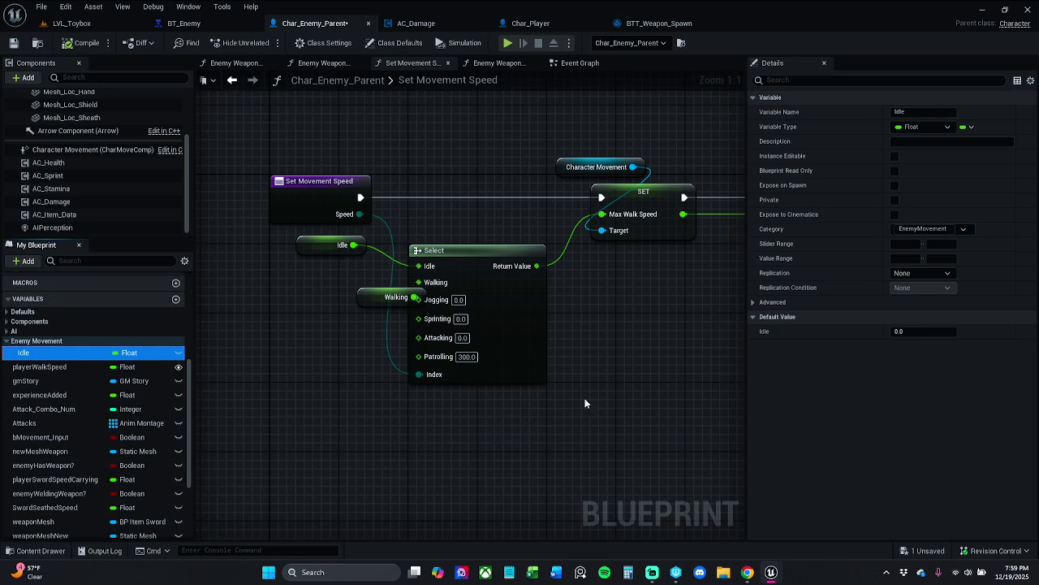
left_click(929, 229)
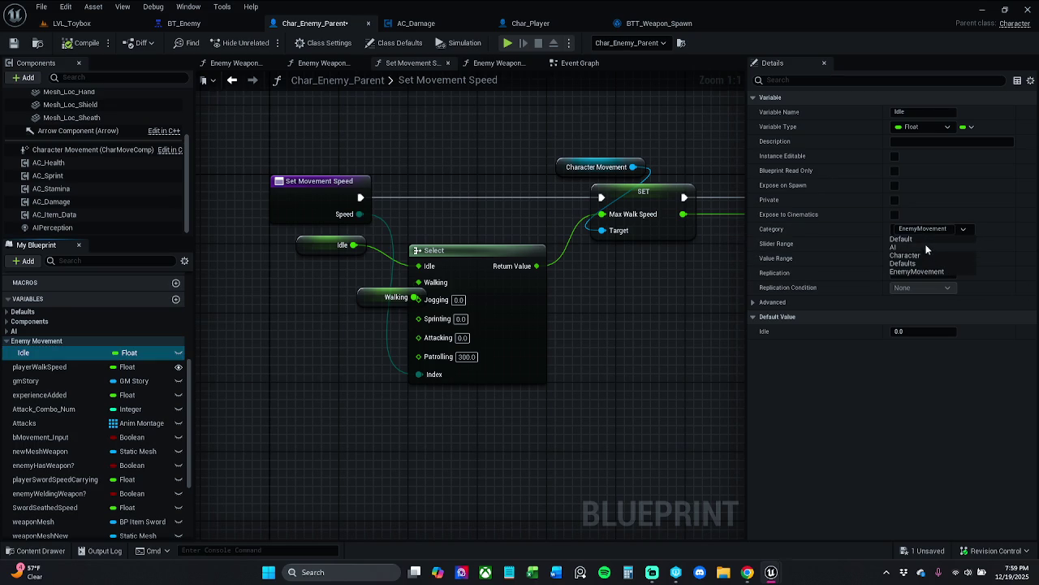
left_click(924, 242)
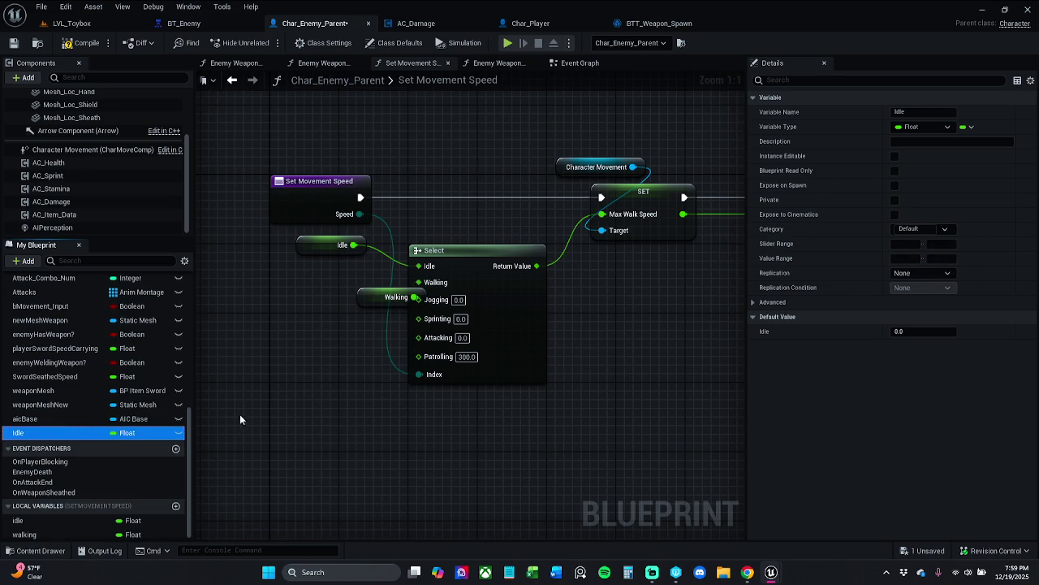
left_click(36, 419)
left_click(45, 434)
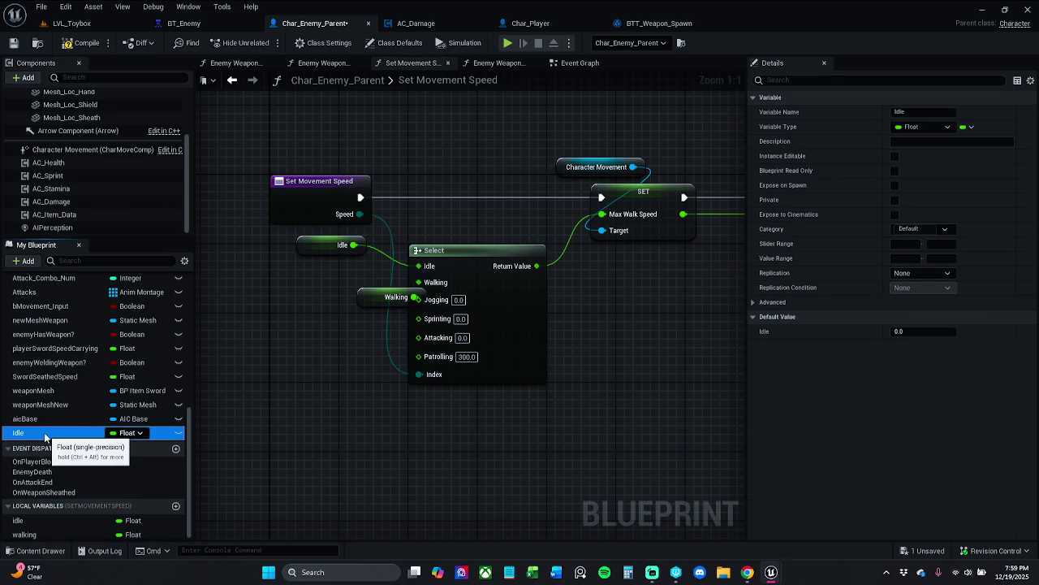
key("Delete")
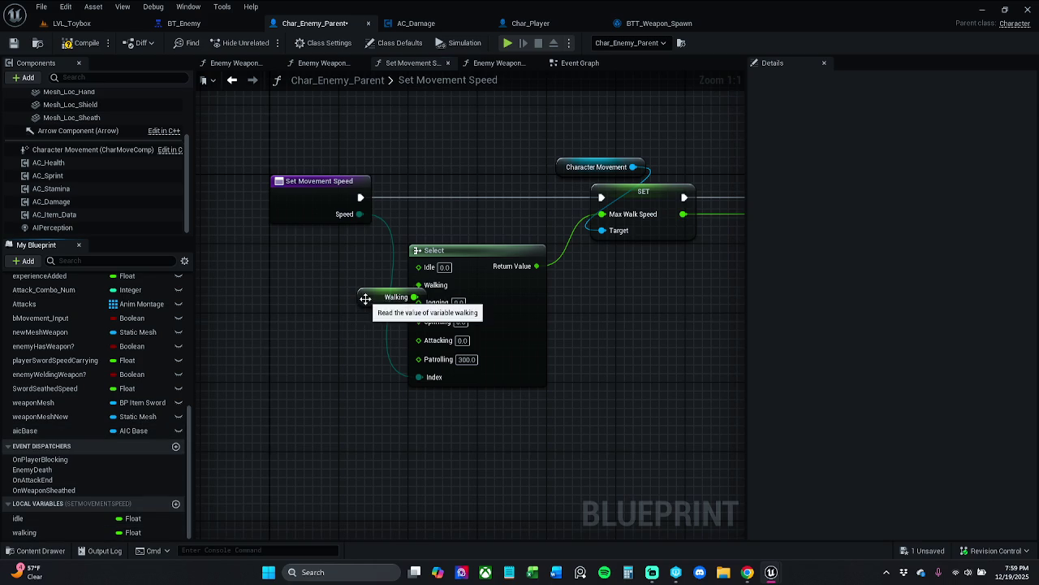
- Delete the idle and Walking getter nodes feeding the Select node
left_click_drag(364, 297, 313, 297)
left_click(89, 518)
mouse_move(49, 518)
left_mouse_down()
mouse_move(394, 257)
mouse_move(427, 267)
left_mouse_up()
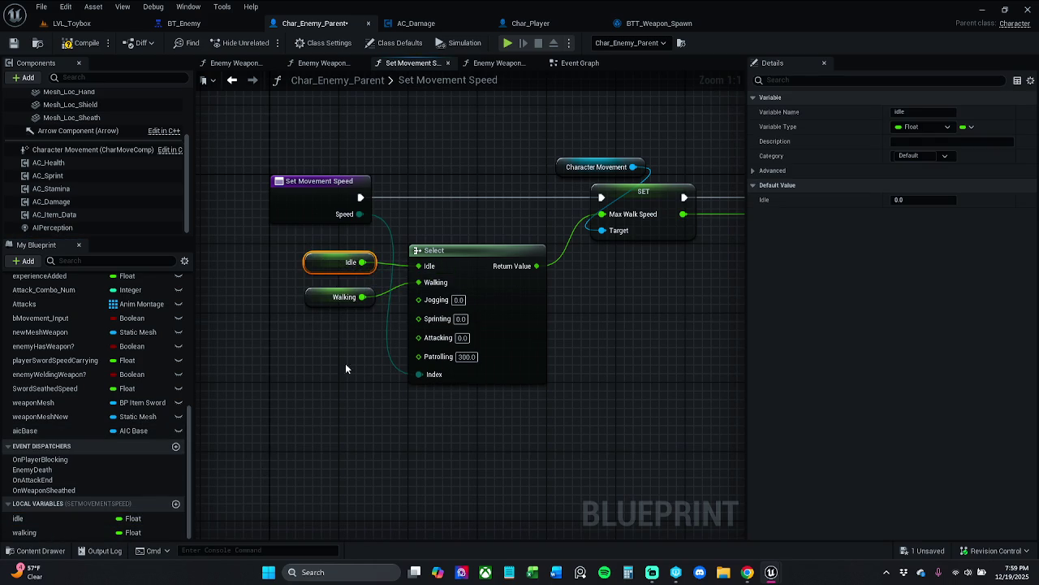
left_click(354, 404)
left_click(344, 300)
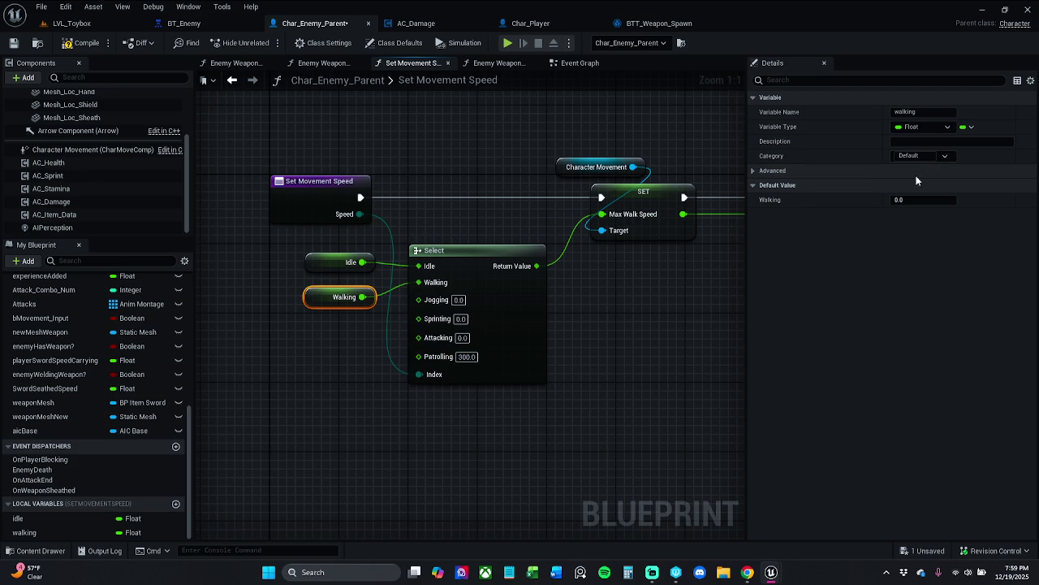
left_click_drag(264, 346, 332, 266)
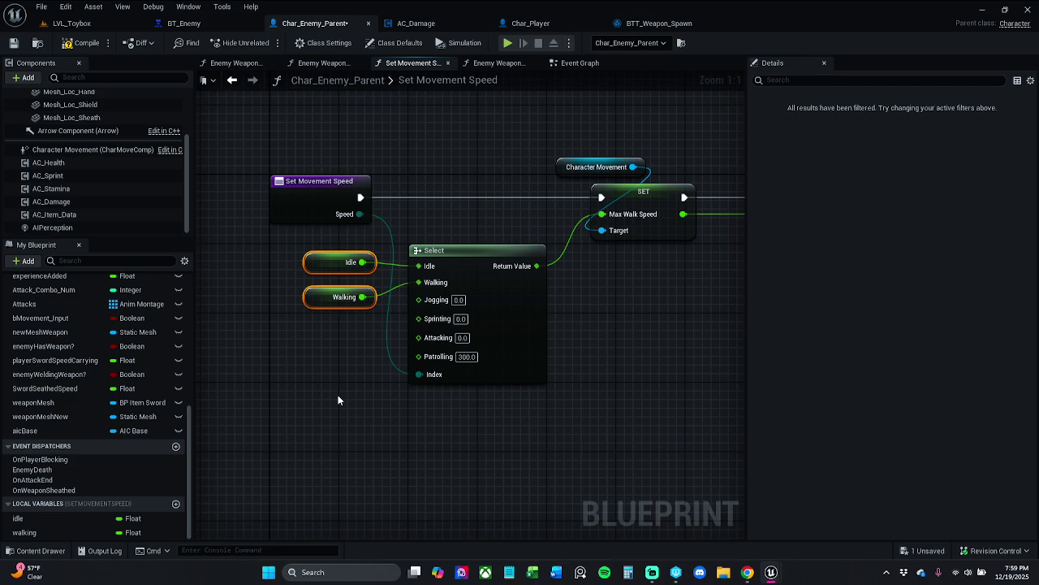
key("Delete")
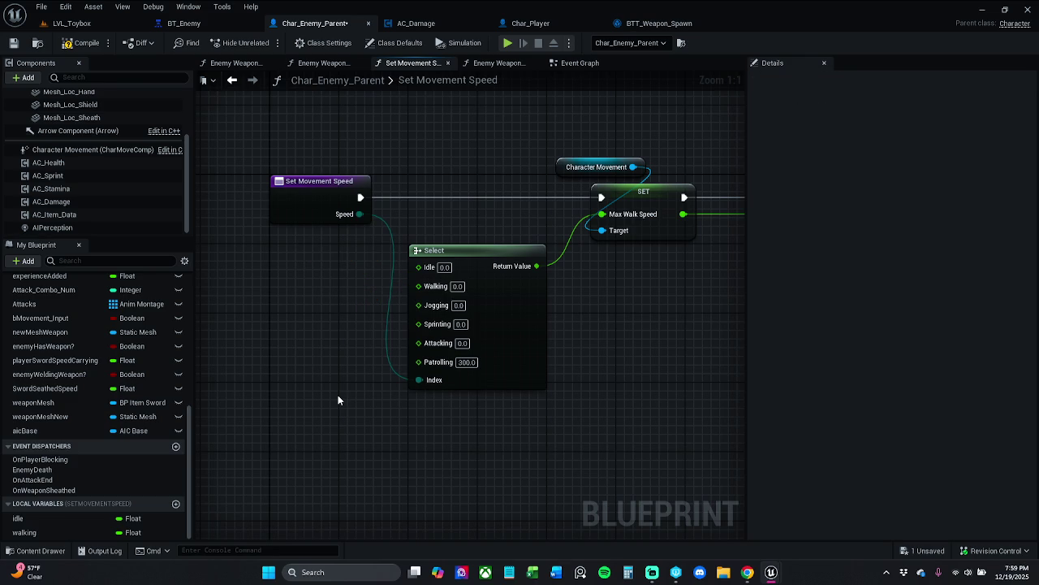
- Delete the walking and idle local variables
left_click(46, 532)
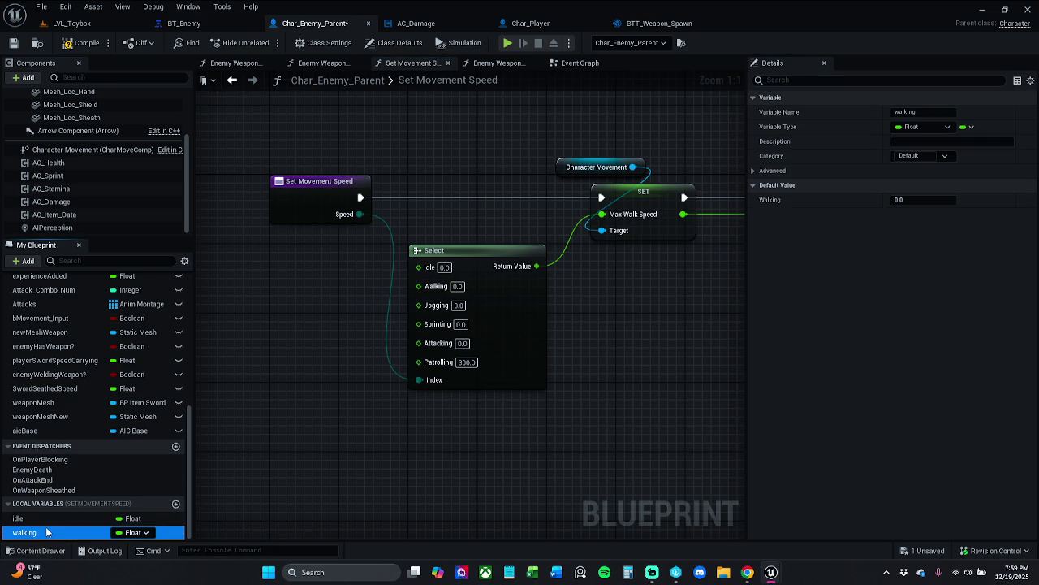
key("Delete")
left_click(53, 534)
key("Delete")
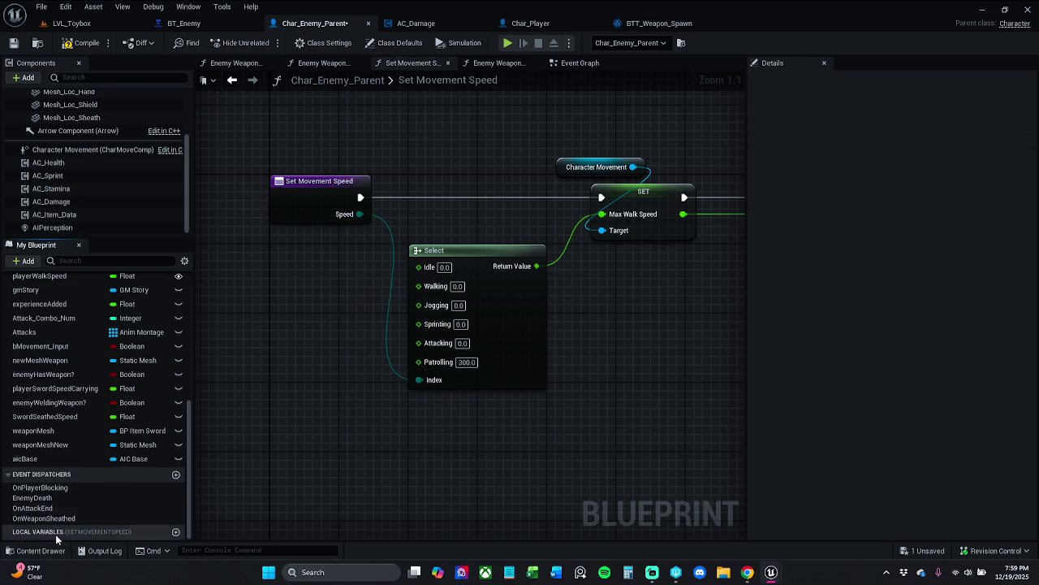
- Promote Select's Idle pin to a member variable named Idle in the AI category
left_click_drag(418, 269, 367, 285)
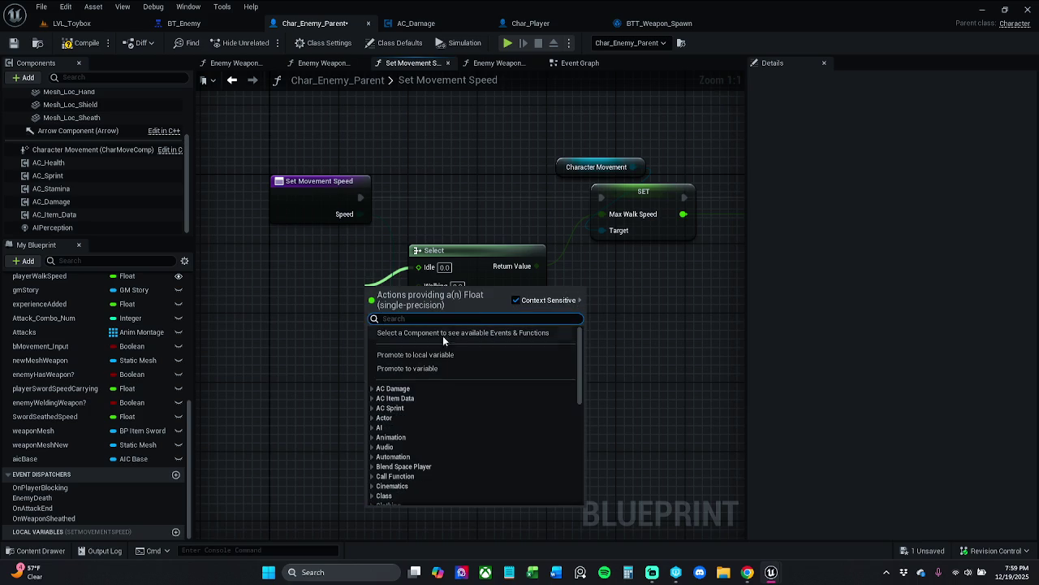
left_click(442, 370)
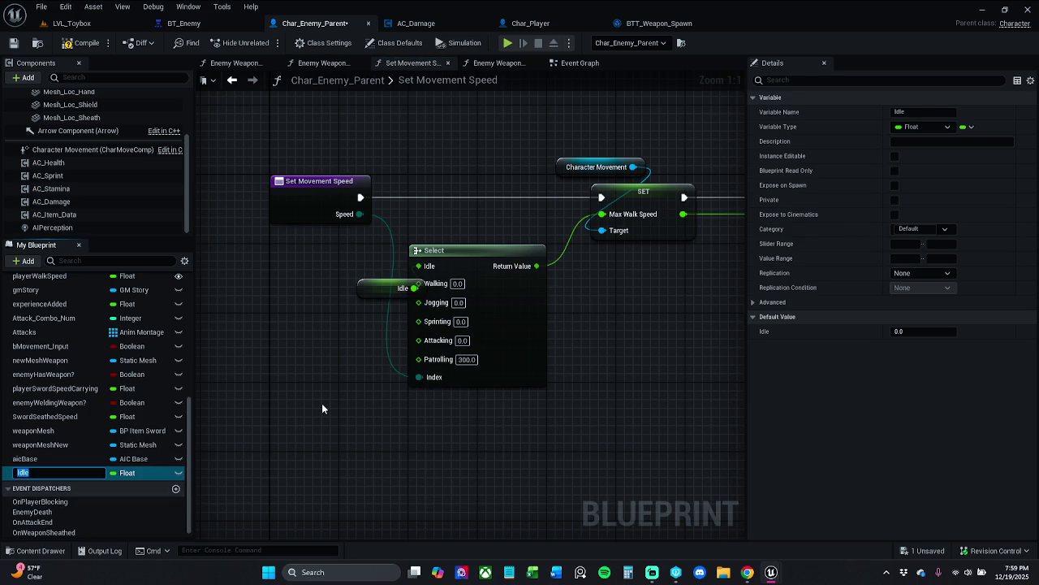
key("Return")
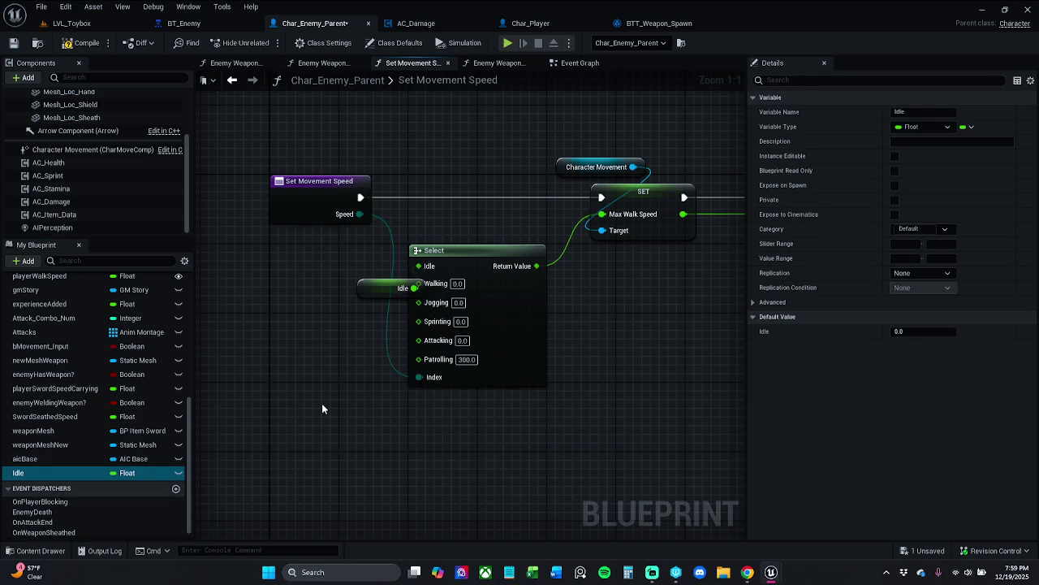
left_click(946, 229)
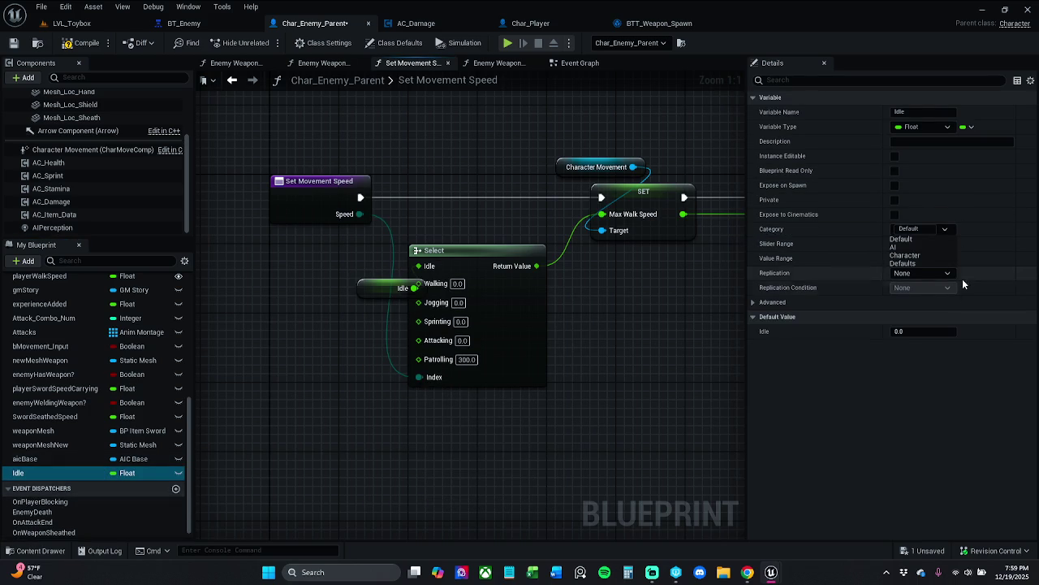
left_click(914, 248)
left_click_drag(371, 300, 319, 290)
scroll(81, 362, "up", 3)
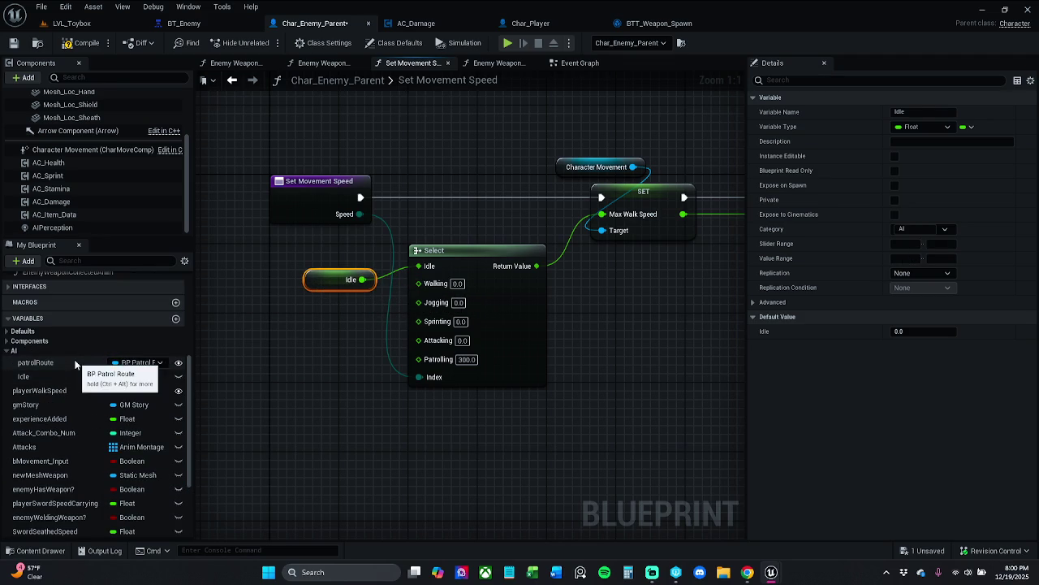
left_click_drag(347, 286, 338, 276)
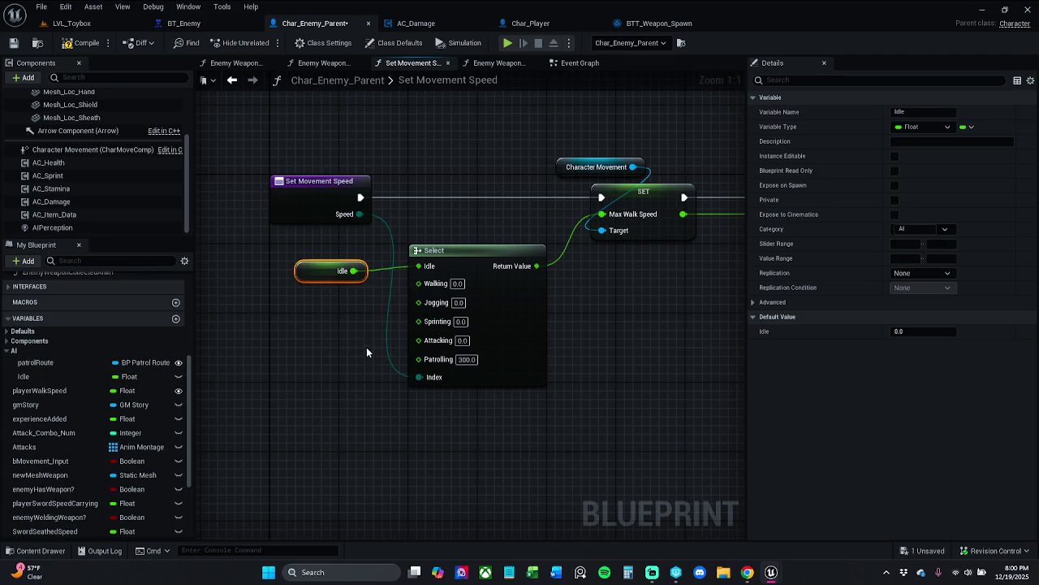
- Promote the Walking pin to an AI-category variable and line it up beside Idle
left_click(361, 336)
left_click_drag(418, 284, 337, 306)
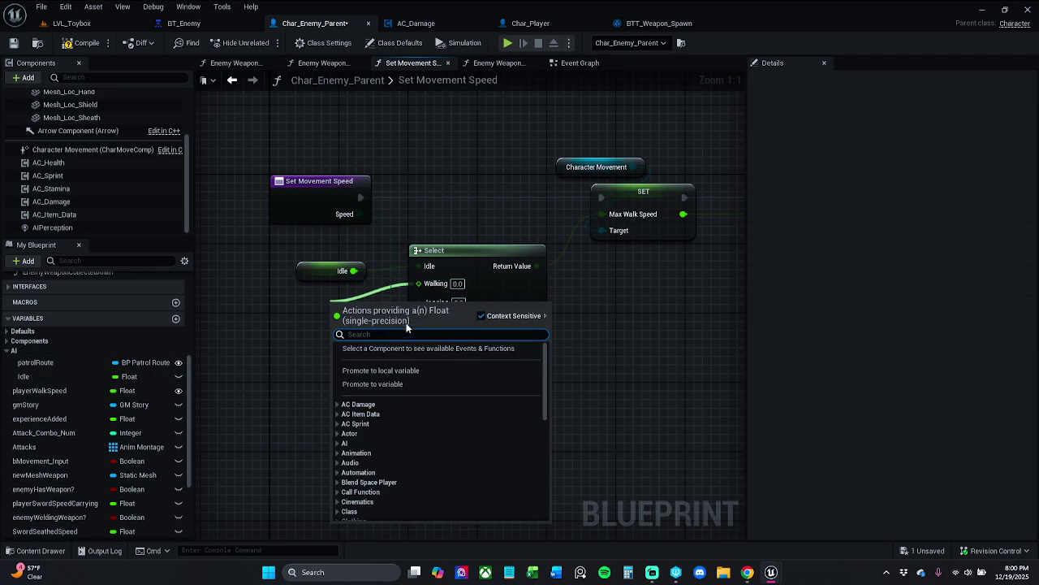
left_click(399, 389)
left_click(944, 230)
left_click(901, 247)
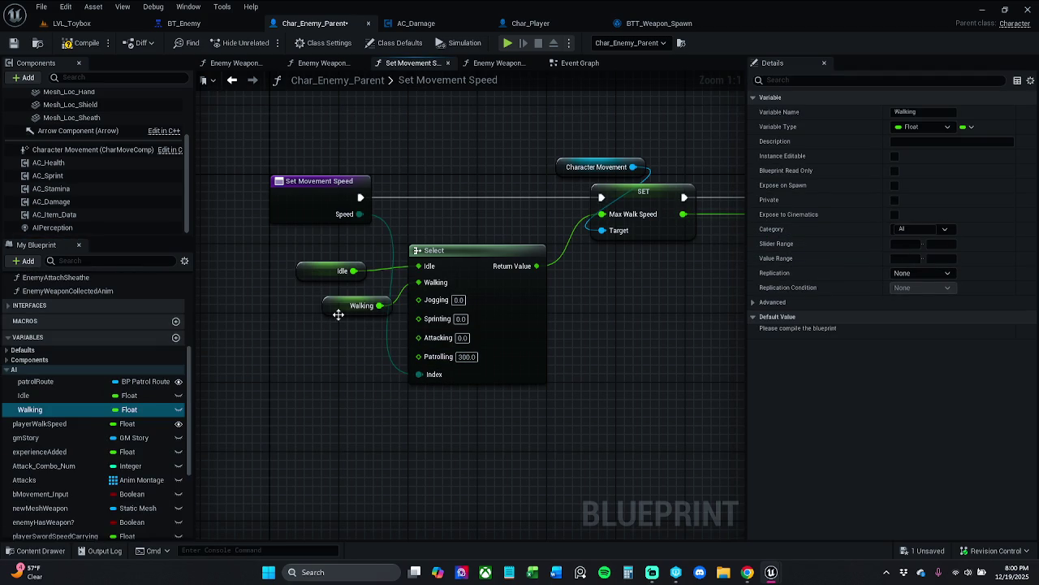
left_click_drag(338, 316, 318, 306)
left_click(307, 264, "ctrl")
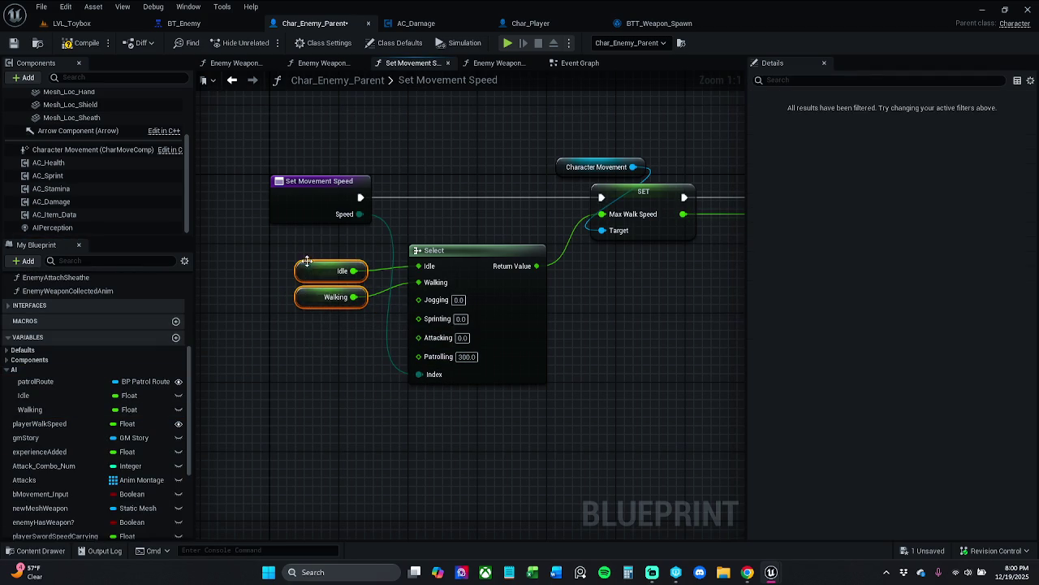
left_click_drag(307, 263, 281, 247)
left_click(374, 381)
- Promote the Jogging, Sprinting, Attacking and Patrolling pins to float variables
mouse_move(420, 307)
left_mouse_down()
mouse_move(320, 311)
mouse_move(330, 321)
mouse_move(290, 309)
mouse_move(374, 326)
mouse_move(293, 357)
mouse_move(279, 344)
left_mouse_up()
left_click(392, 388)
left_click(390, 202)
left_click_drag(418, 332, 294, 367)
left_click(385, 215)
left_click(424, 416)
mouse_move(418, 348)
left_mouse_down()
mouse_move(328, 390)
mouse_move(310, 358)
left_mouse_up()
left_click(376, 255)
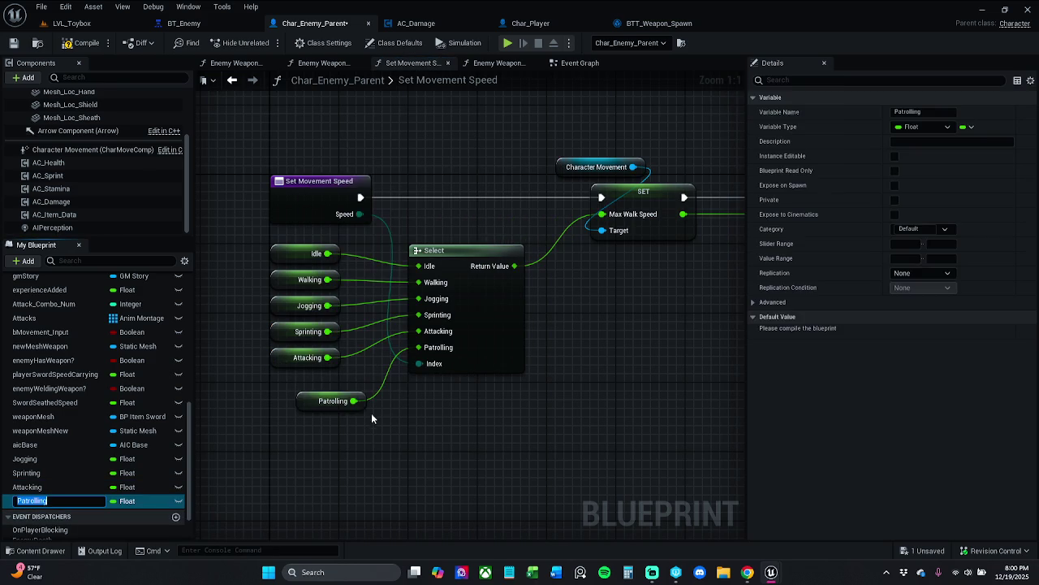
left_click(288, 385)
left_click(367, 493)
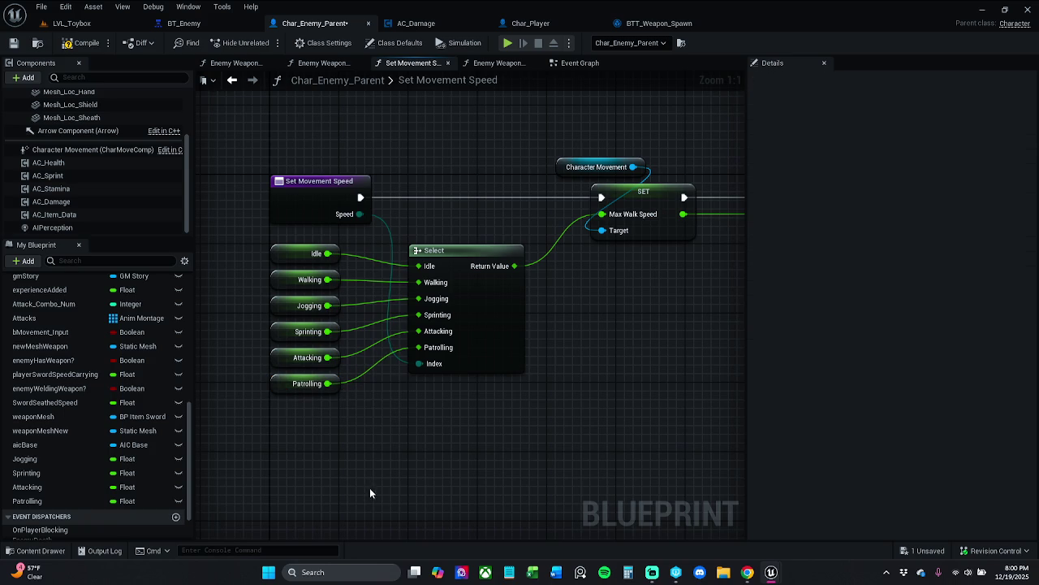
- Nudge the six speed getter nodes up and right to align them
mouse_move(315, 451)
left_mouse_down()
mouse_move(268, 318)
mouse_move(266, 237)
left_mouse_up()
key("Up")
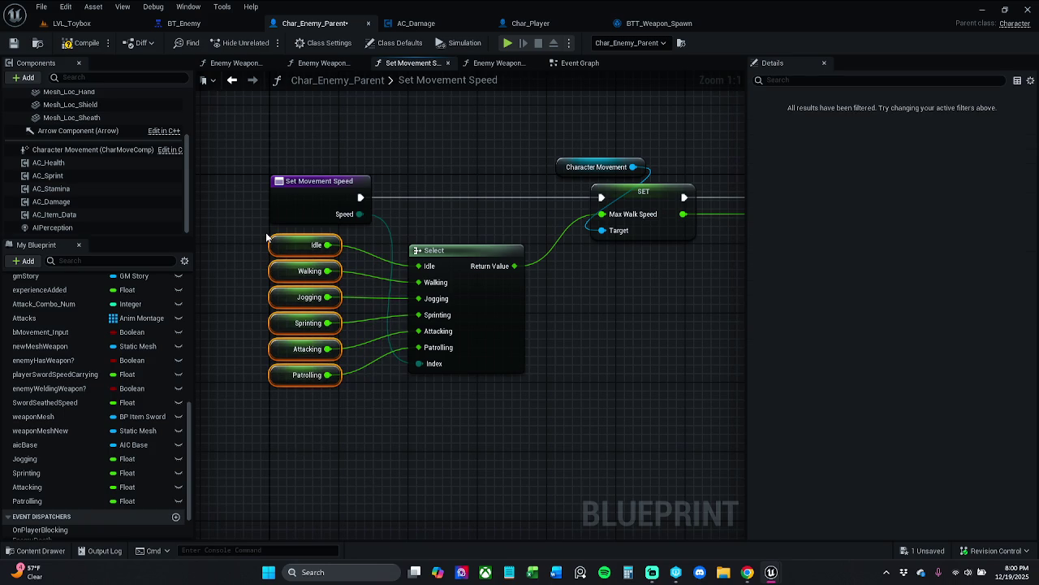
key("Right")
key("Right")
key("Right")
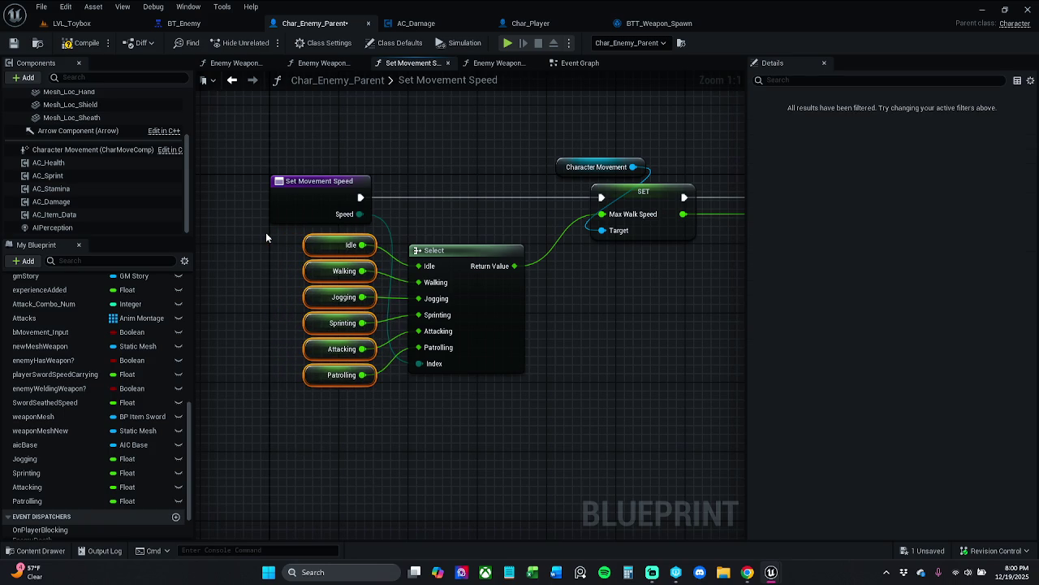
left_click(236, 279)
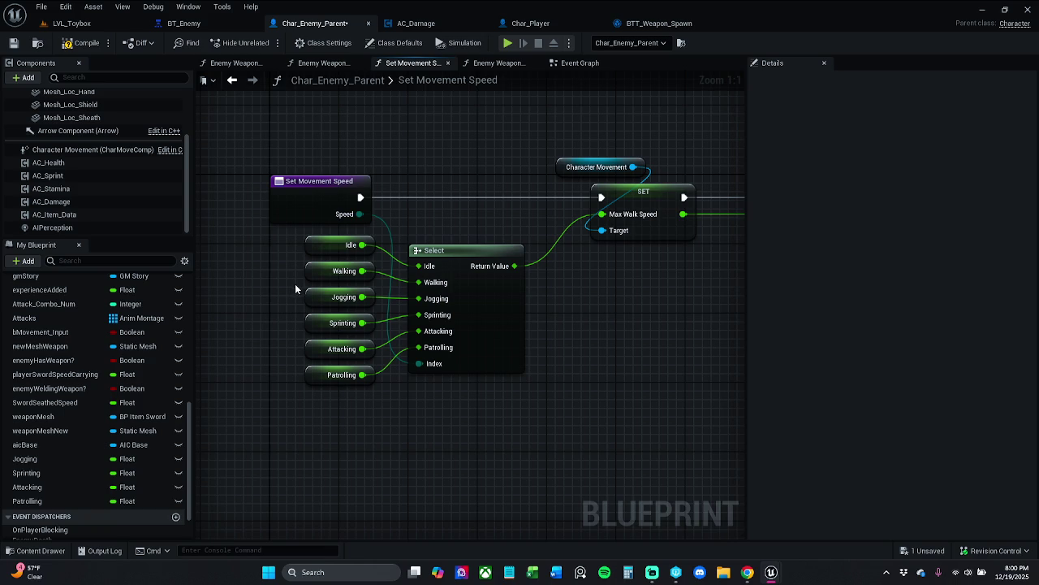
- Compile and save Char_Enemy_Parent, then switch to the Enemy Weapon Attach graph
left_click(81, 43)
left_click(14, 42)
left_click(515, 63)
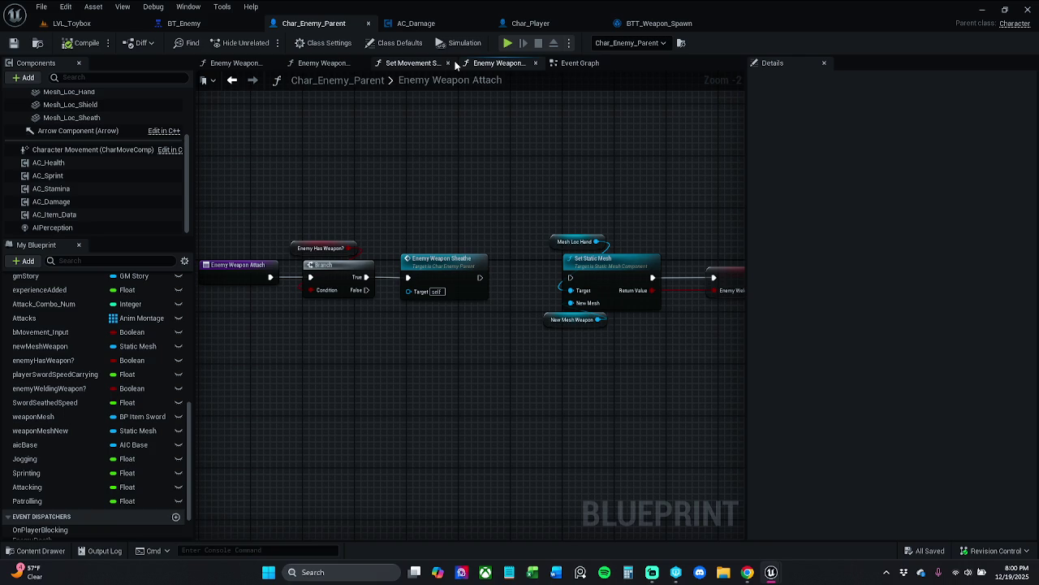
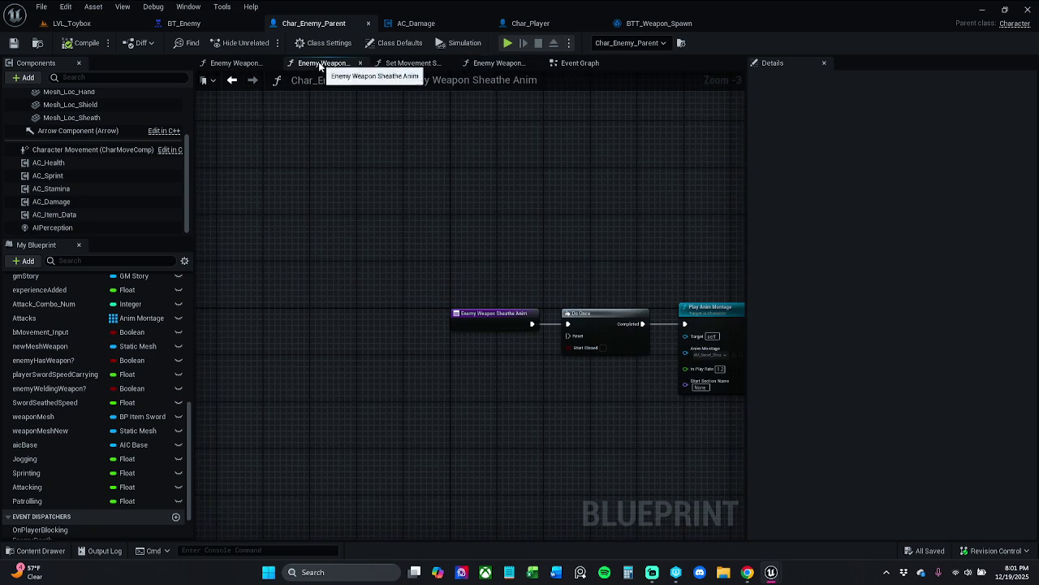
- In the Set Movement Speed function, put the Patrolling and Jogging speed variables into the AI category
left_click(412, 63)
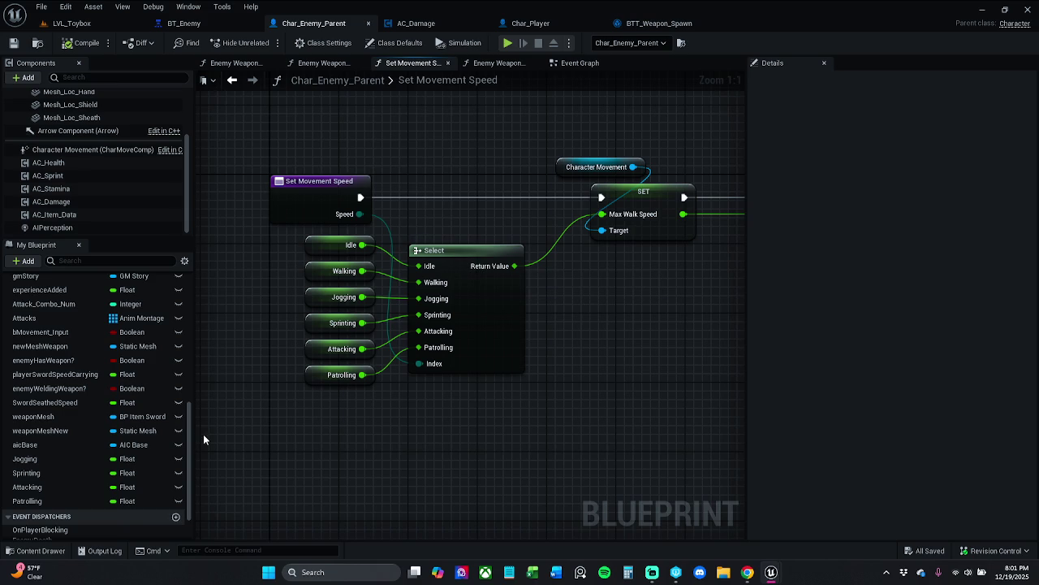
left_click(71, 459)
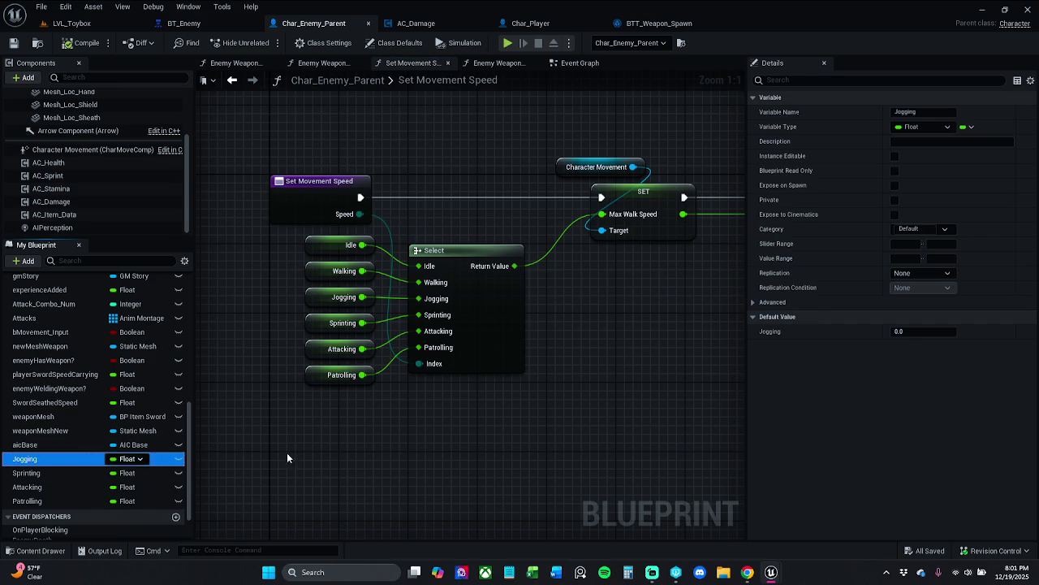
left_click(66, 501)
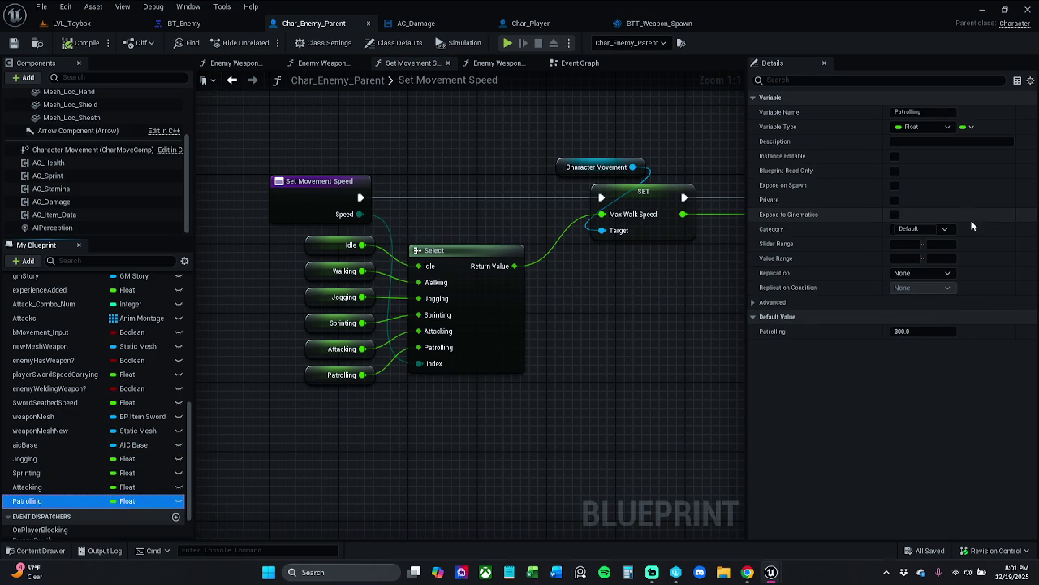
left_click(914, 229)
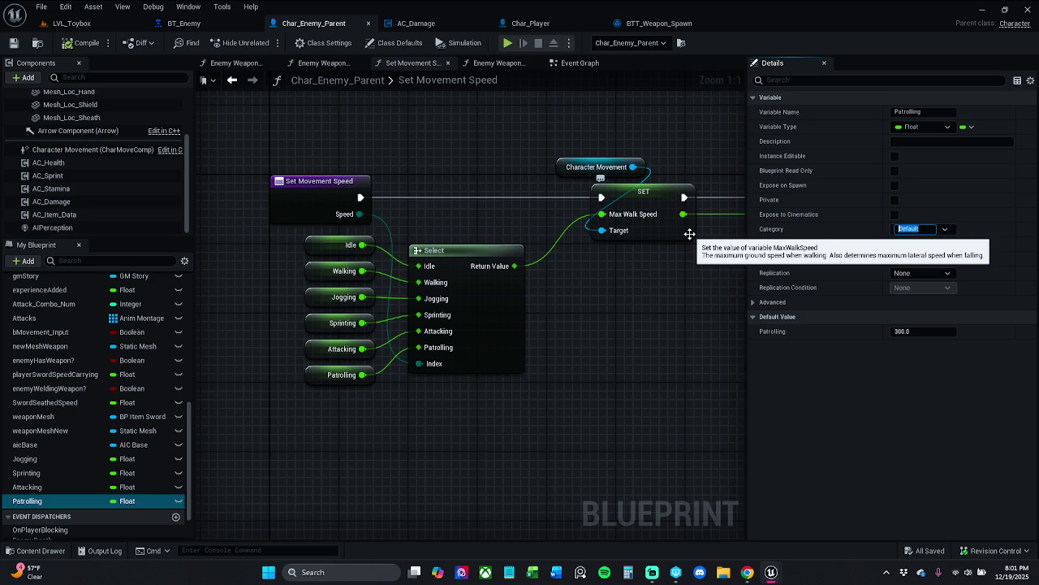
type("AI")
key("Return")
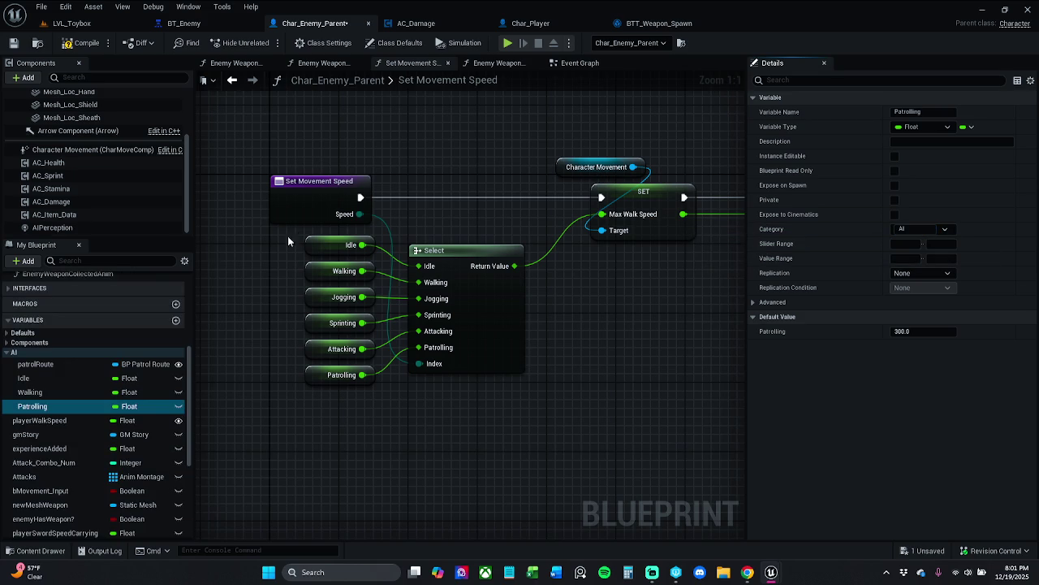
scroll(36, 423, "down", 3)
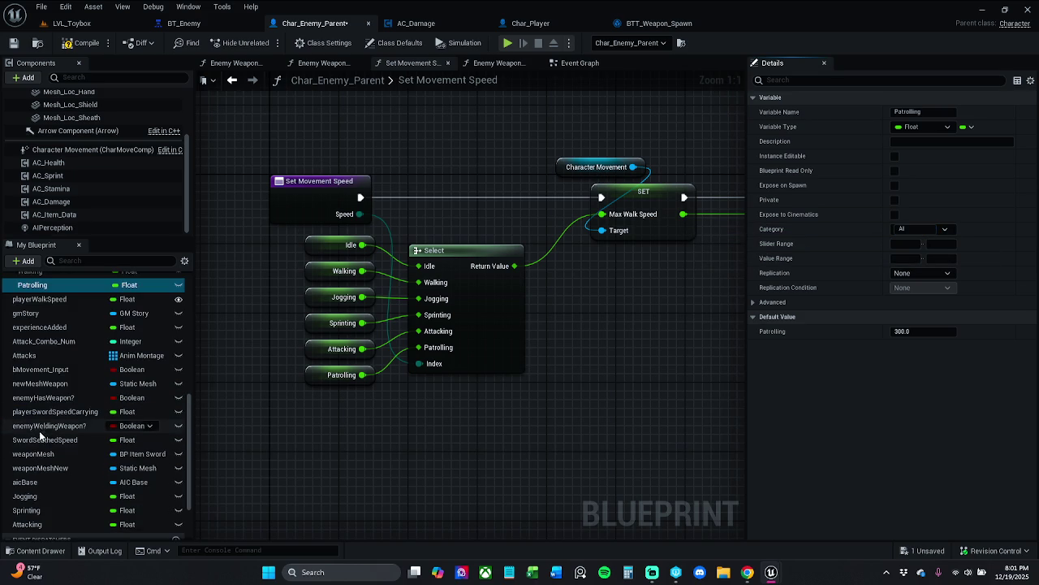
left_click(50, 495)
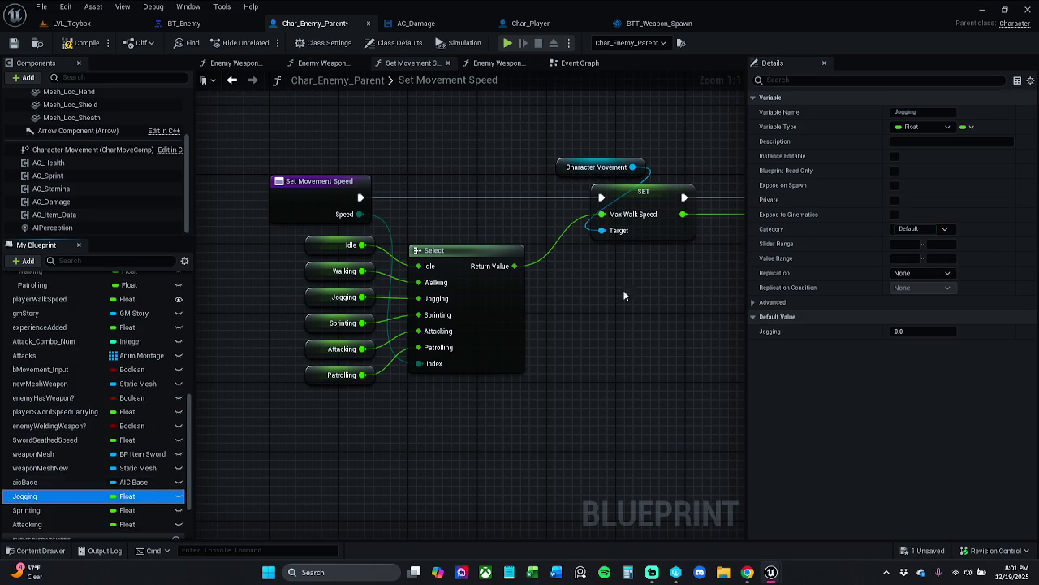
left_click(926, 228)
left_click(923, 256)
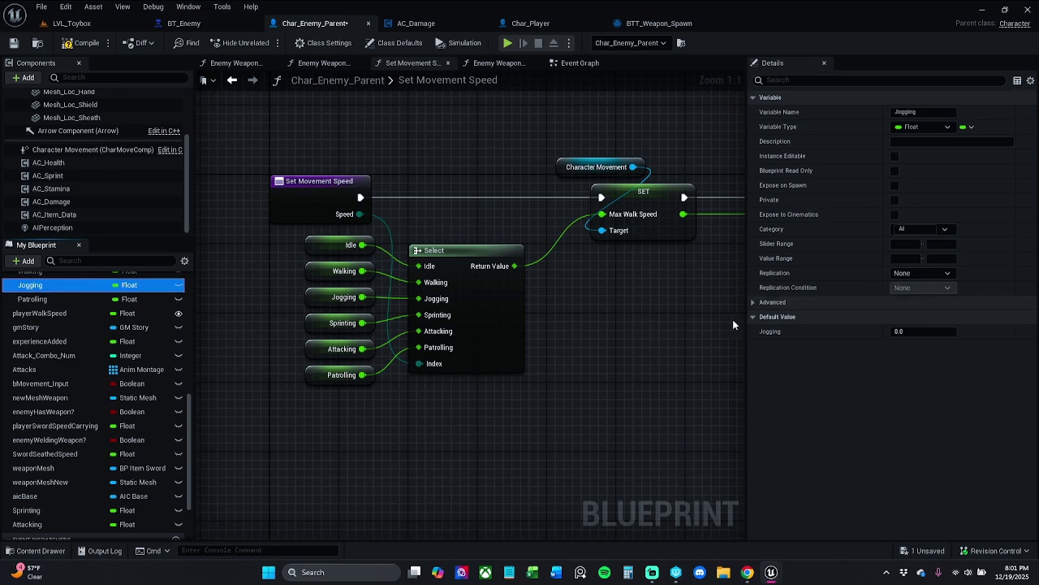
- Move Sprinting and Attacking into the AI category and compile Char_Enemy_Parent
left_click(69, 510)
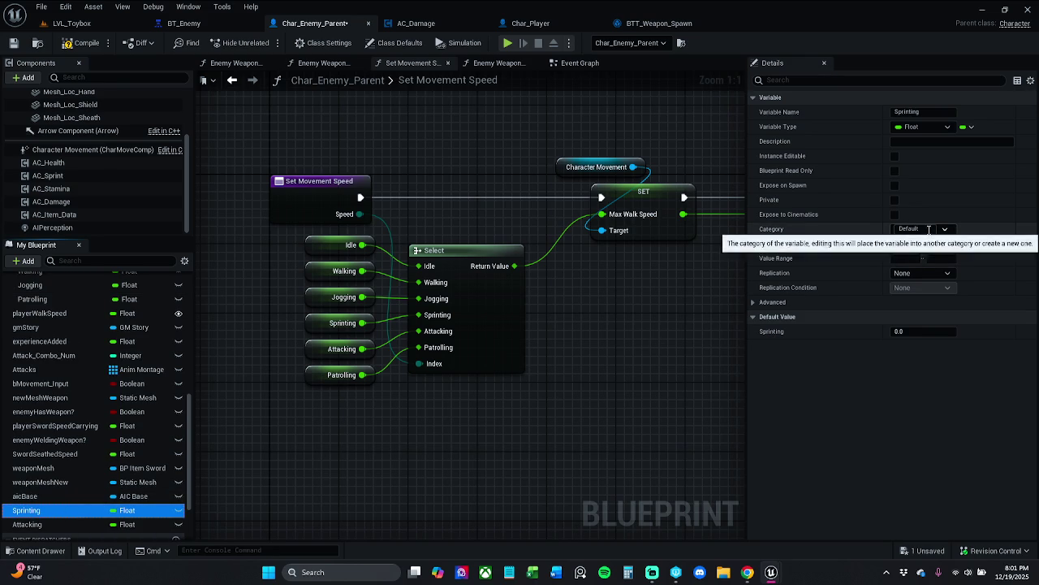
left_click(926, 229)
type("AI")
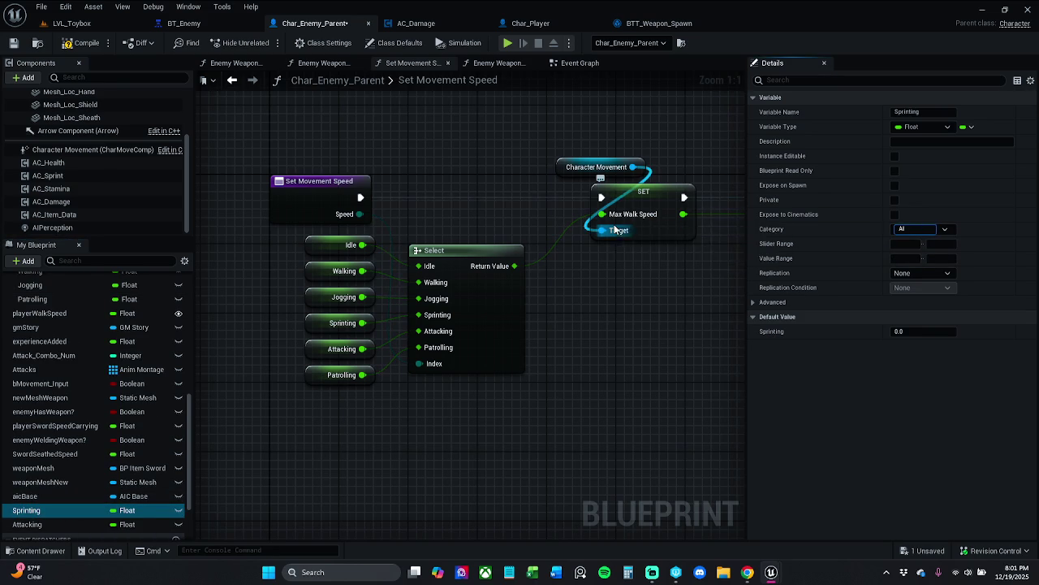
key("Return")
left_click(51, 526)
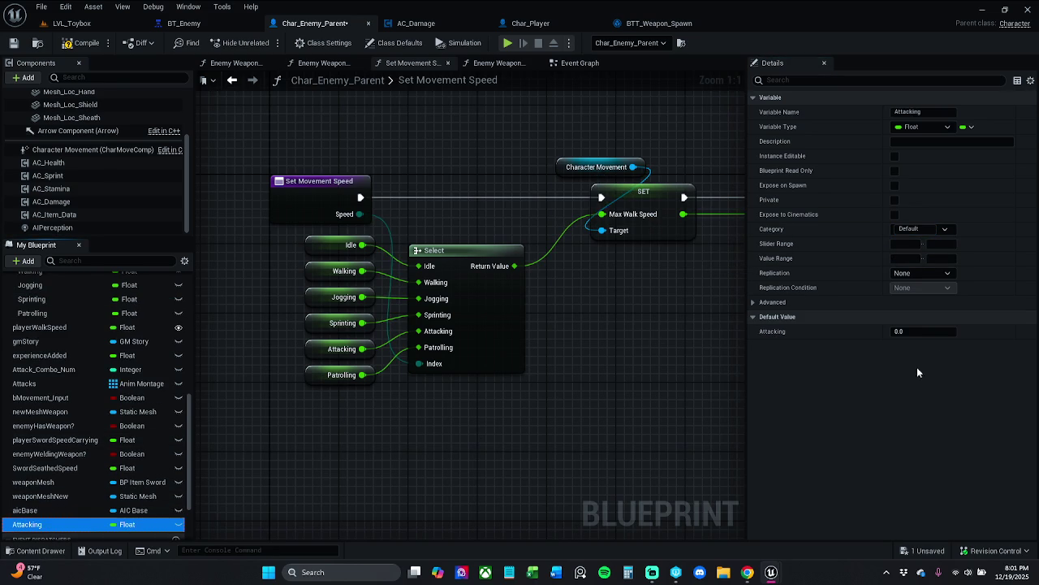
left_click(907, 229)
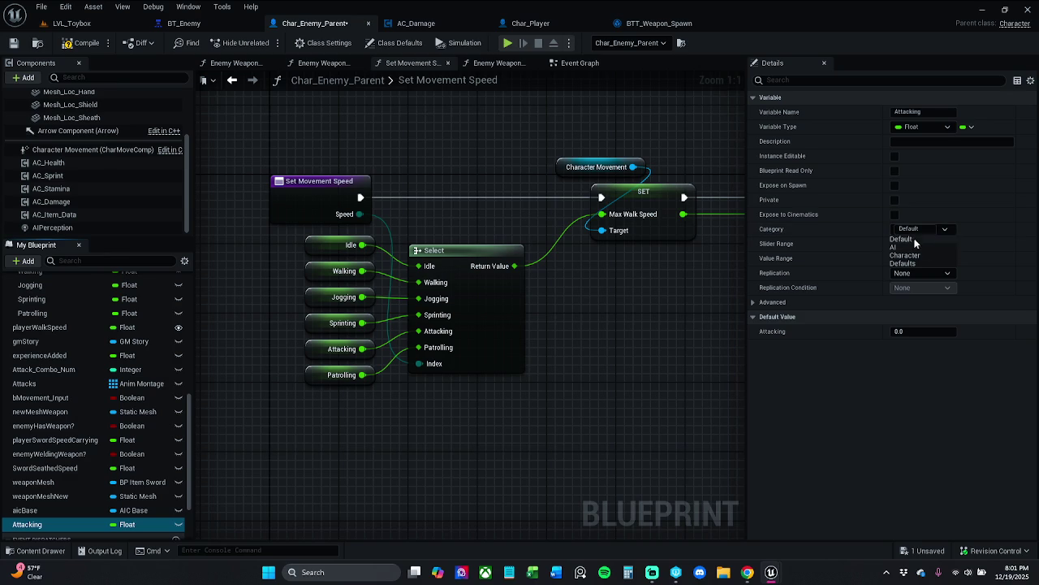
left_click(901, 247)
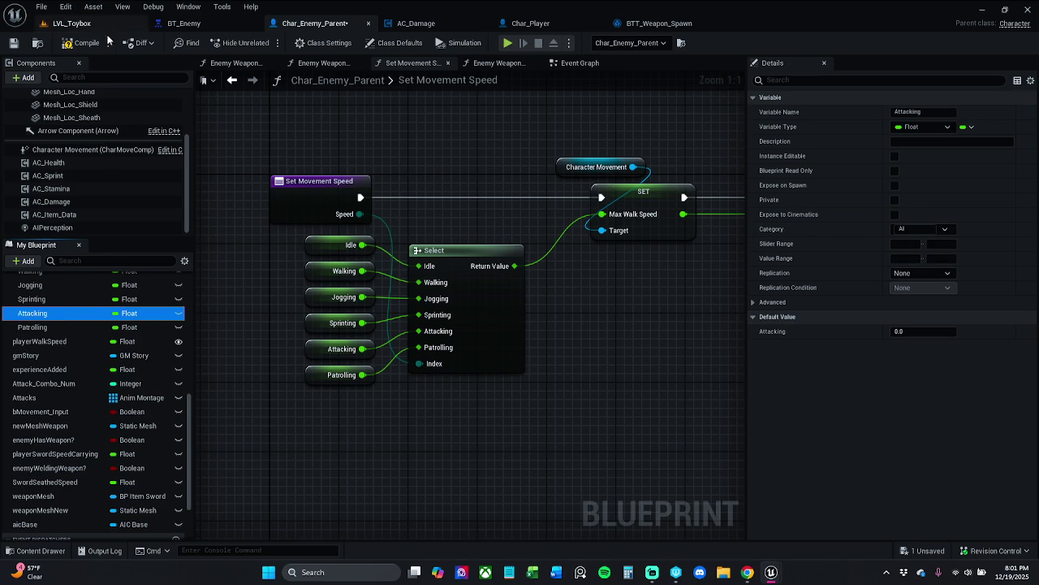
left_click(77, 47)
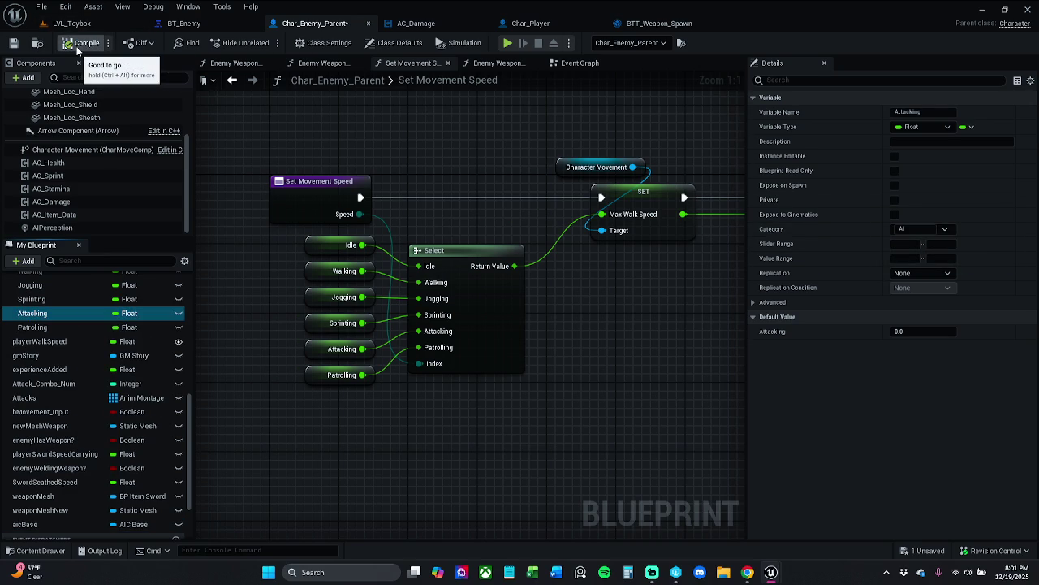
- Make Patrolling, Attacking, Sprinting, Jogging, Walking and Idle instance editable, marking Idle private
left_click(179, 326)
left_click(179, 312)
left_click(179, 299)
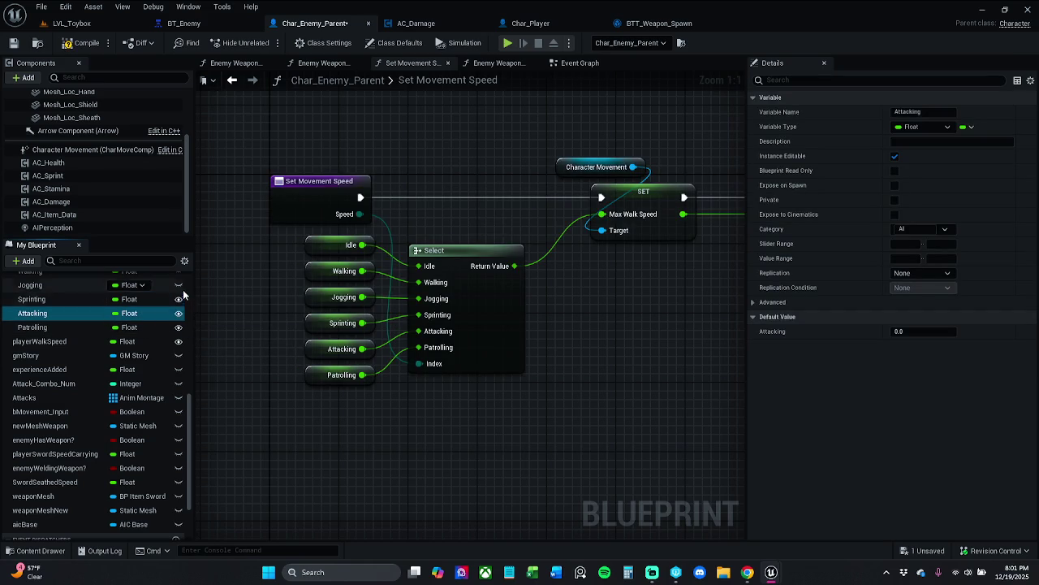
scroll(179, 292, "up", 1)
left_click(178, 302)
left_click(179, 288)
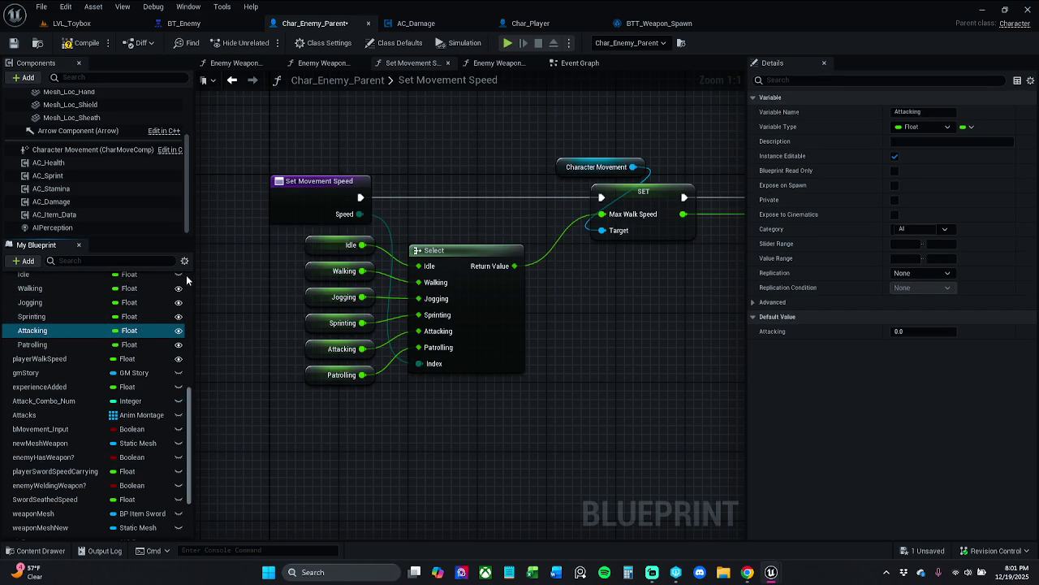
scroll(167, 303, "up", 1)
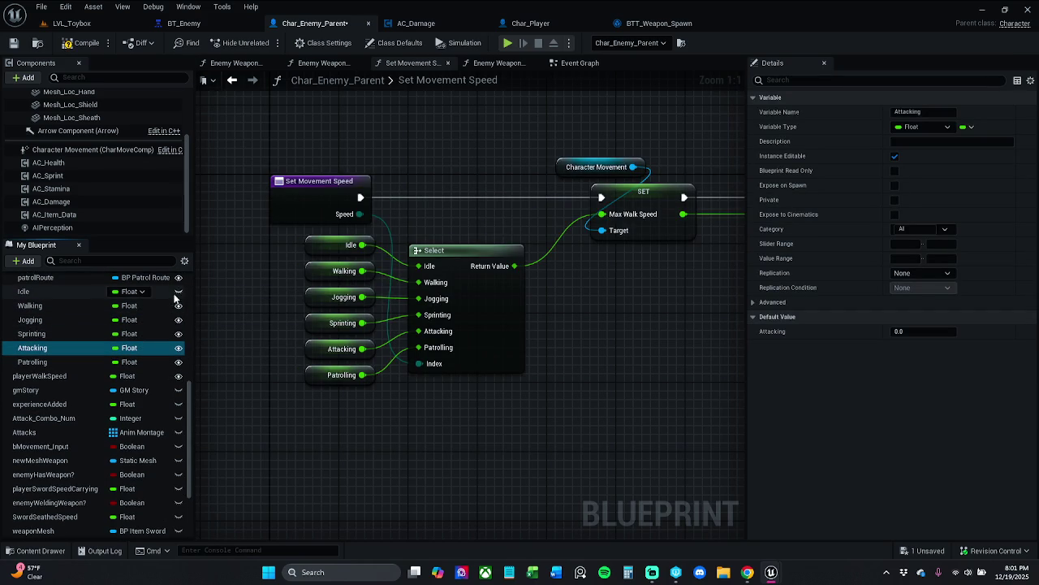
left_click(177, 292)
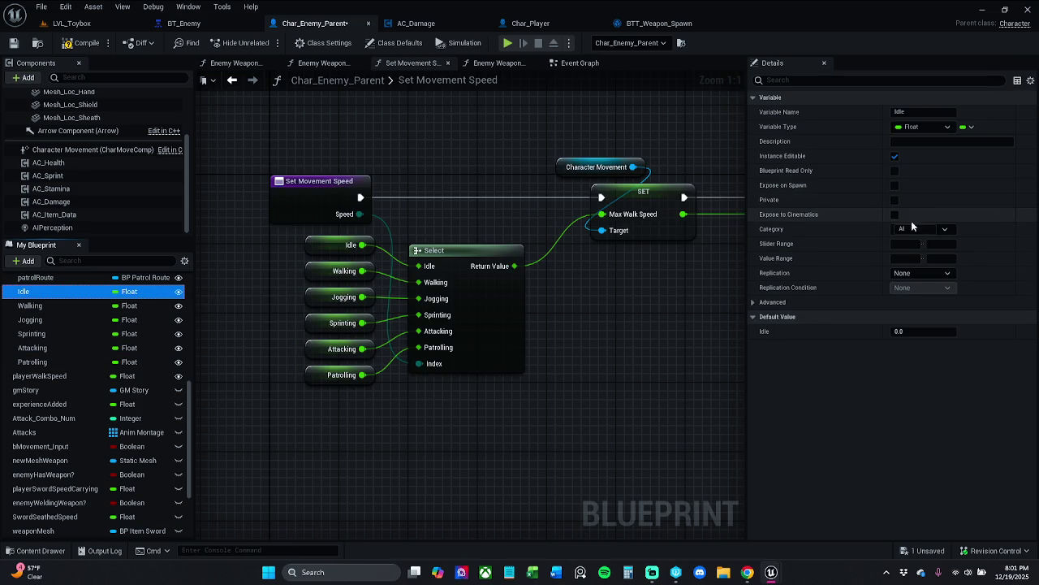
left_click(895, 200)
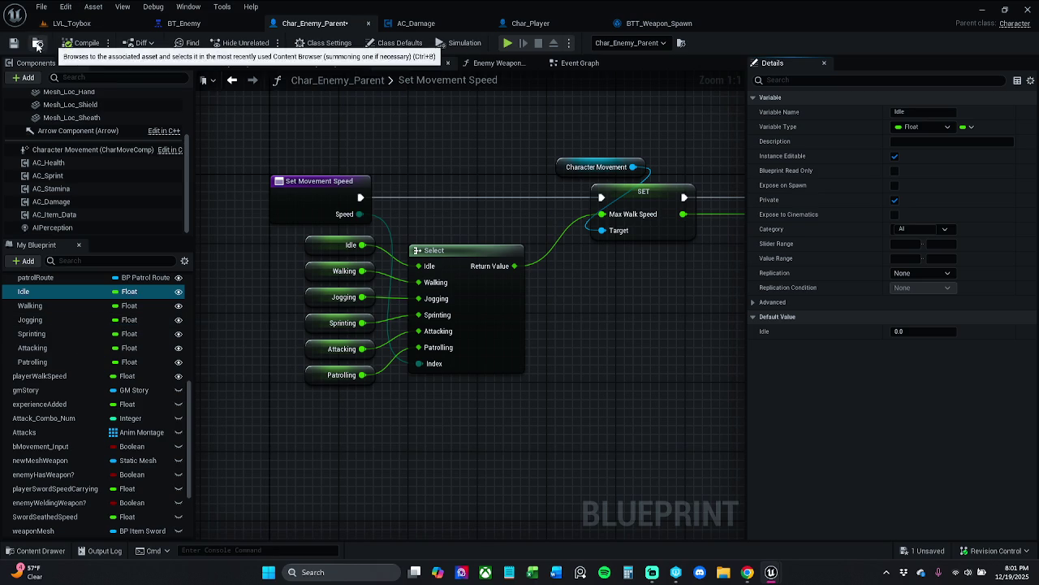
- Save Char_Enemy_Parent and look through the BTT_Weapon_Spawn, Char_Player and AC_Damage editors
left_click(14, 43)
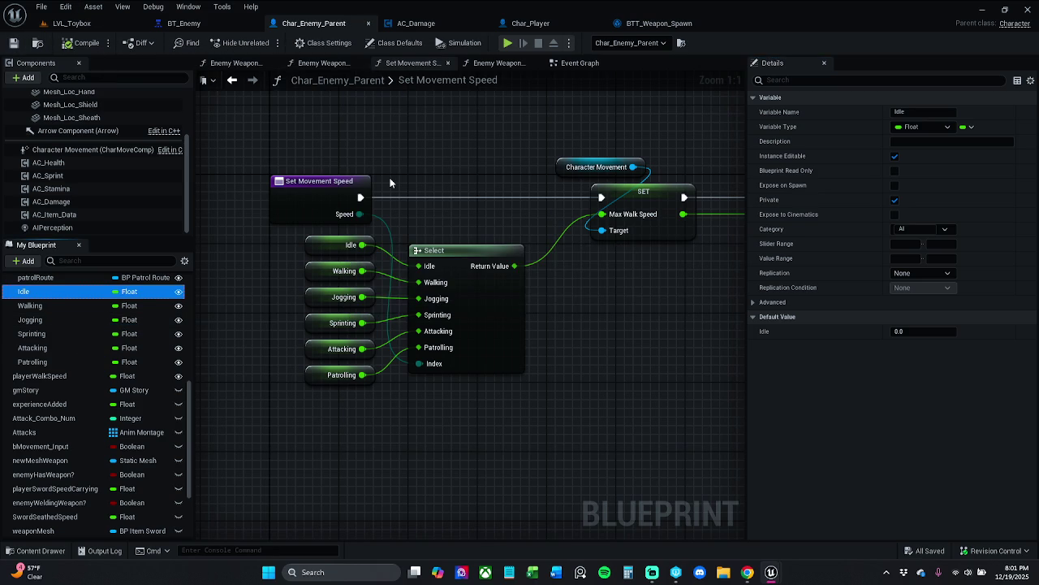
left_click(659, 23)
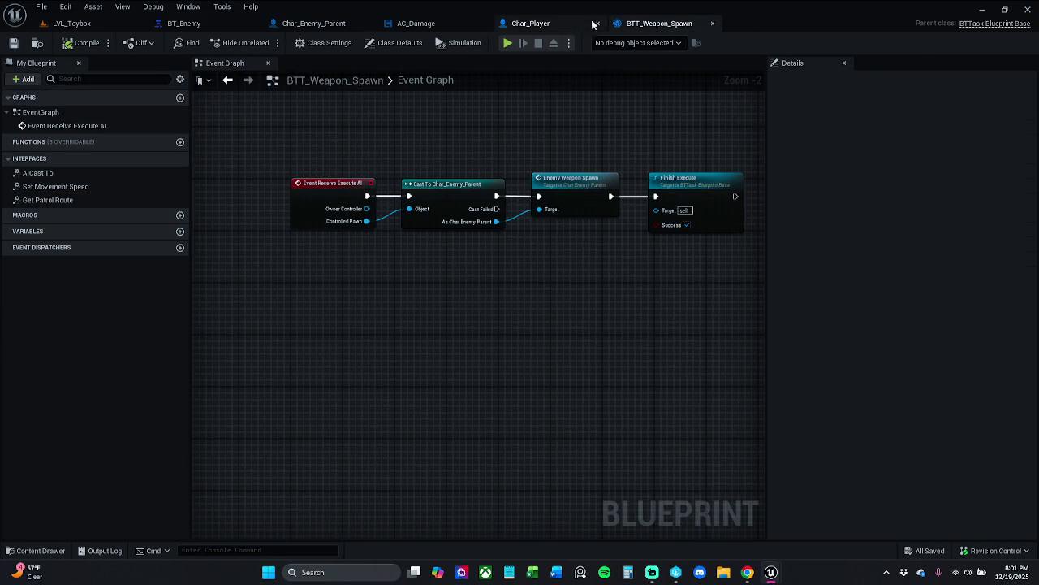
left_click(549, 26)
left_click(418, 22)
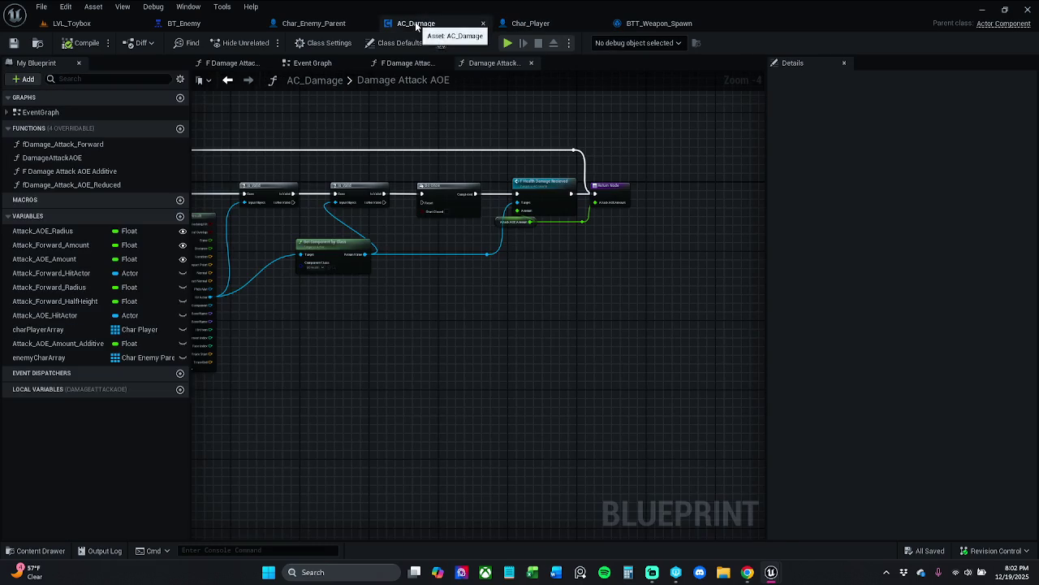
left_click(345, 26)
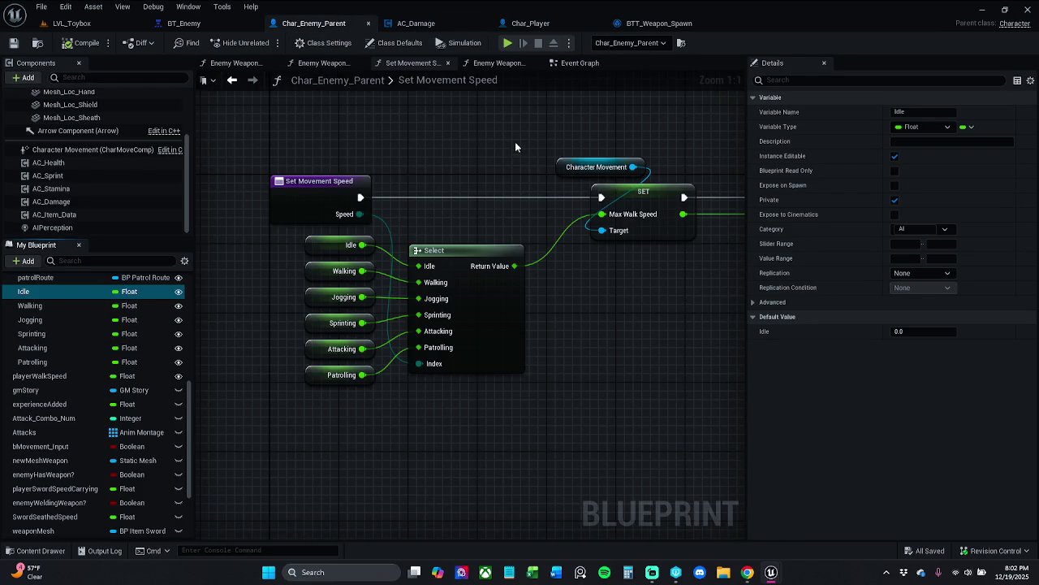
- Nudge the Character Movement, SET and Return nodes left, save, and frame the enemy in LVL_Toybox
left_click_drag(476, 158, 734, 235)
left_click_drag(634, 210, 607, 210)
left_click(588, 118)
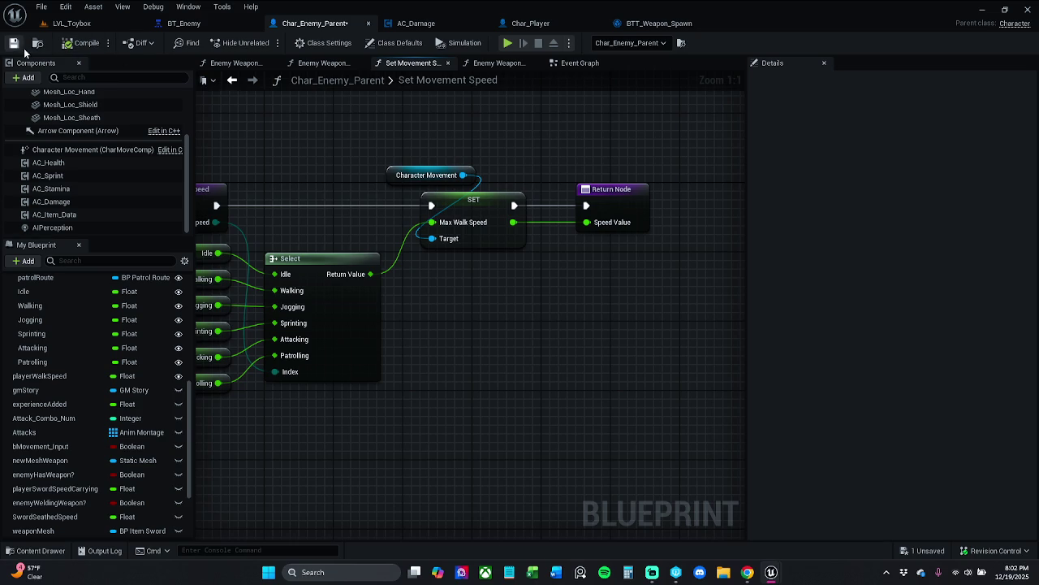
key("ctrl+s")
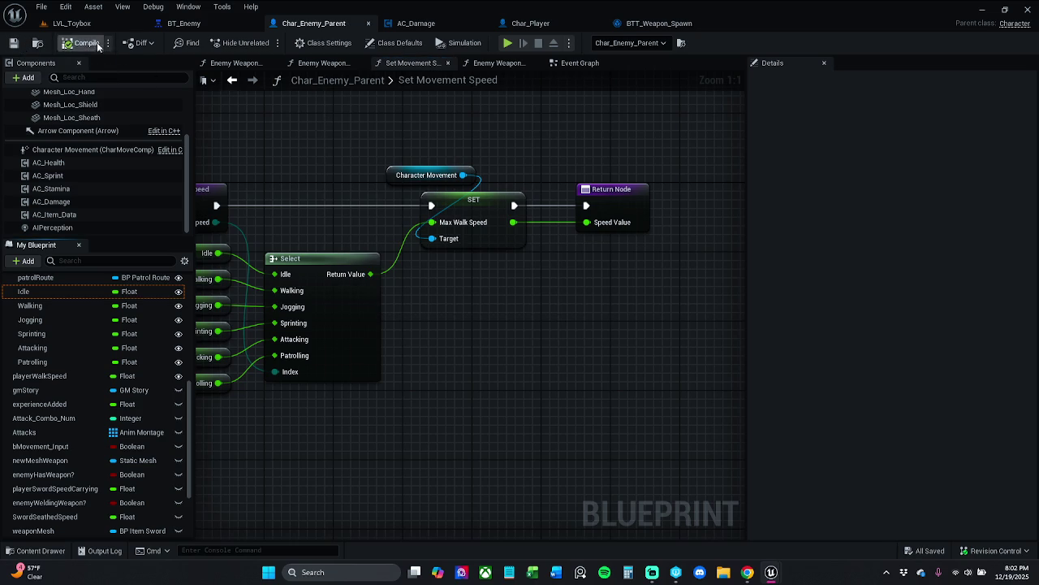
left_click(116, 26)
key("f")
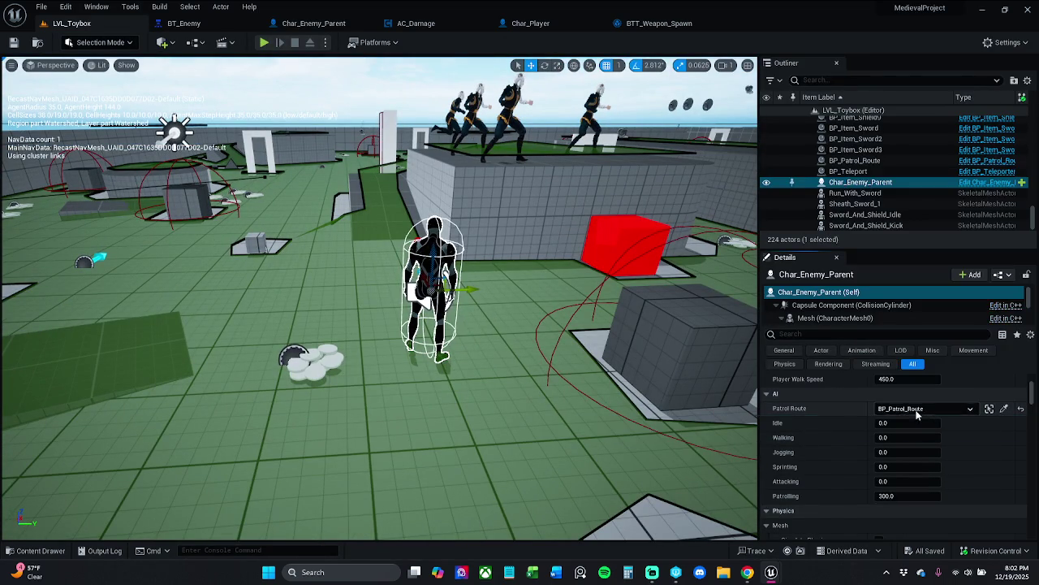
- Confirm the placed enemy's Patrolling speed of 300 and run a quick play test
key("Return")
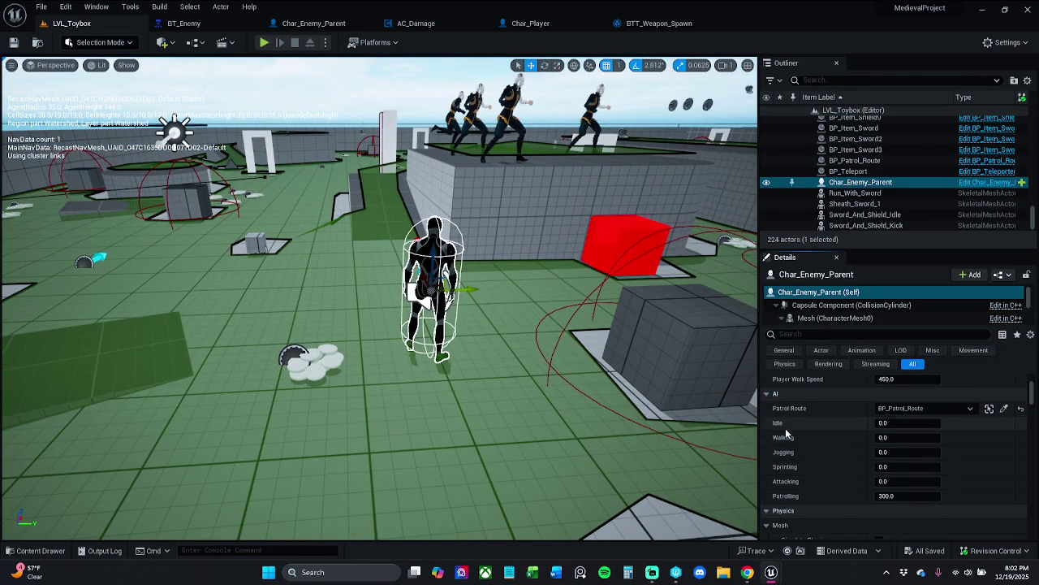
left_click(265, 43)
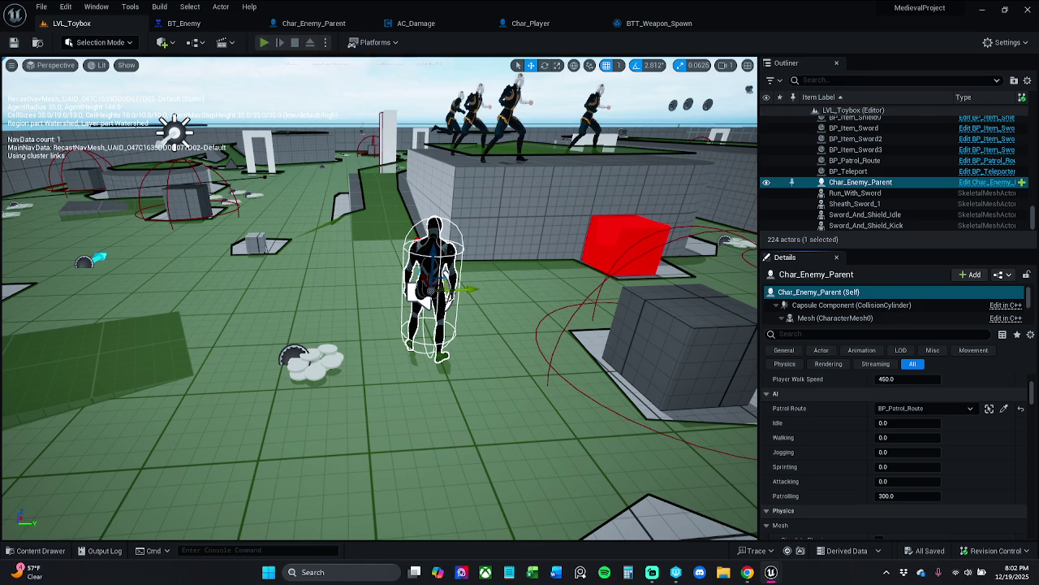
key("Escape")
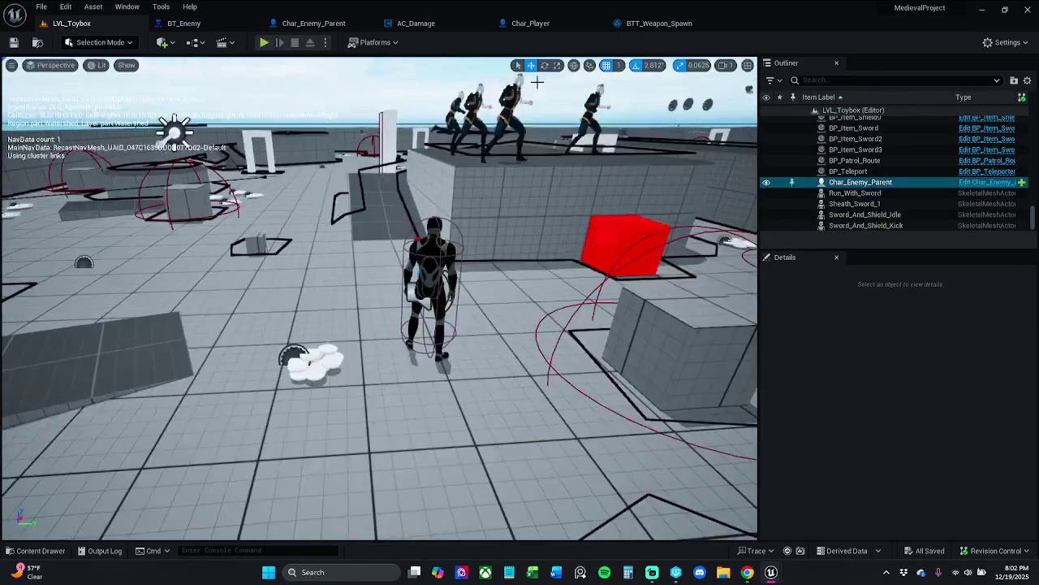
- Review the six speed variable nodes in Char_Enemy_Parent's Set Movement Speed graph
left_click(658, 23)
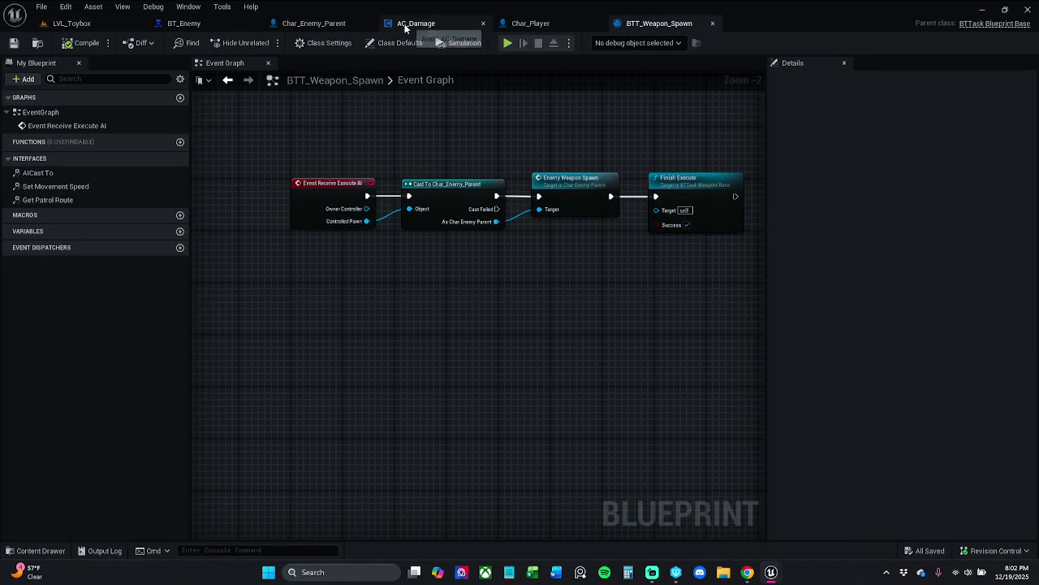
left_click(318, 23)
left_click_drag(312, 258, 484, 245)
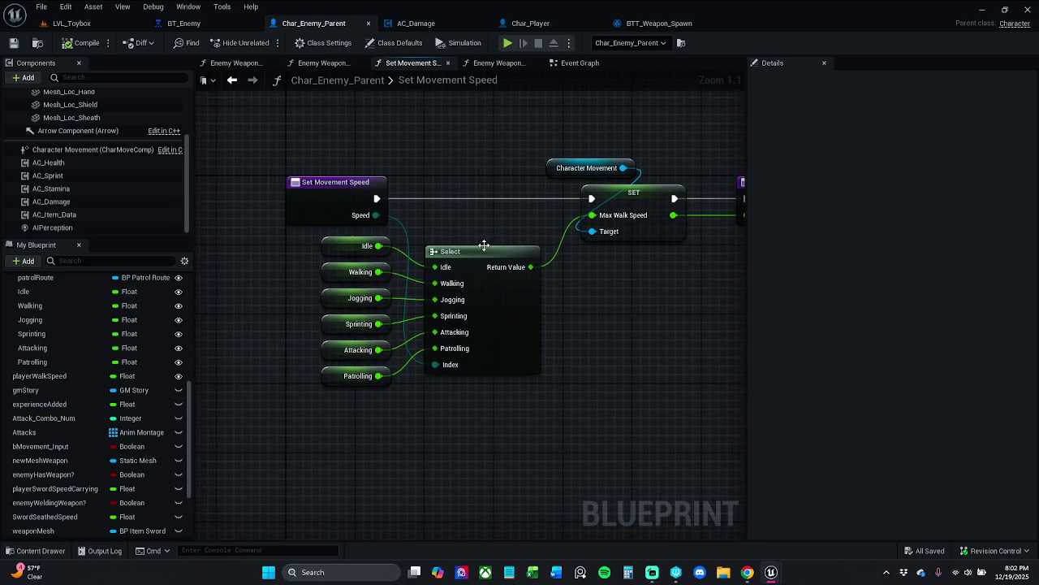
mouse_move(325, 416)
left_mouse_down()
mouse_move(394, 312)
mouse_move(401, 245)
left_mouse_up()
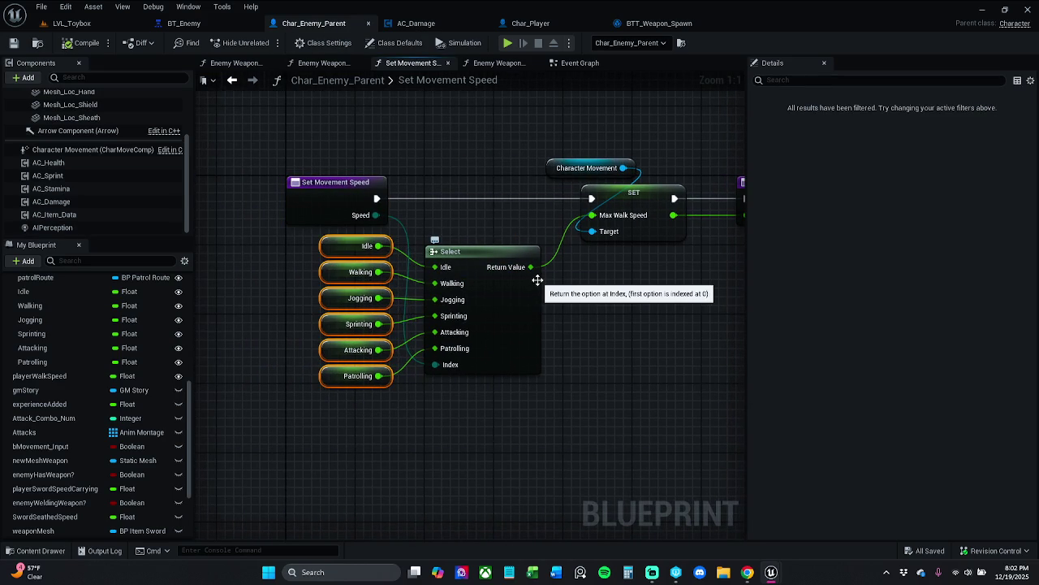
left_click(605, 406)
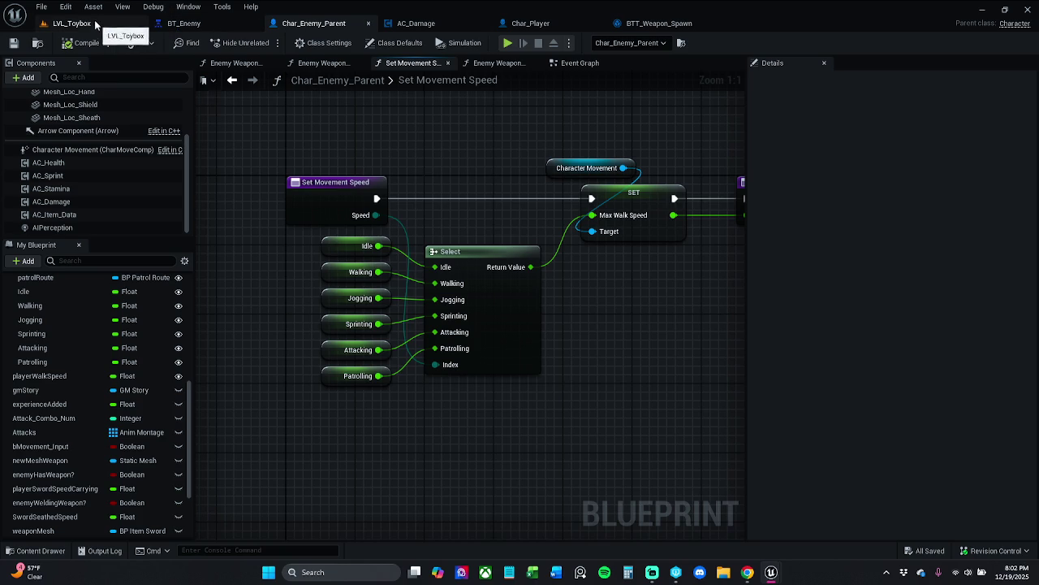
- Set the placed enemy's Patrolling speed to 0.0 in LVL_Toybox and save the level
left_click(74, 23)
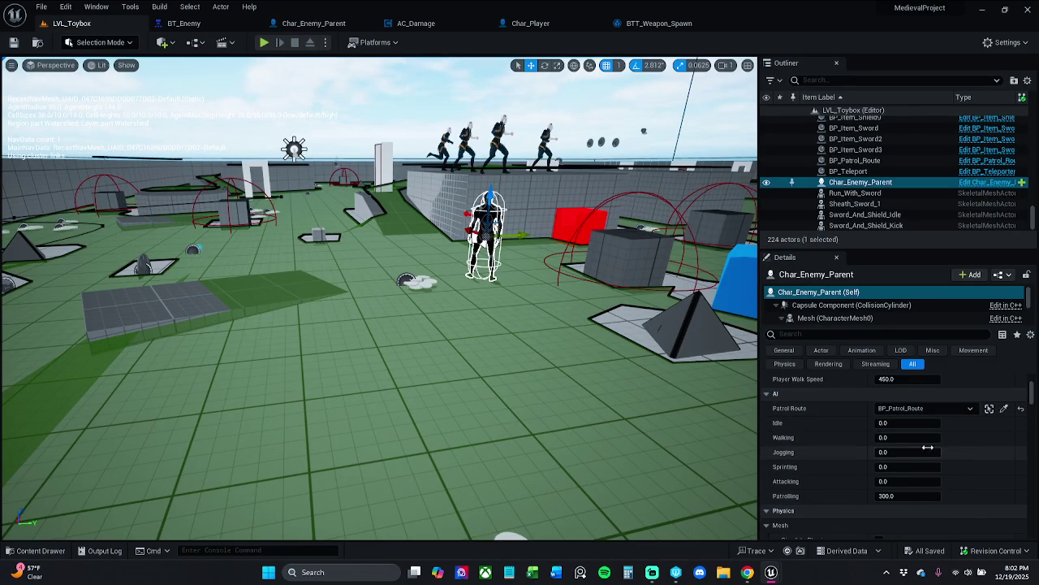
left_click(903, 497)
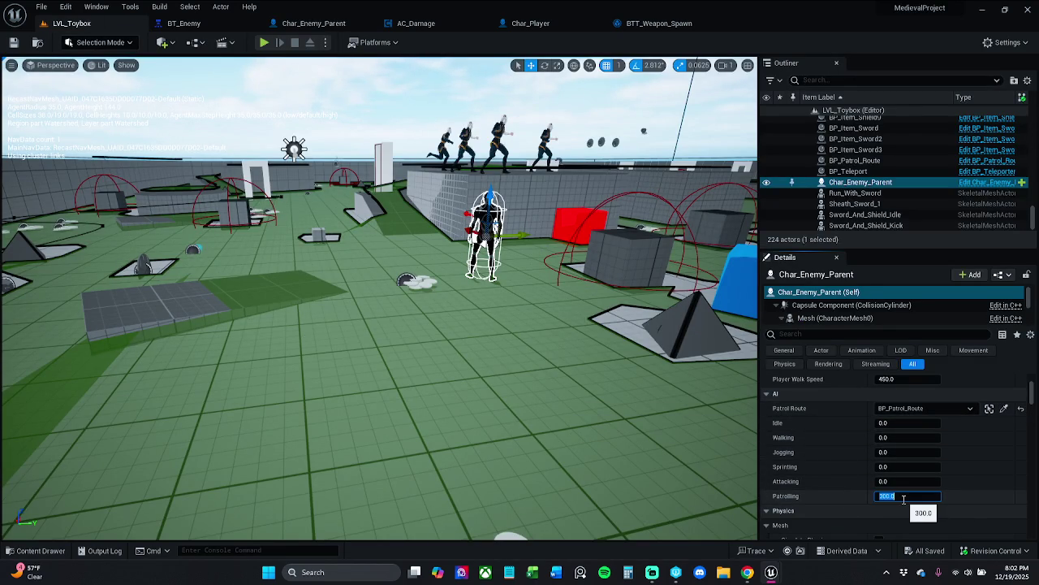
type("0")
key("Return")
left_click(13, 42)
- Play-test LVL_Toybox by moving the character around, then stop and reframe the viewport
left_click(263, 43)
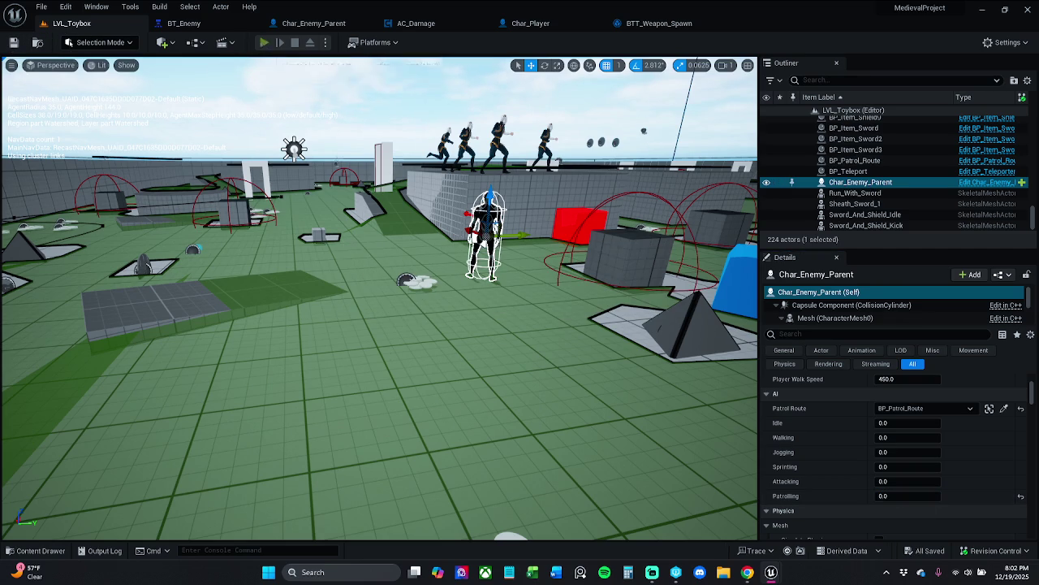
key("w")
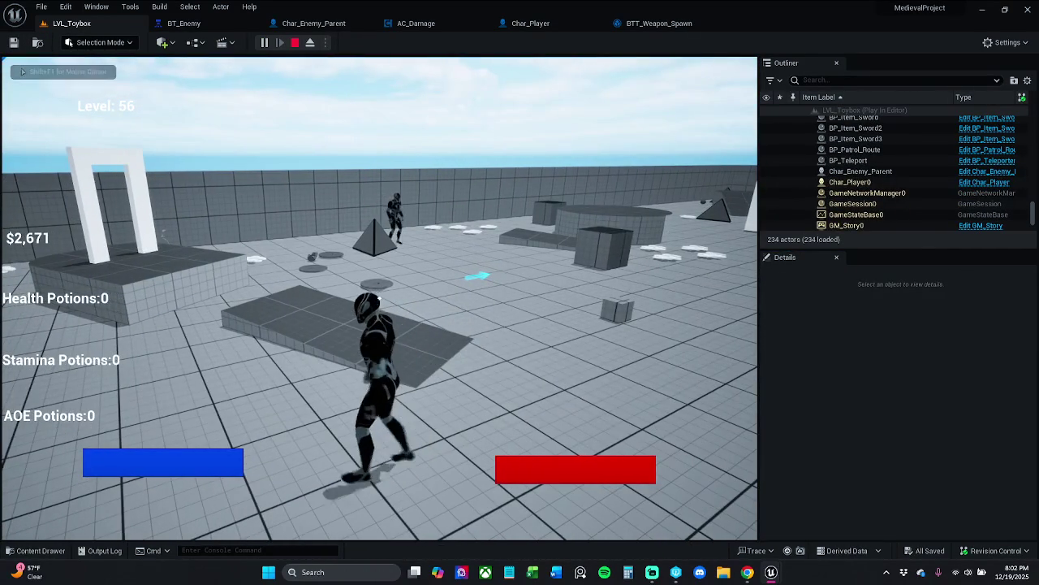
key("Escape")
scroll(380, 298, "down", 10)
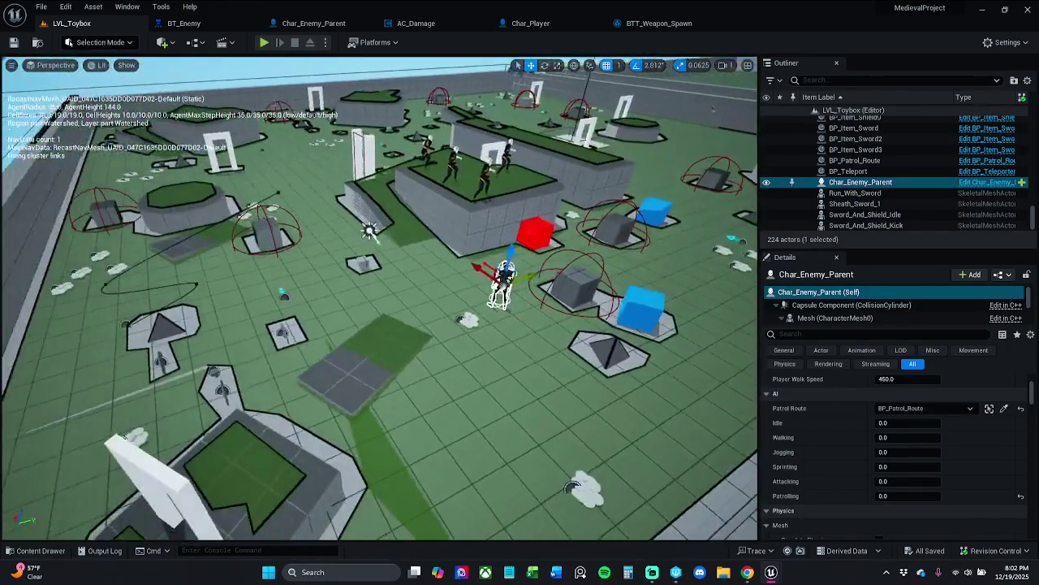
left_click_drag(379, 298, 380, 268)
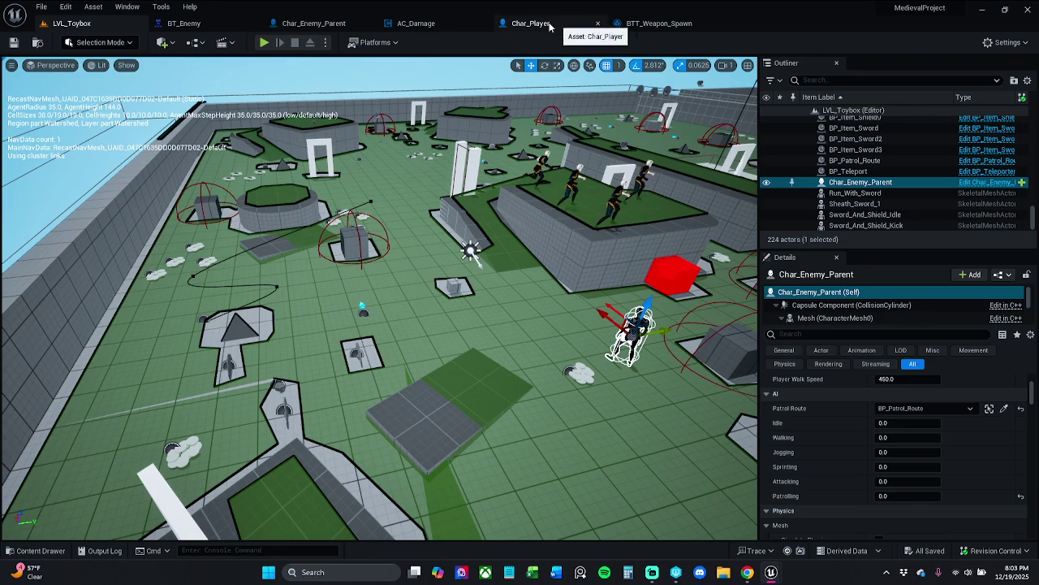
left_click(319, 25)
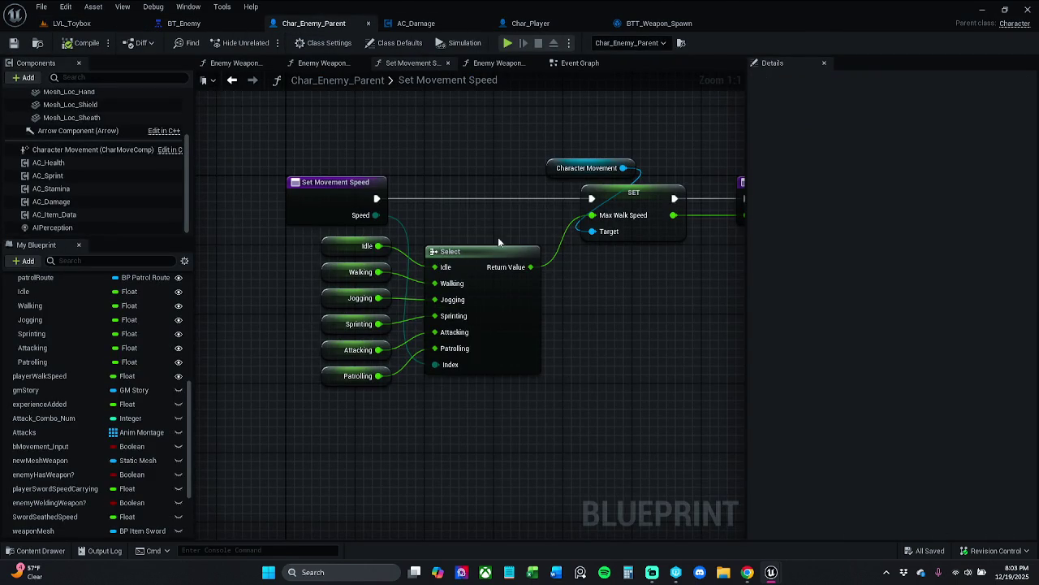
- Add a new Select node wired from the Speed pin, reposition it, then delete it
left_click_drag(376, 214, 411, 118)
type("select")
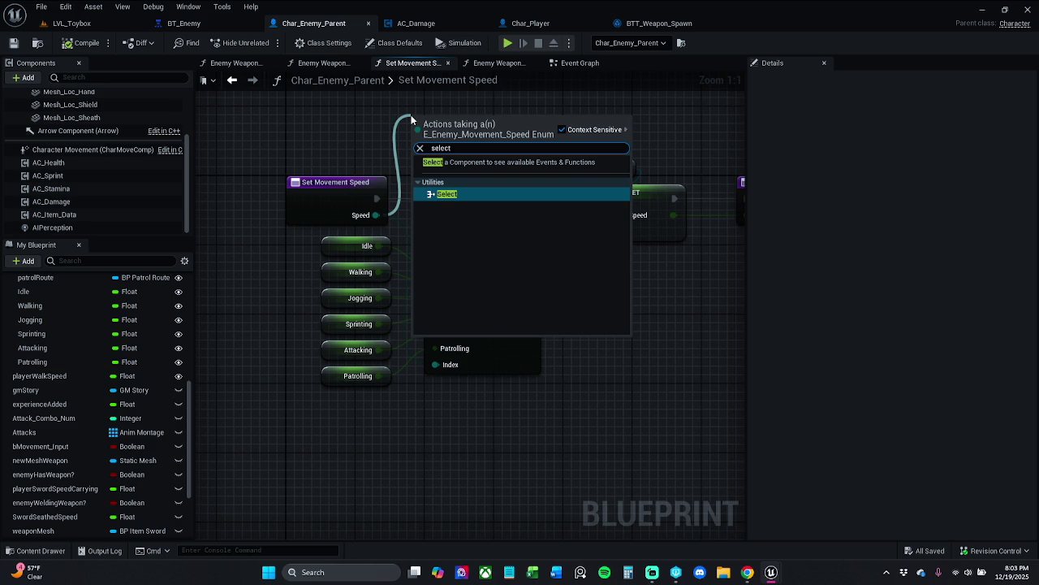
key("Return")
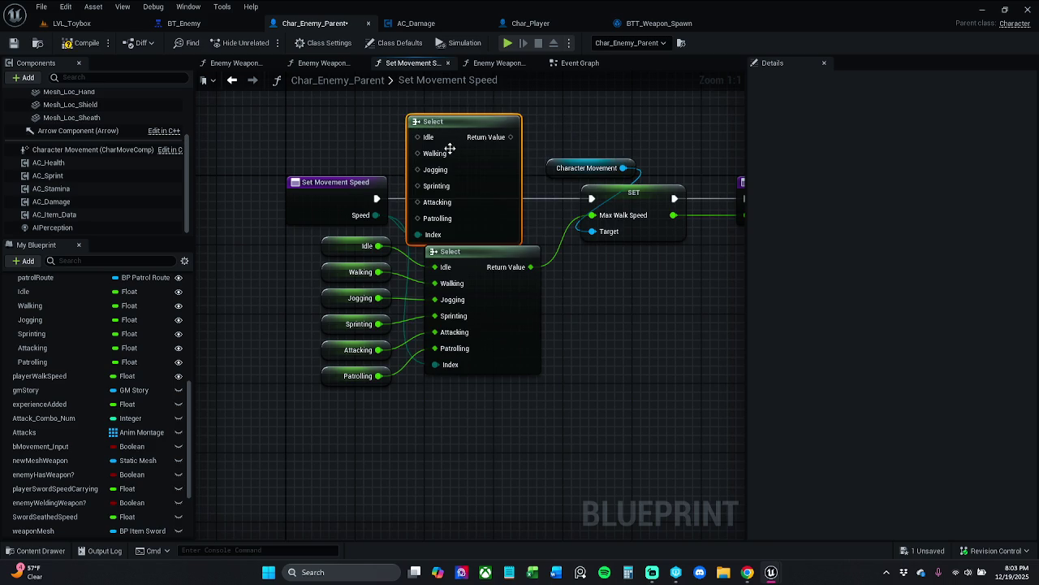
mouse_move(497, 167)
left_mouse_down()
mouse_move(516, 81)
mouse_move(512, 129)
mouse_move(569, 187)
mouse_move(567, 207)
mouse_move(557, 198)
mouse_move(487, 197)
mouse_move(537, 362)
left_mouse_up()
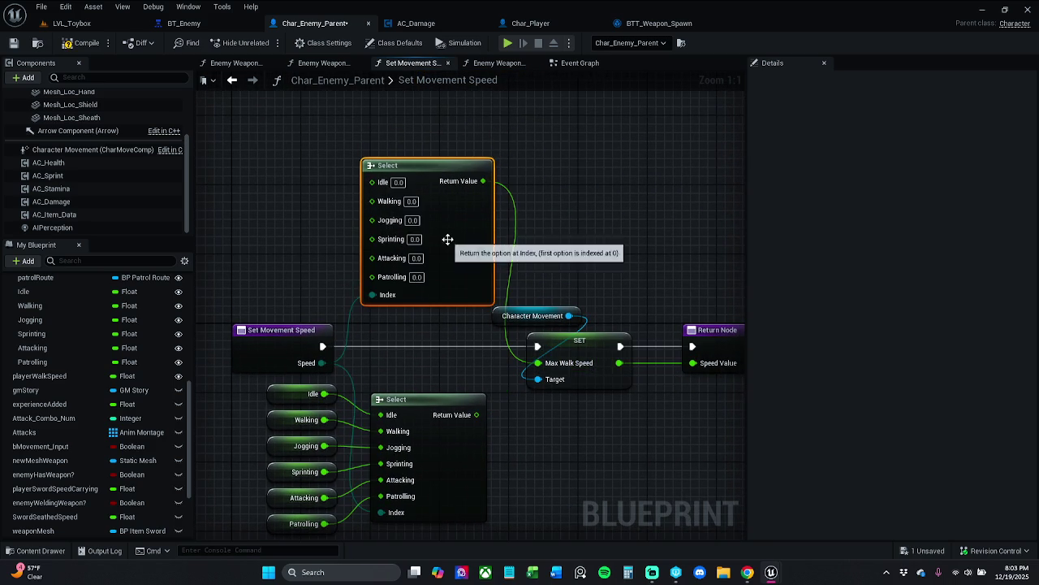
mouse_move(477, 251)
left_mouse_down()
mouse_move(457, 248)
mouse_move(458, 229)
left_mouse_up()
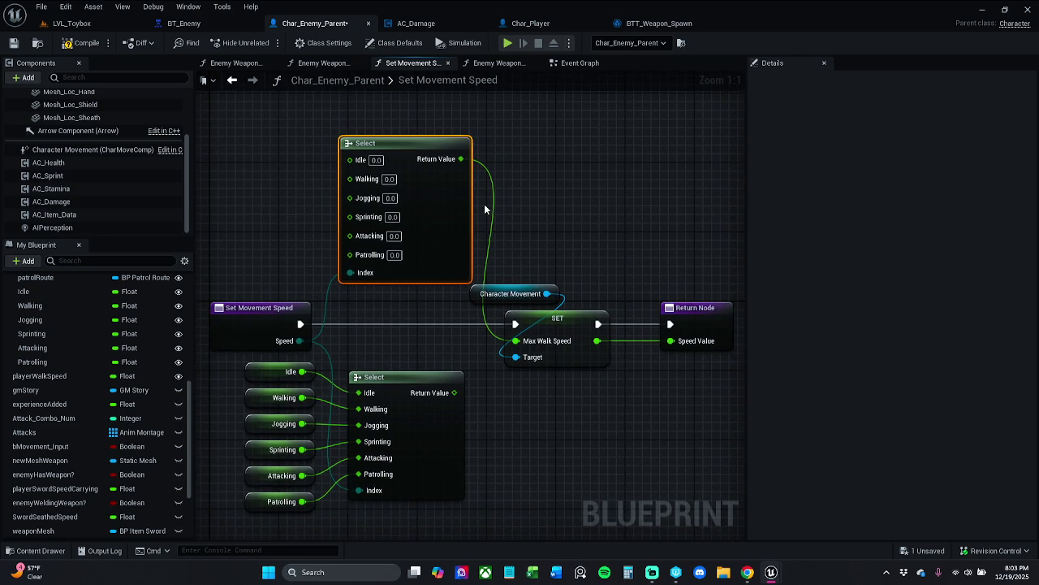
key("Delete")
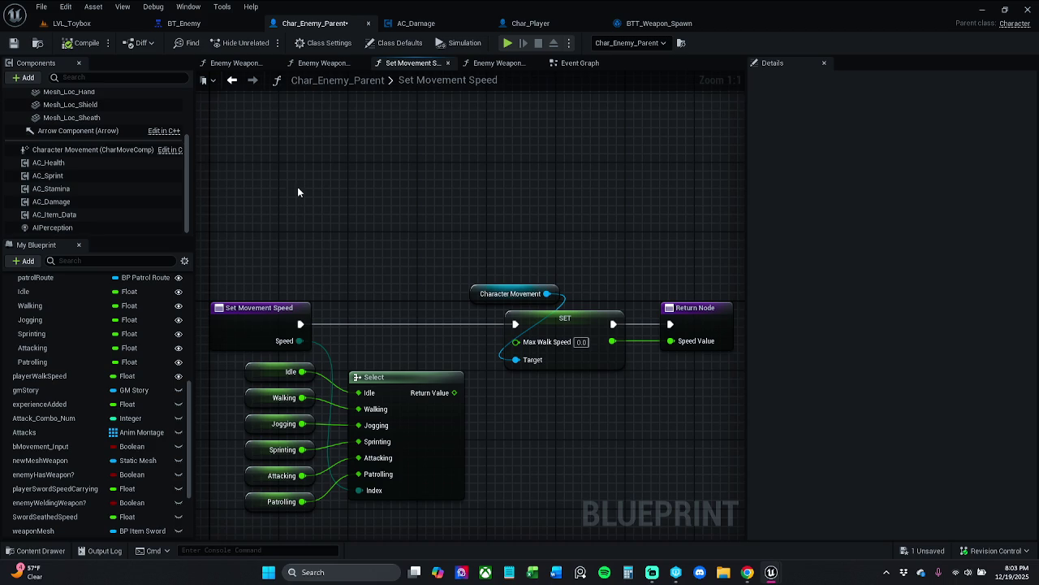
left_click_drag(303, 190, 338, 162)
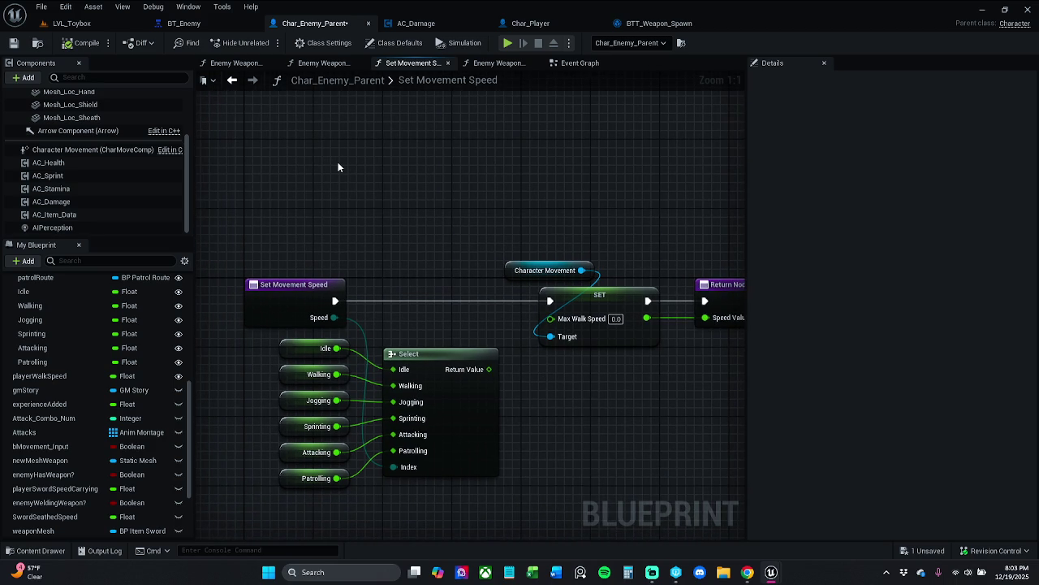
- Undo back to the Select node with literal Jogging 300, Sprinting 490, Attacking 425, Patrolling 300 speeds
key("ctrl+z")
key("ctrl+z")
key("ctrl+z")
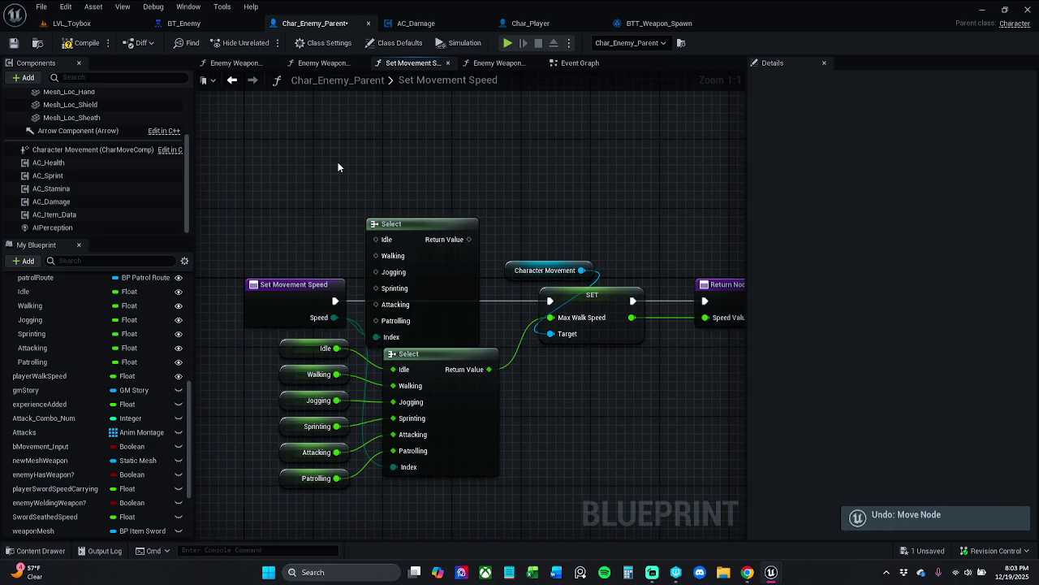
key("ctrl+z")
key("ctrl+z")
key("ctrl+z")
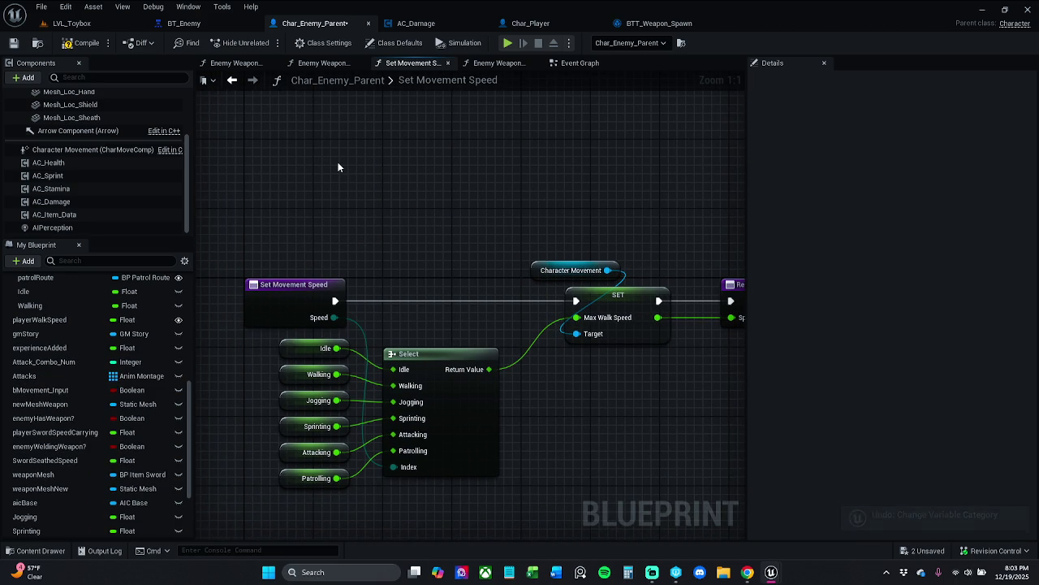
key("ctrl+z")
key("ctrl+z")
key("ctrl+z")
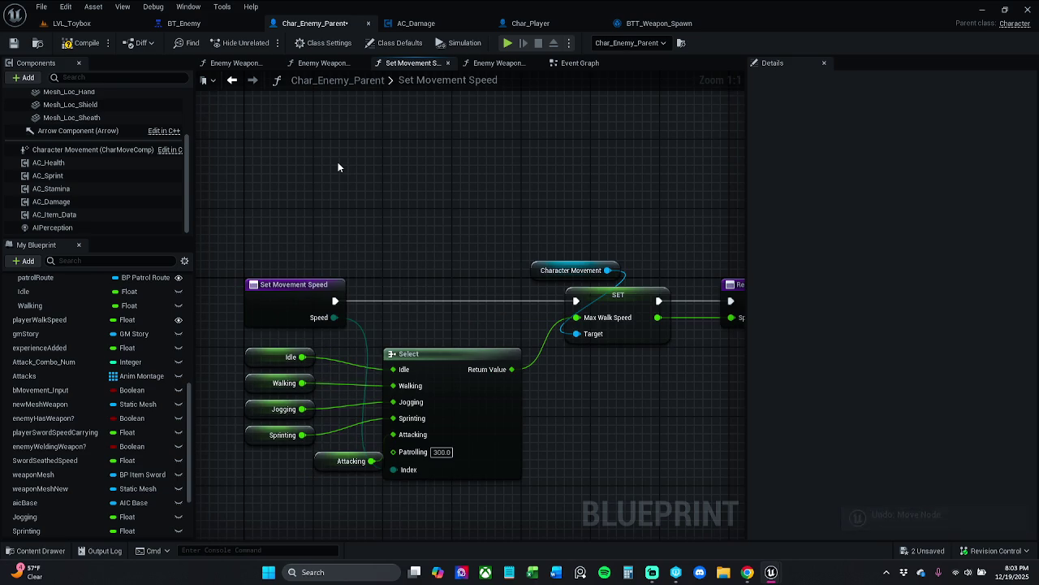
key("ctrl+z")
key("ctrl+z")
key("ctrl+z")
key("ctrl+z")
key("ctrl+z")
key("ctrl+z")
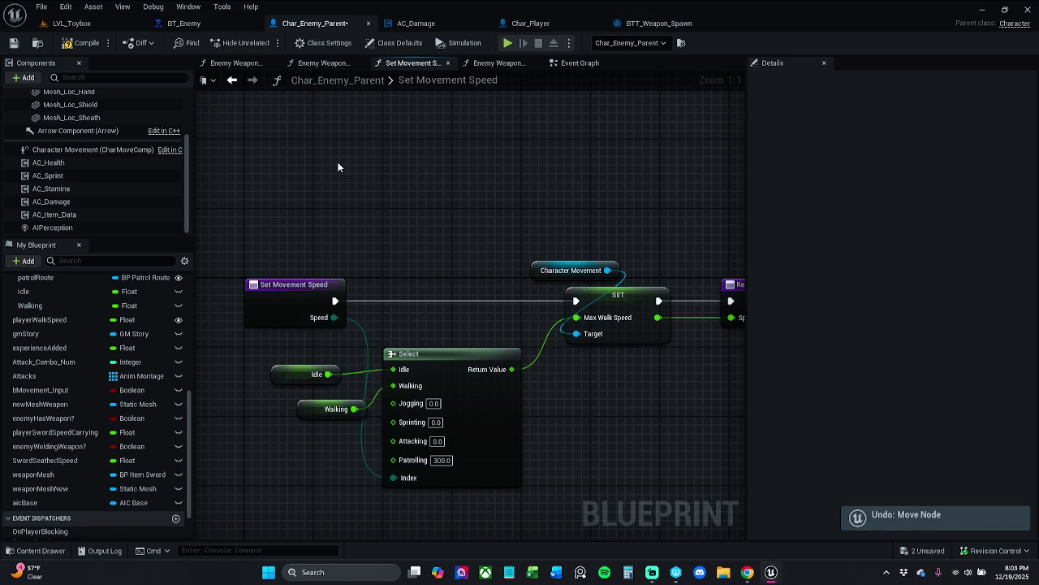
key("ctrl+z")
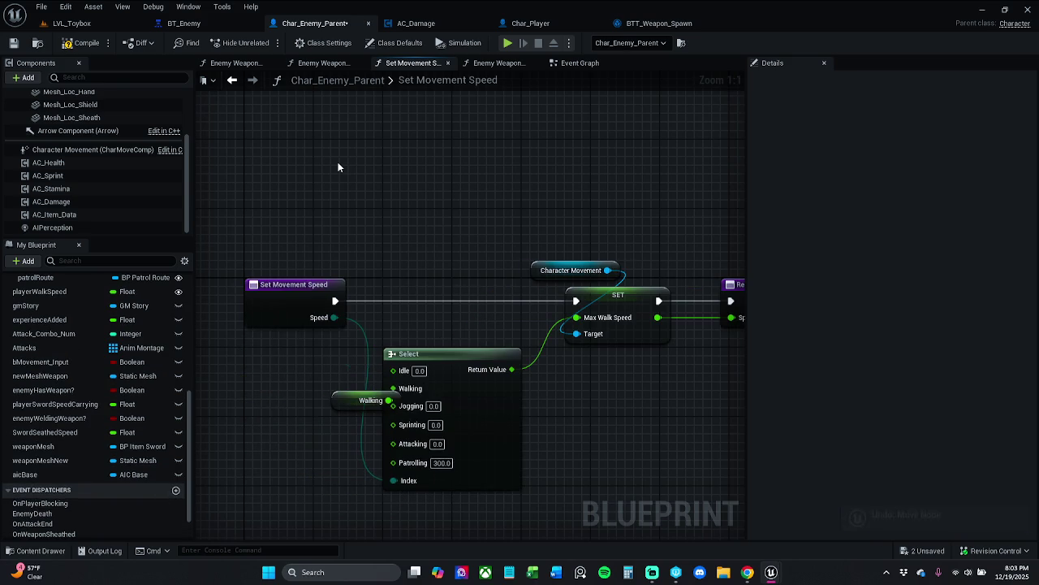
key("ctrl+z")
key("ctrl+z")
key("ctrl+z")
key("ctrl+z")
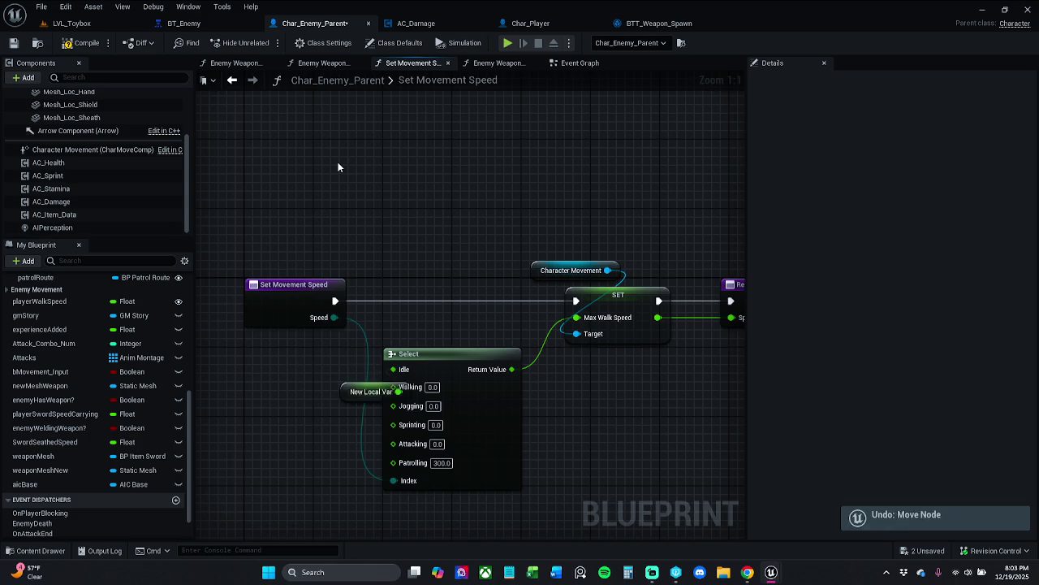
key("ctrl+z")
key("ctrl+z")
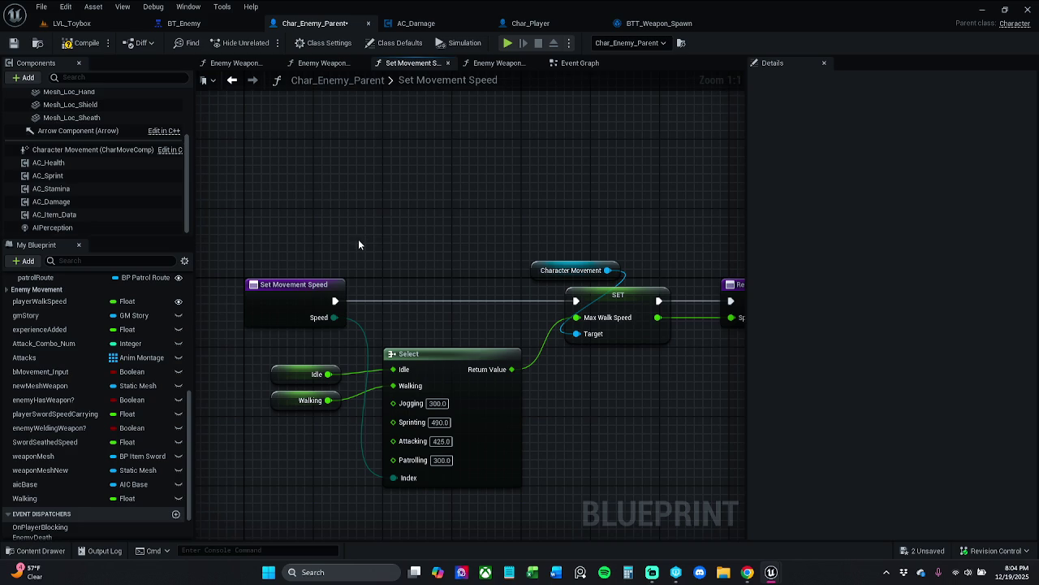
- Snip a screenshot of the Select node and bring up Task Manager for the frozen editor
mouse_move(743, 575)
key("super+shift+s")
left_click_drag(342, 328, 590, 502)
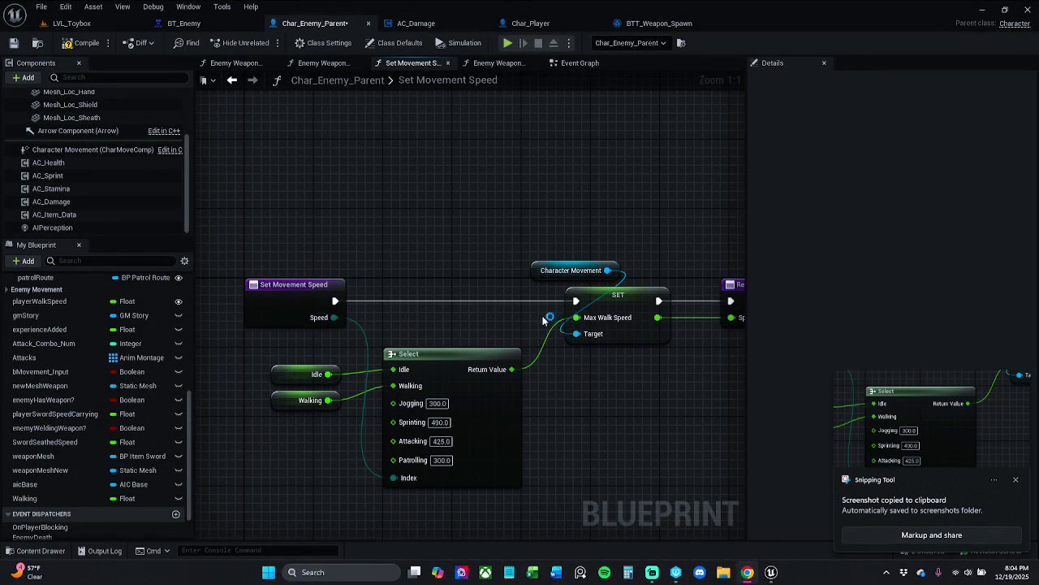
key("ctrl+shift+Escape")
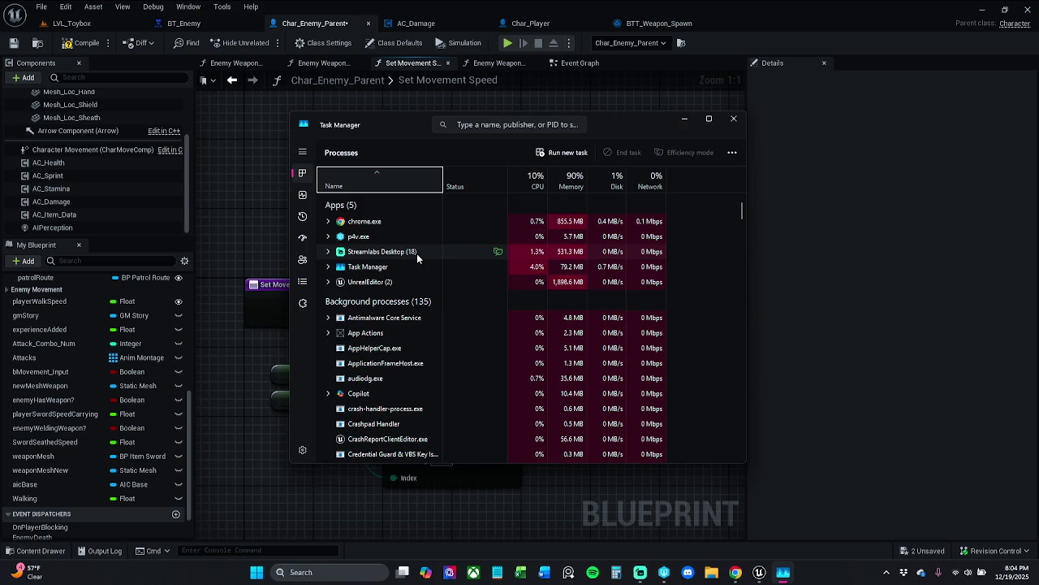
- End the frozen UnrealEditor process and close Task Manager
right_click(404, 282)
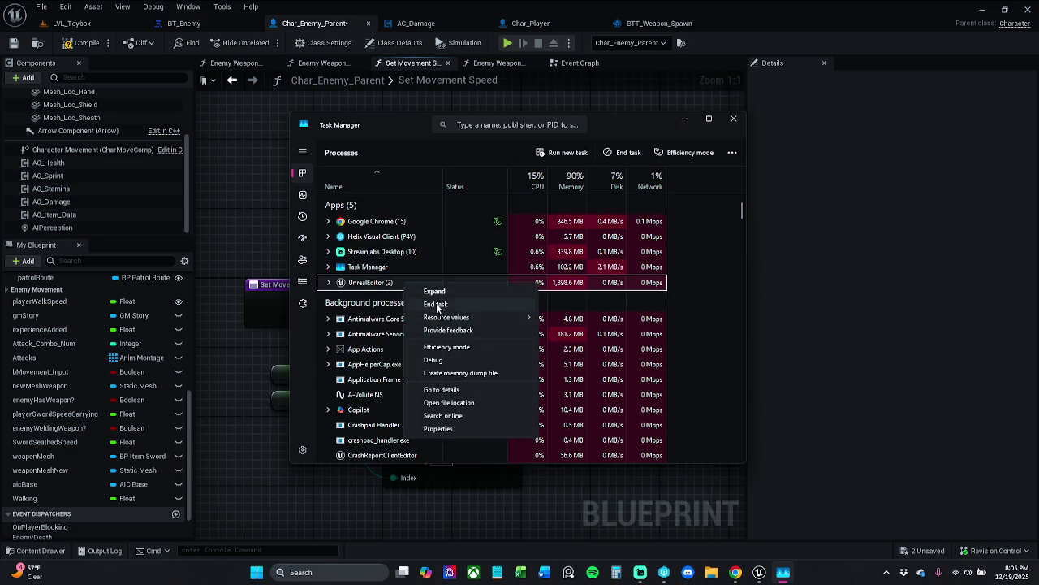
left_click(435, 304)
left_click(734, 119)
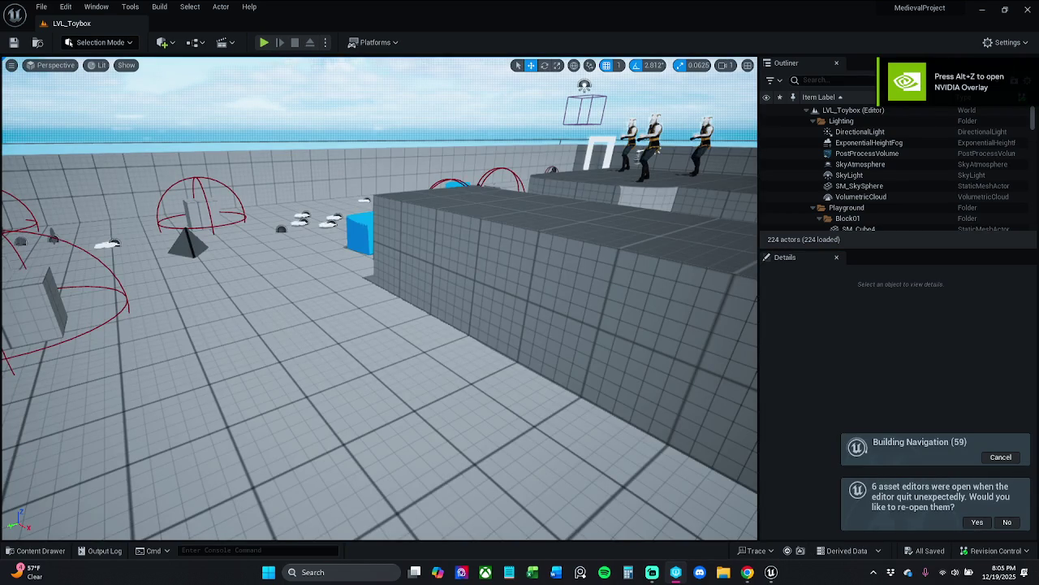
- Fly the viewport camera down and reframe the view closer over the level floor
key("p")
left_click_drag(336, 327, 337, 382)
scroll(379, 298, "down", 10)
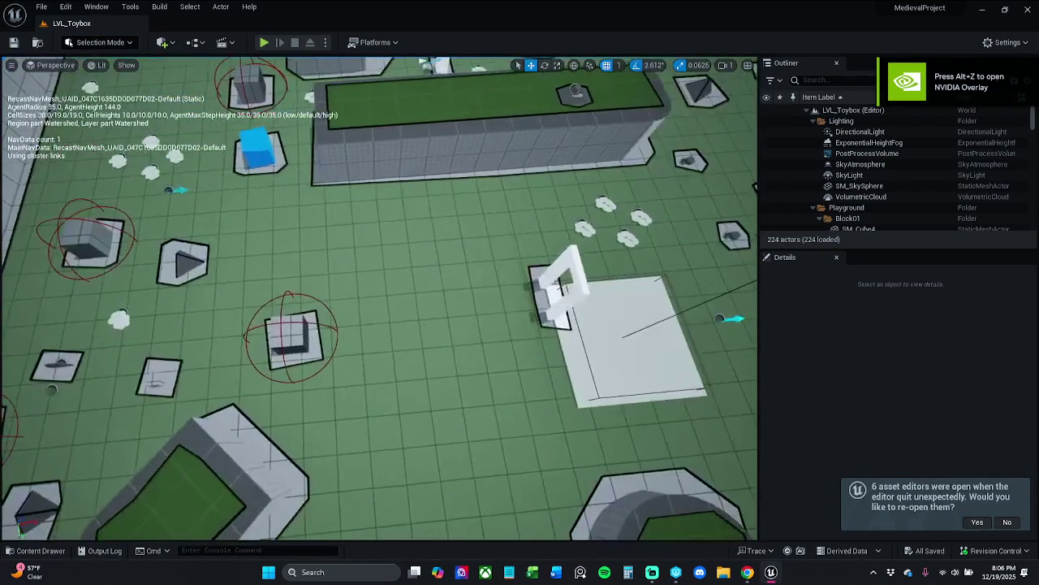
mouse_move(336, 328)
left_mouse_down()
mouse_move(337, 349)
mouse_move(325, 304)
left_mouse_up()
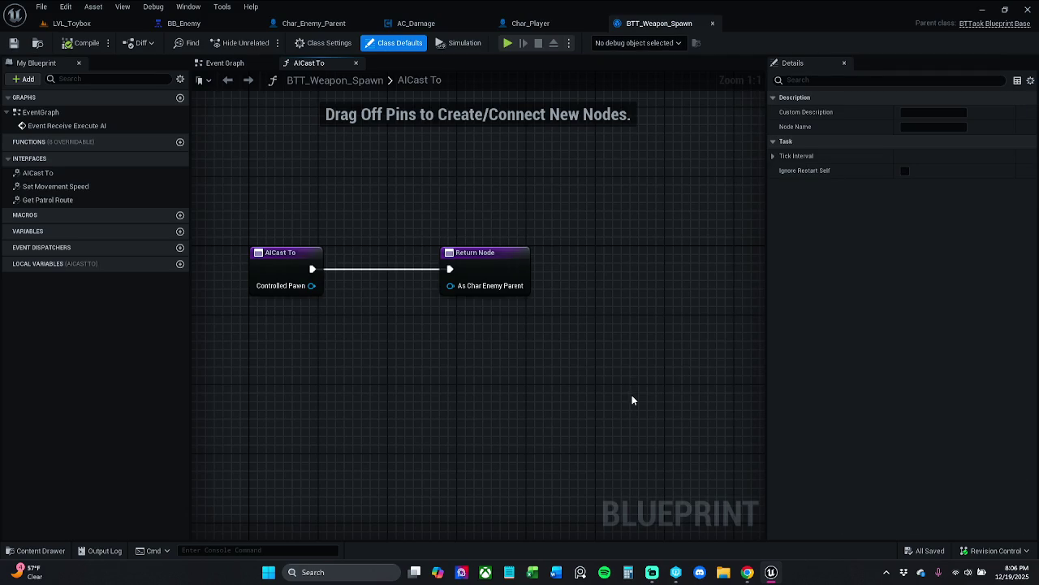
- Run and stop a play test of LVL_Toybox
left_click(72, 28)
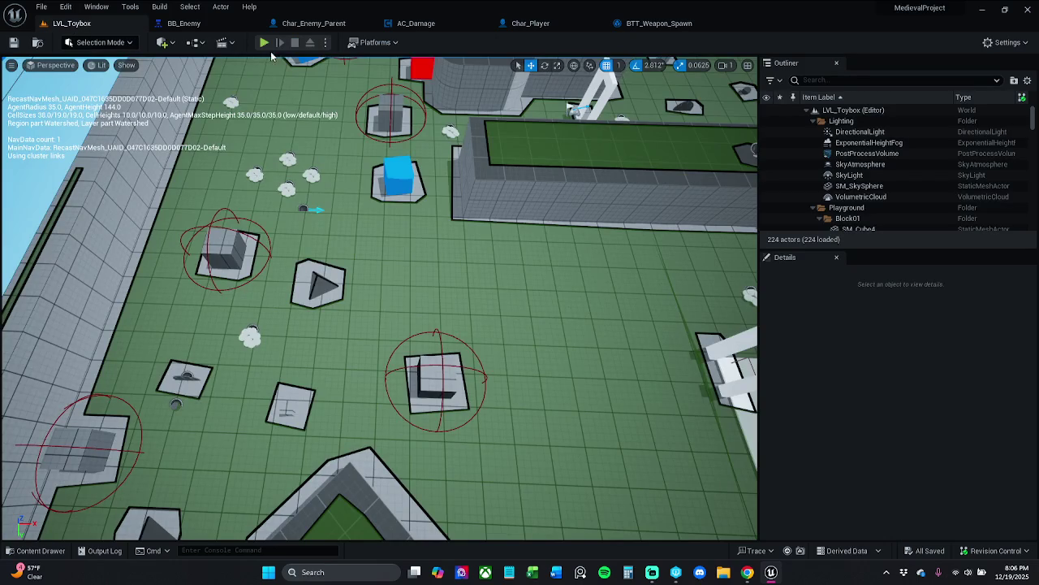
left_click(270, 47)
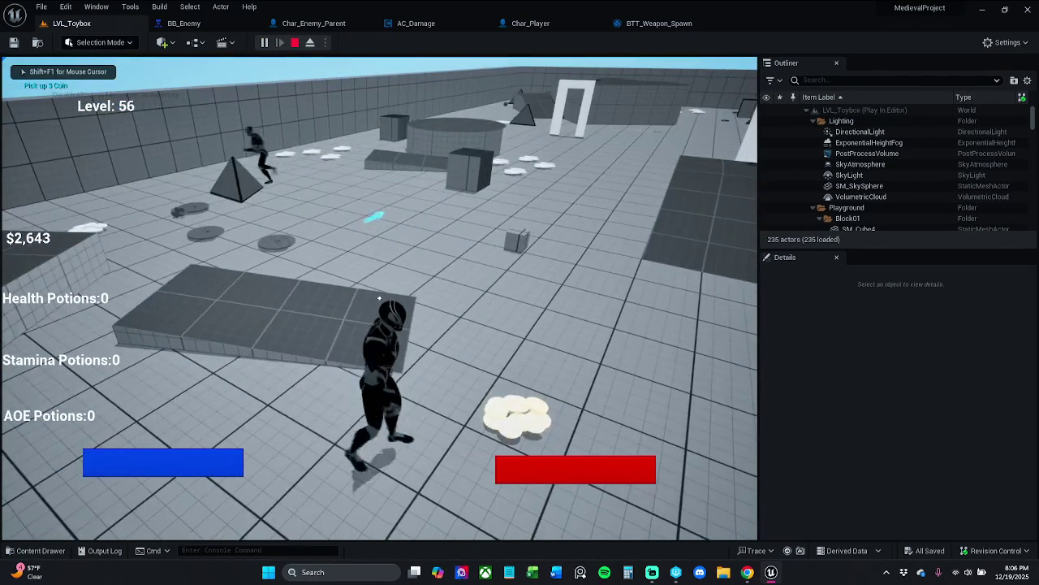
key("Escape")
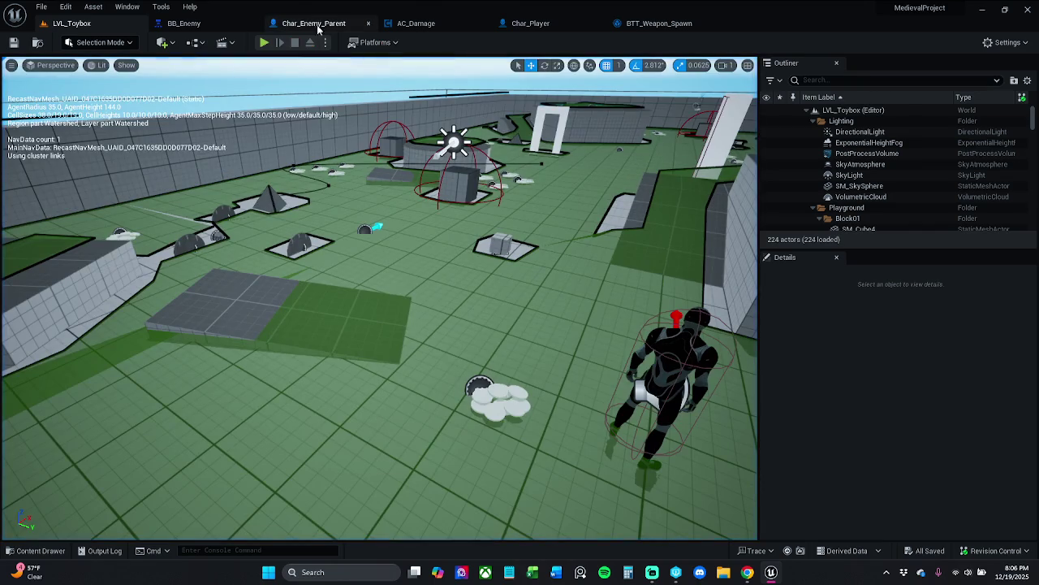
left_click(323, 26)
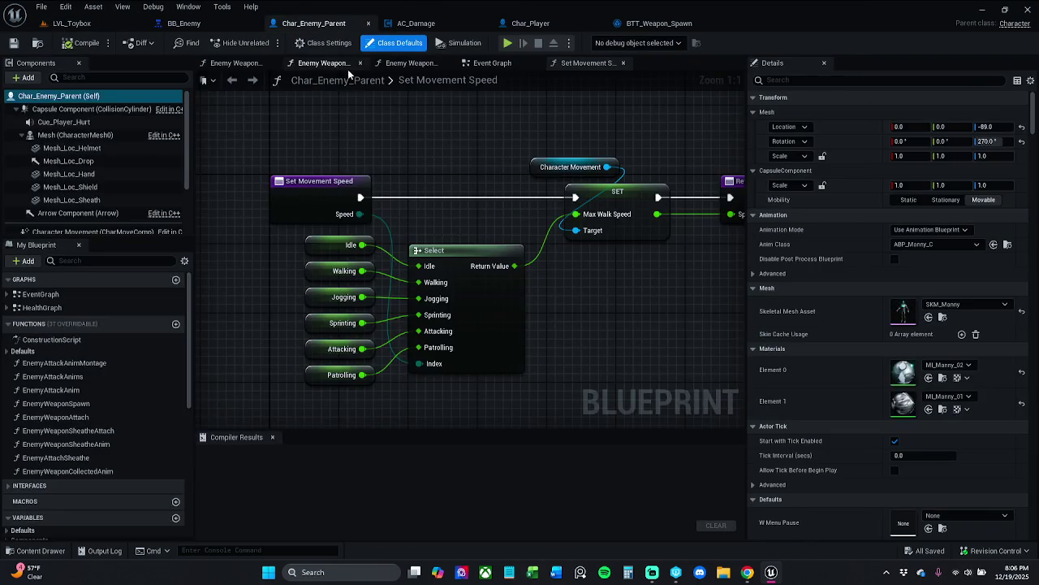
left_click(272, 437)
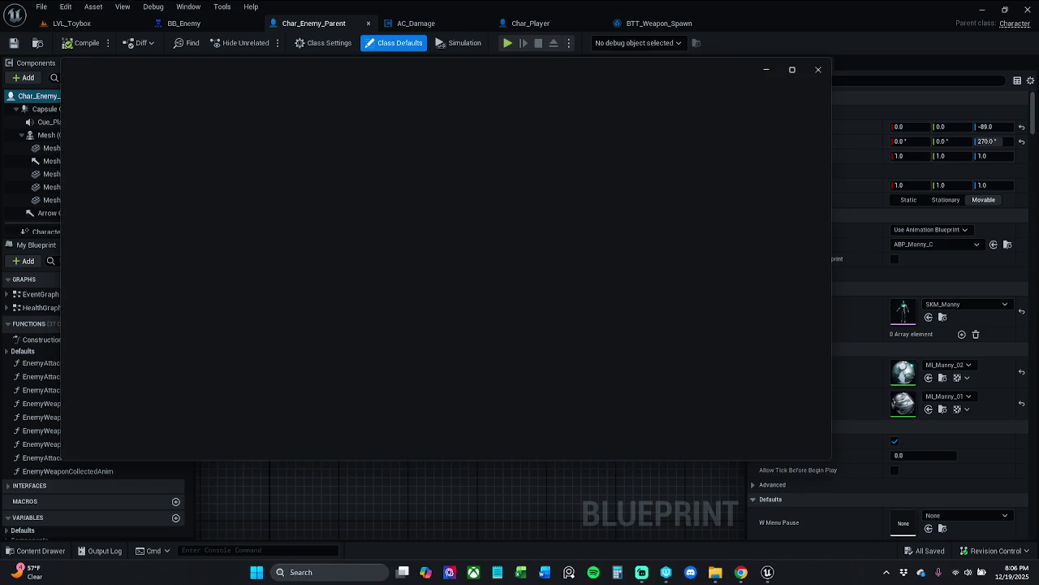
left_click_drag(534, 97, 159, 99)
left_click(427, 94)
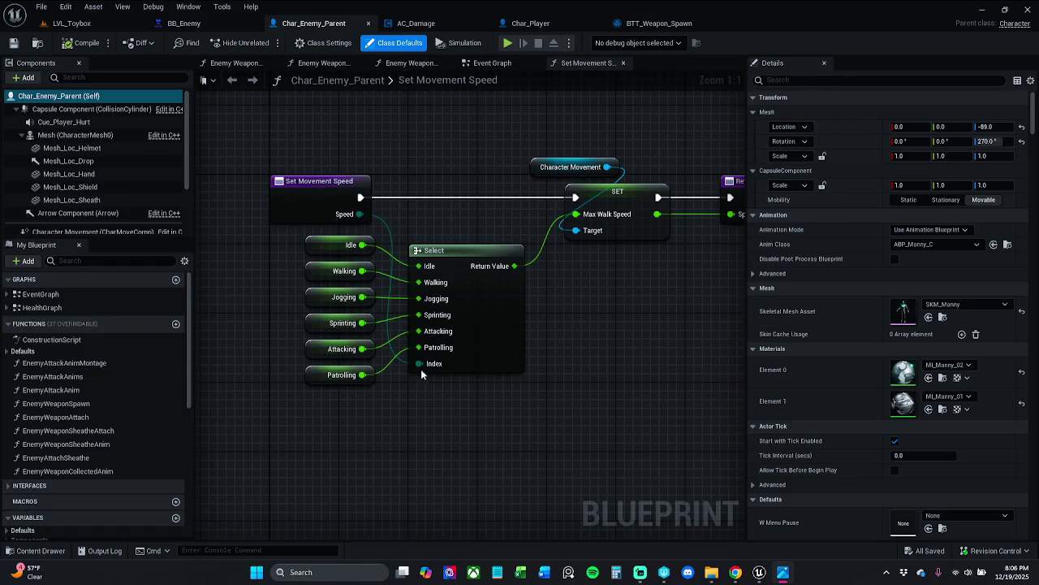
left_click(328, 377)
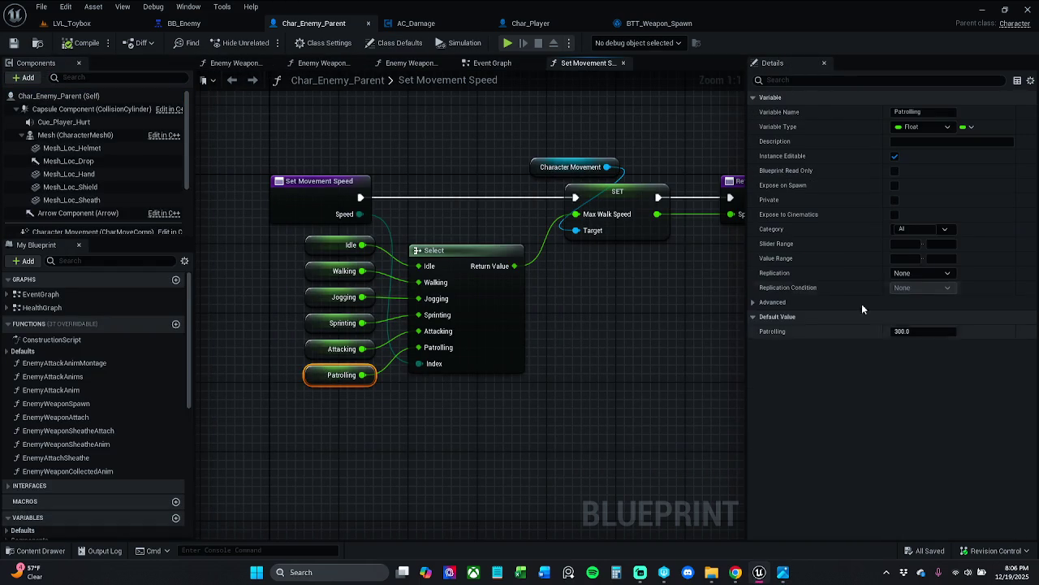
- Set the Attacking default speed to 425 and Sprinting to 475
left_click(328, 354)
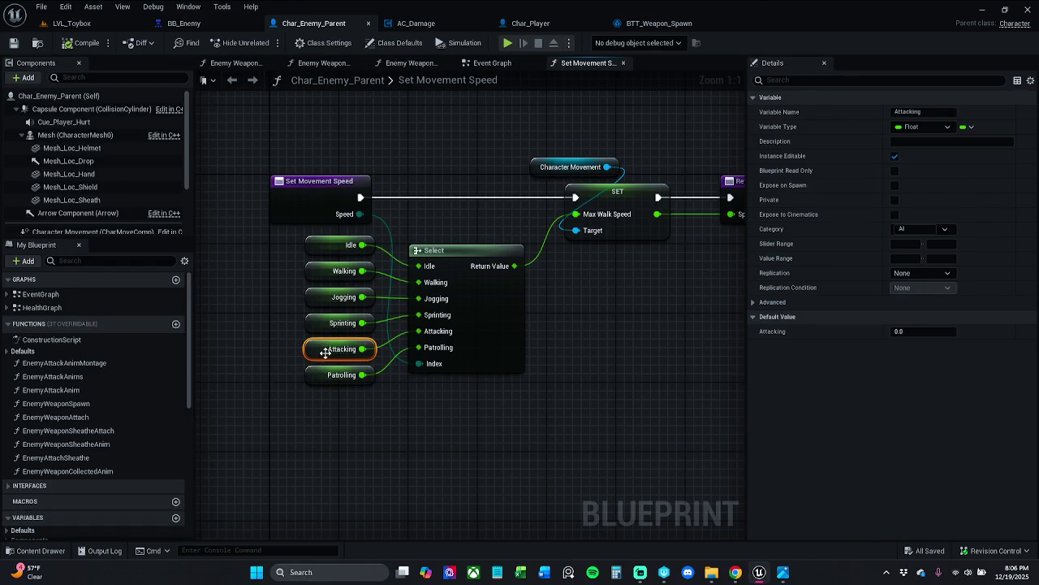
left_click(915, 332)
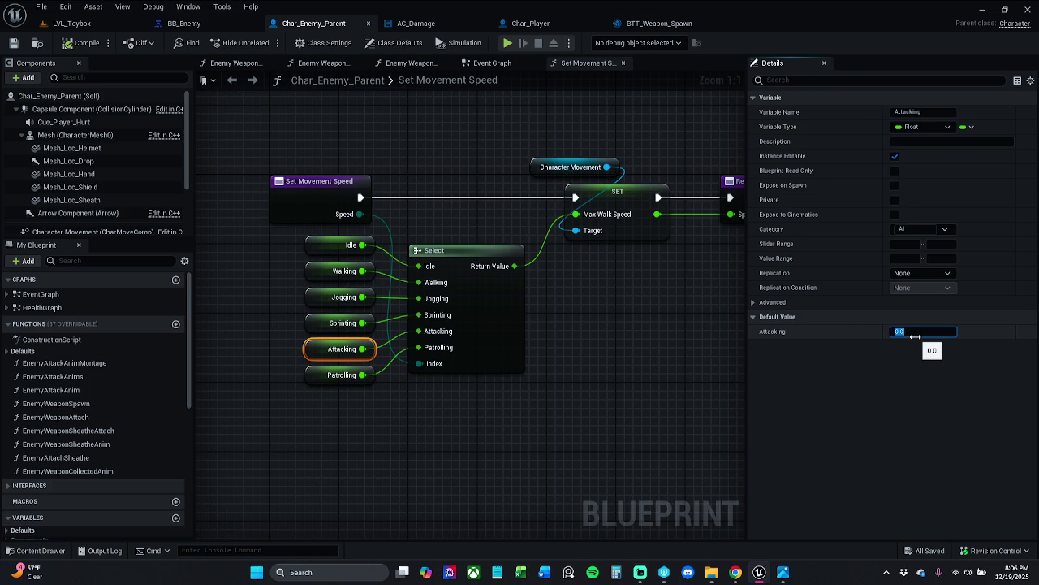
type("425")
key("Return")
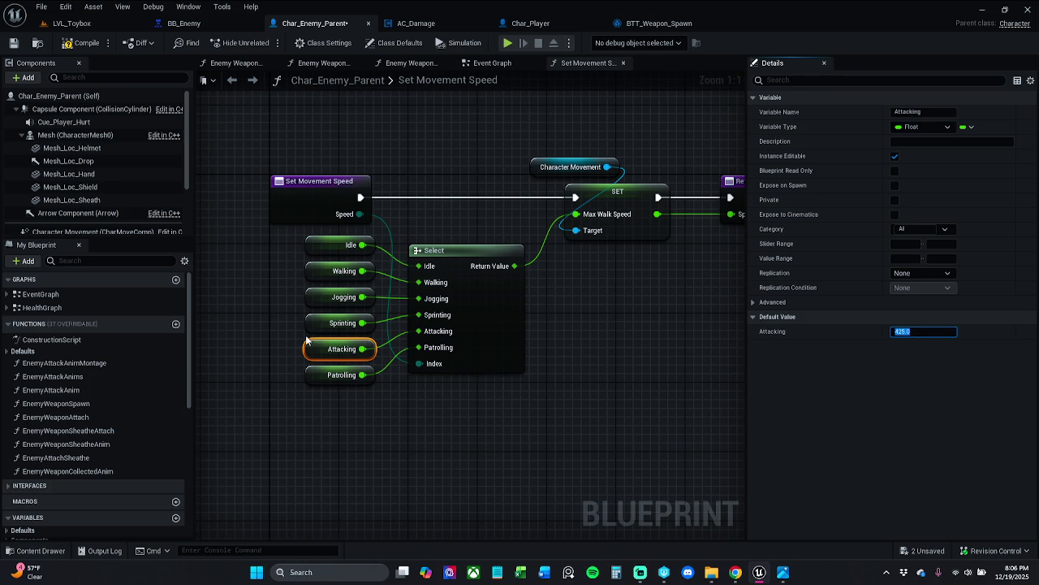
left_click(328, 322)
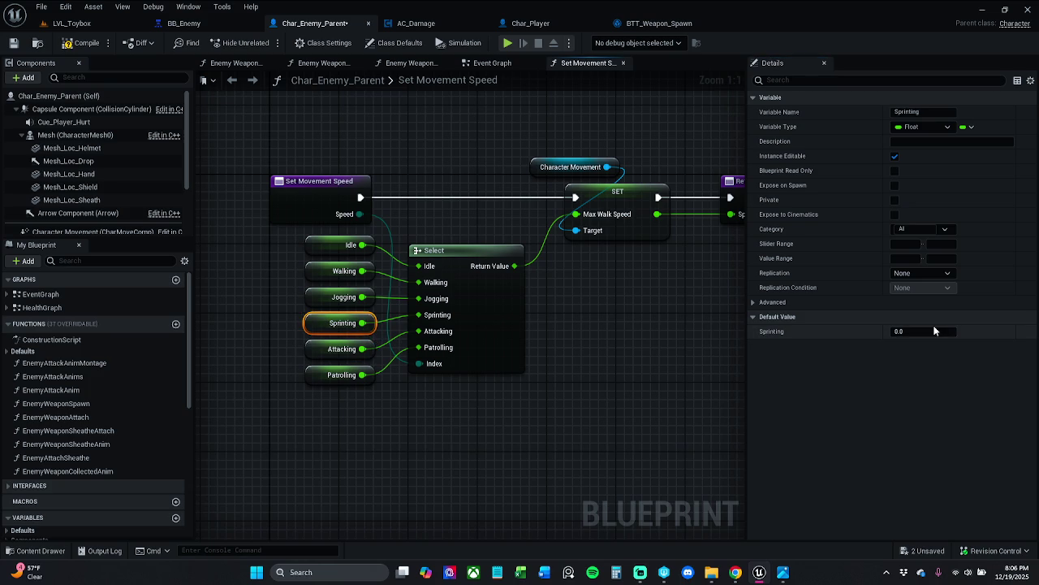
left_click(937, 332)
type("475")
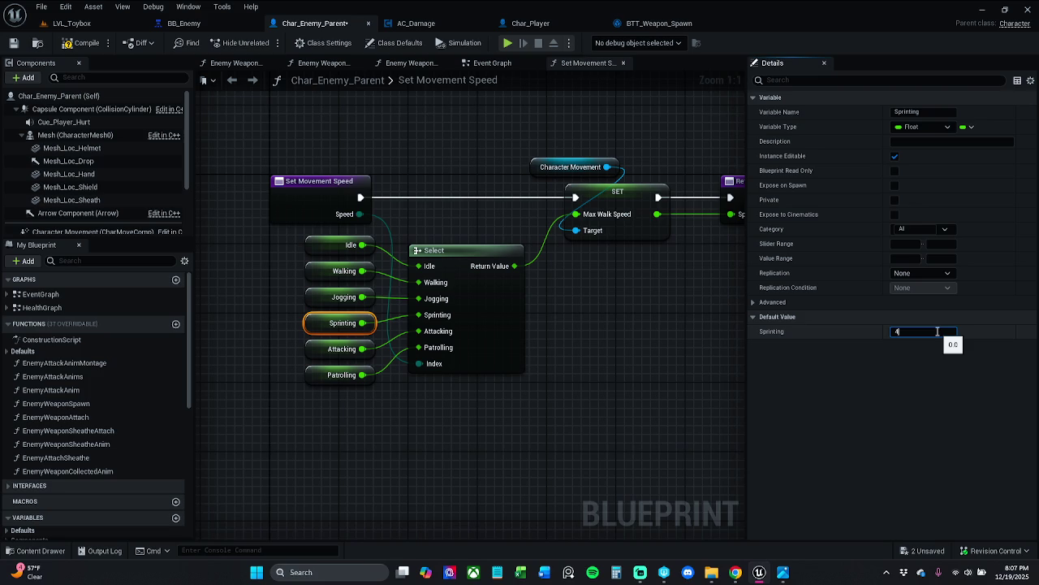
key("Return")
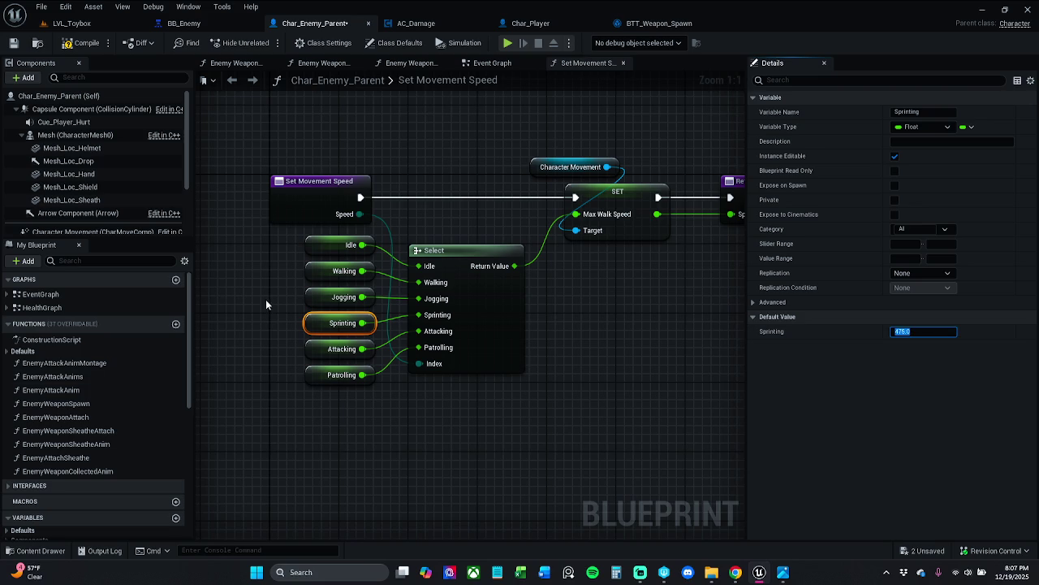
- Set the Jogging default speed to 300 and Walking to 250
left_click(345, 297)
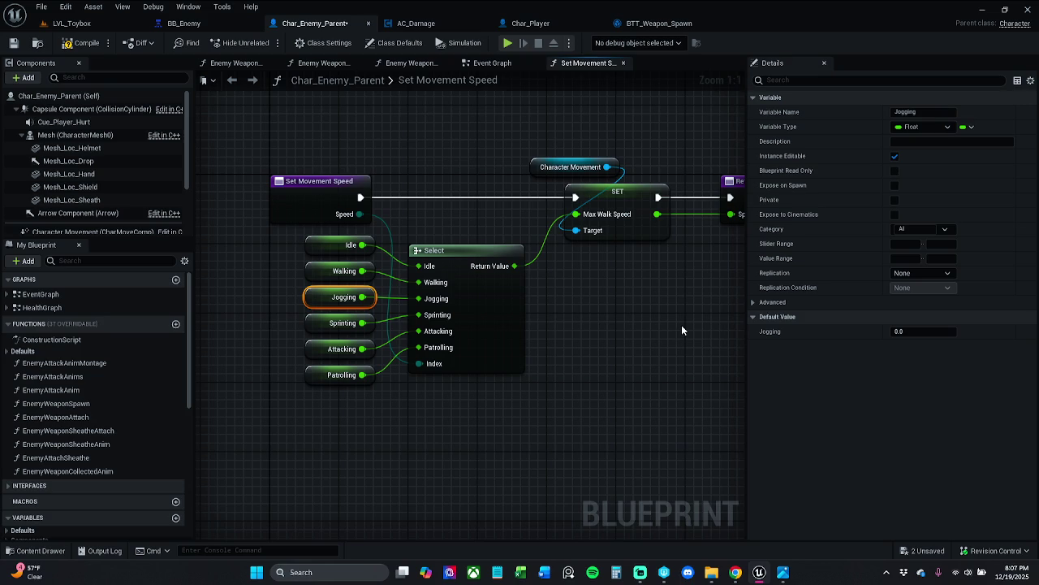
left_click(911, 331)
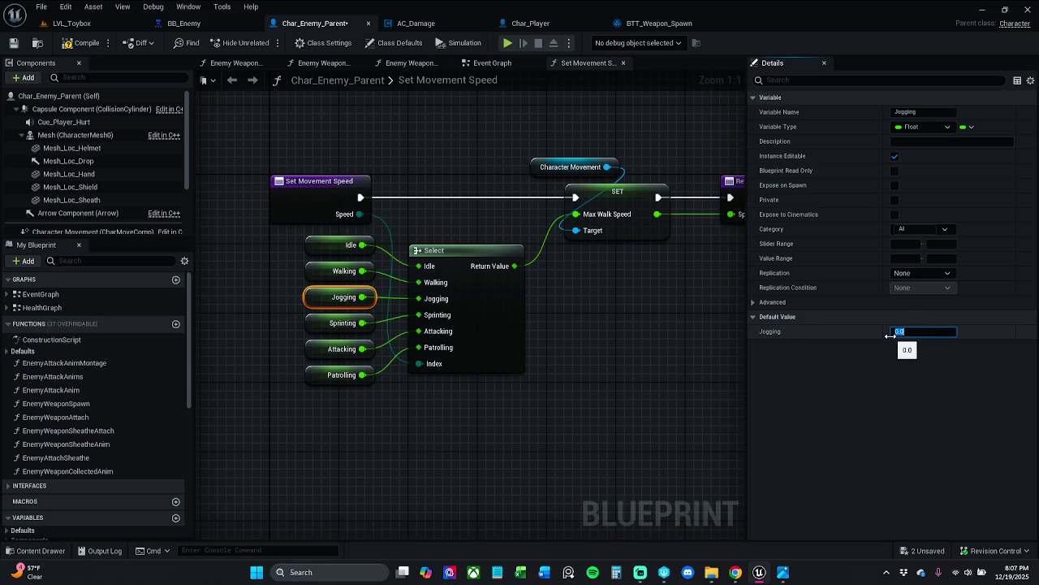
type("300")
key("Return")
left_click(341, 270)
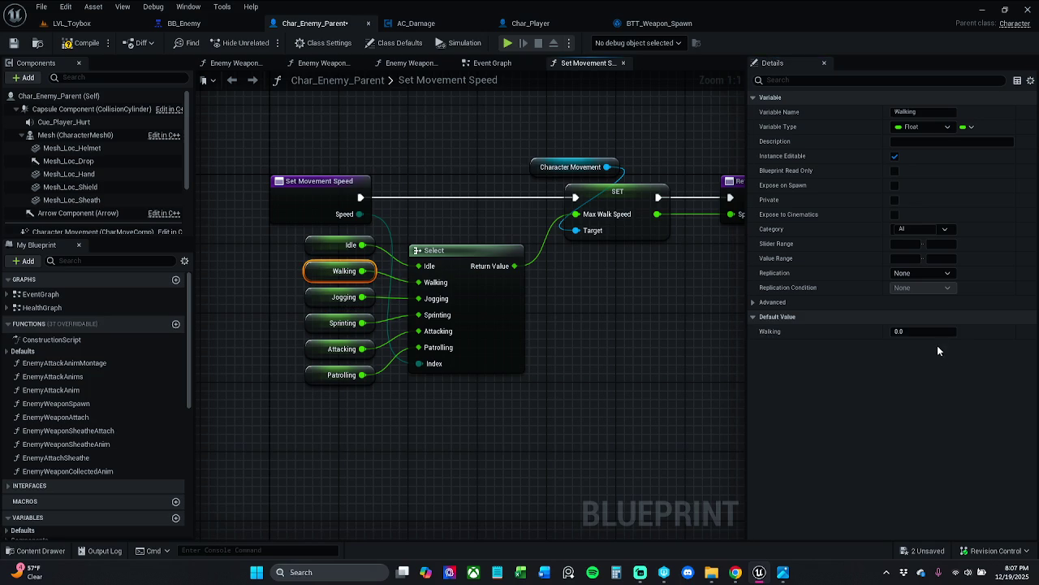
left_click(918, 331)
type("250")
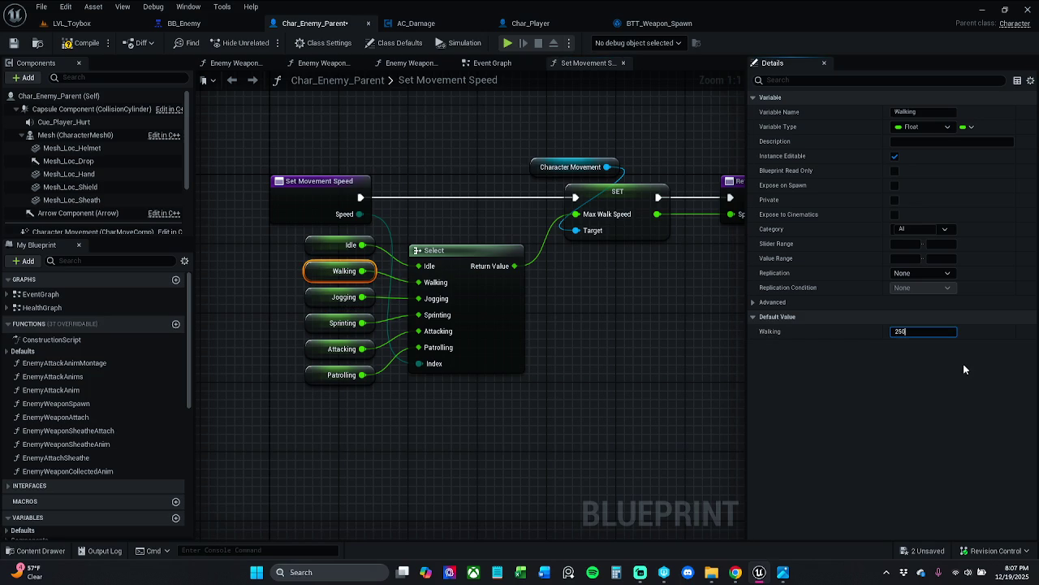
key("Return")
- Check the Patrolling, Jogging, Walking and Idle values, then save Char_Enemy_Parent
left_click_drag(319, 442, 323, 387)
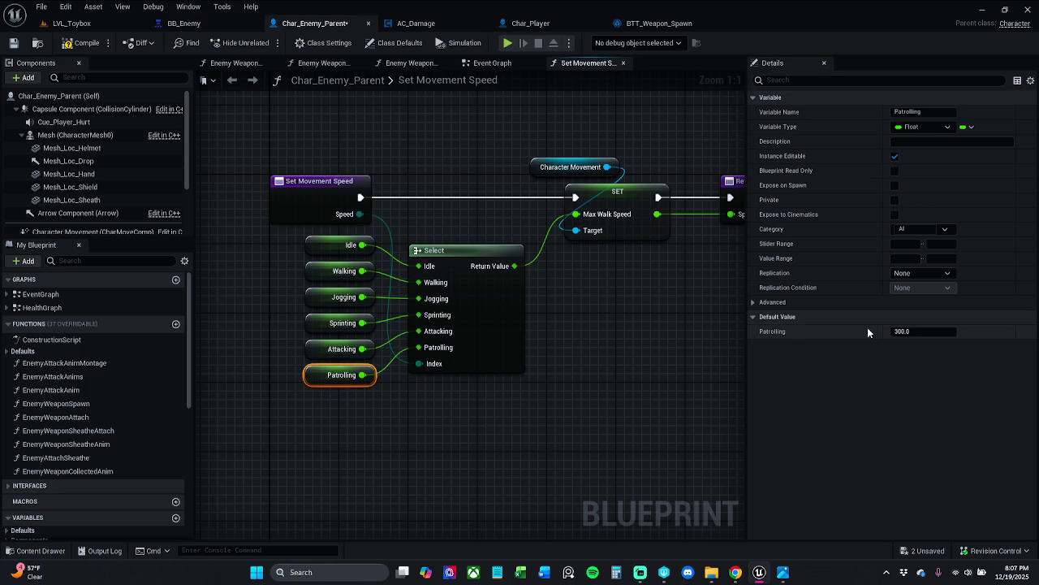
left_click(323, 297)
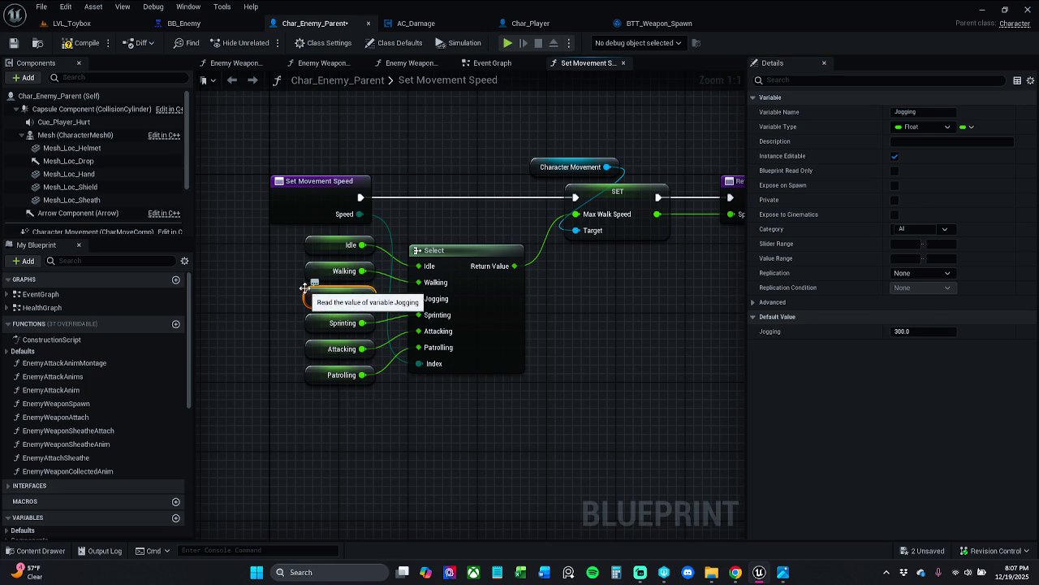
left_click(318, 271)
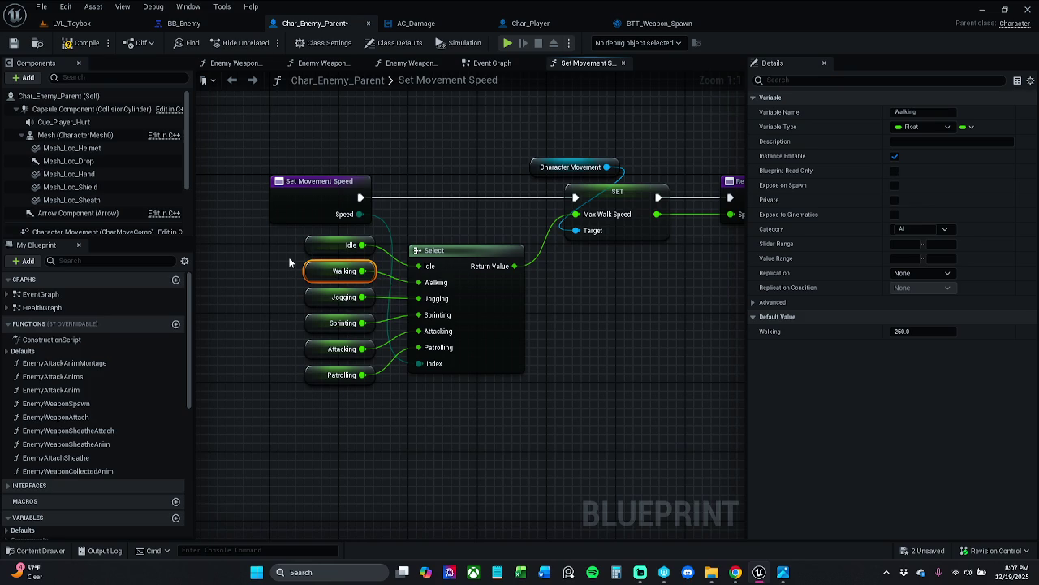
left_click(327, 244)
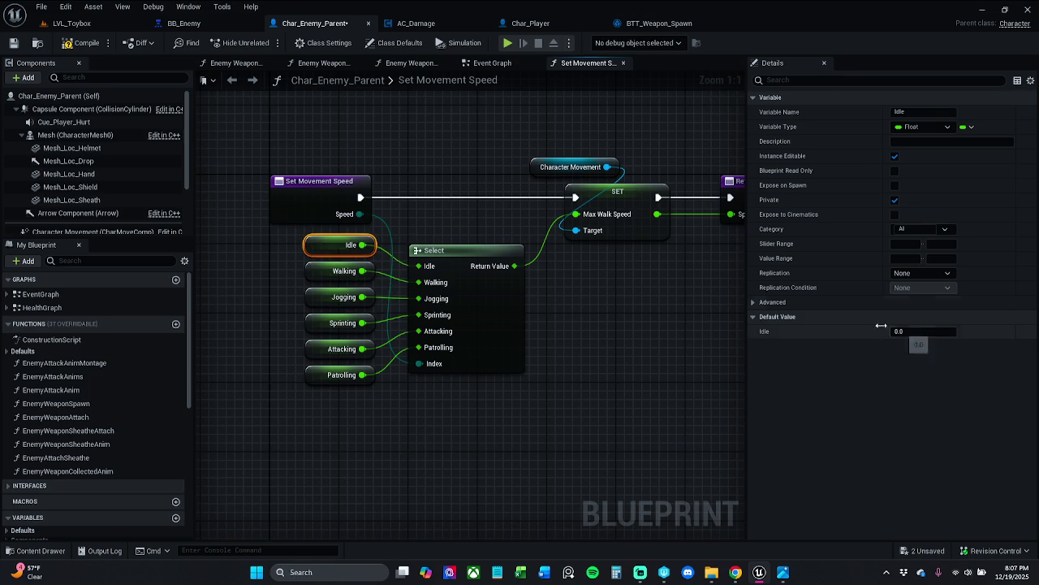
left_click(317, 272)
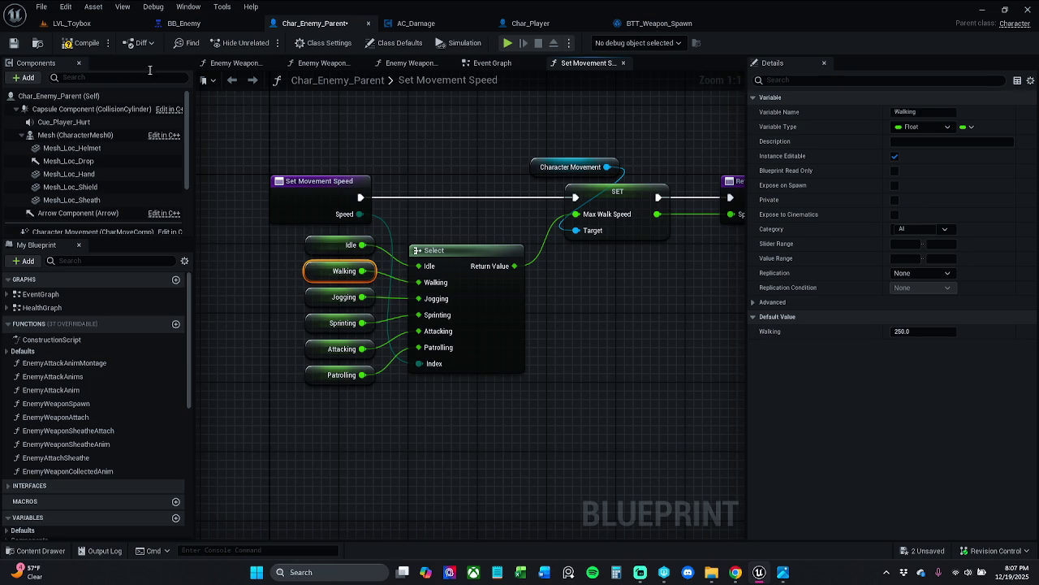
left_click(14, 42)
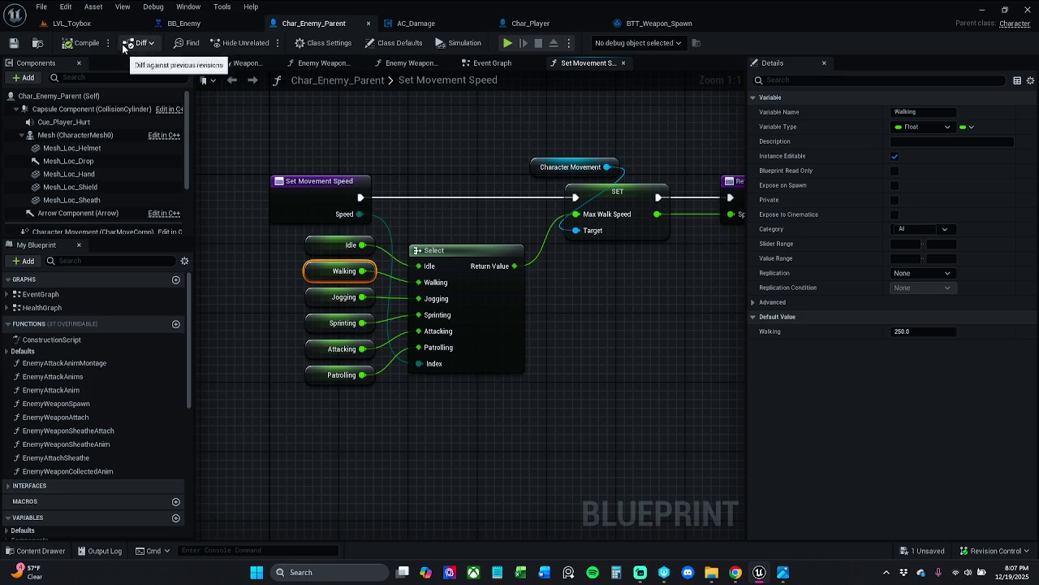
left_click(98, 26)
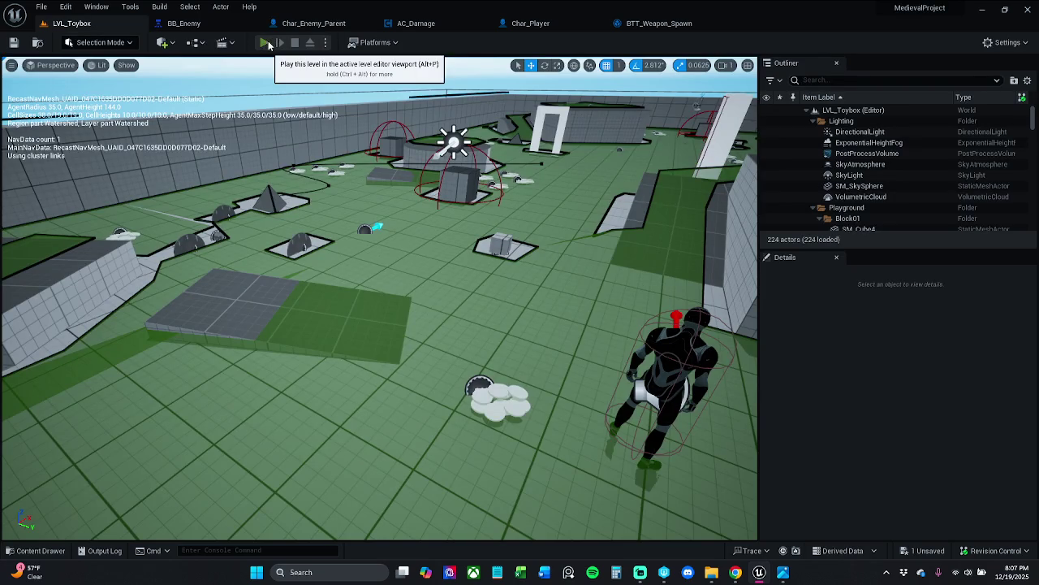
- Play-test LVL_Toybox, running the character forward, then stop
left_click(265, 43)
key("w")
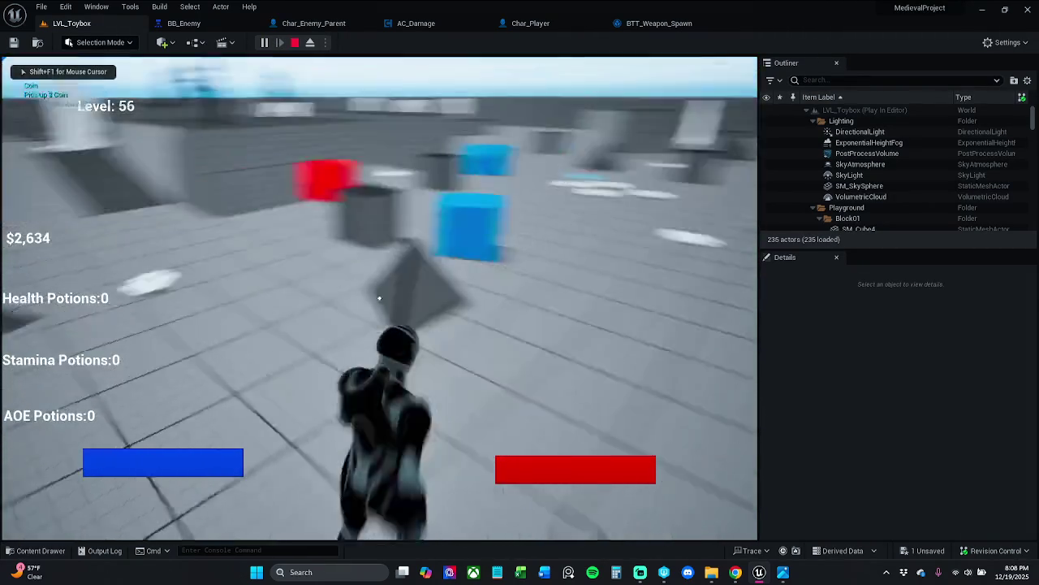
key("w")
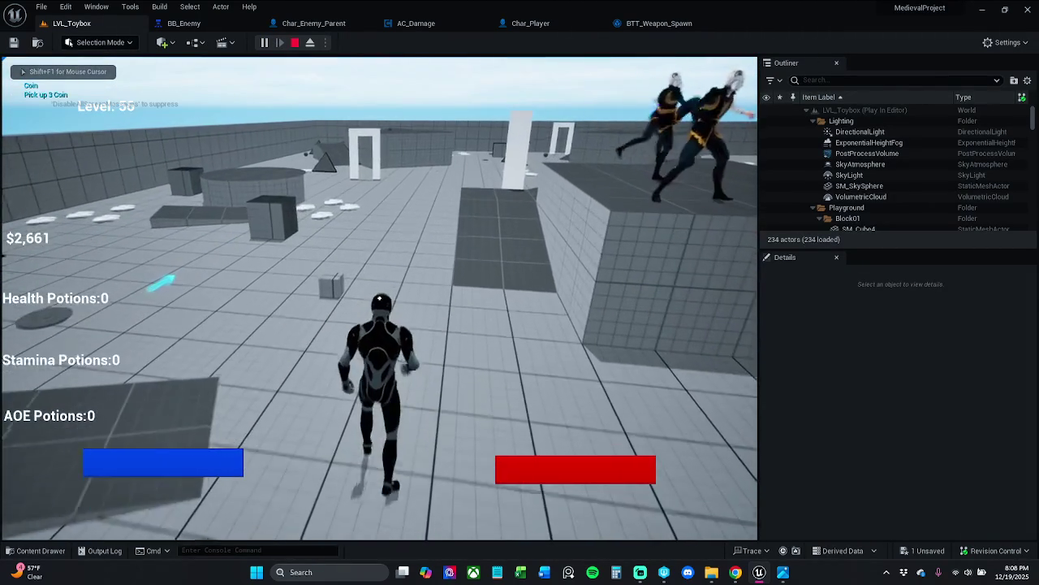
key("Escape")
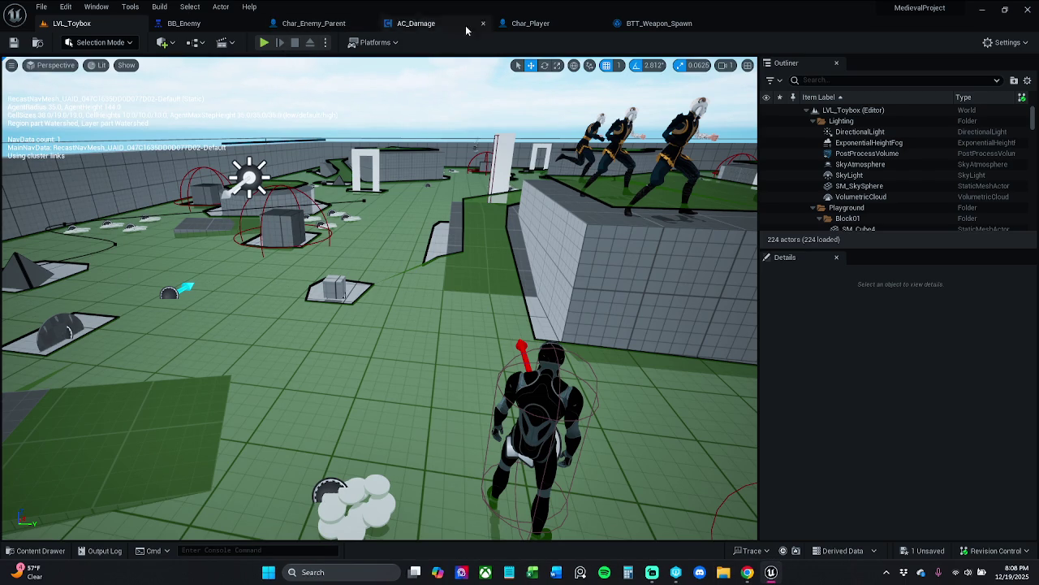
- View BTT_Weapon_Spawn's Event Graph, then Char_Player with Compiler Results closed
left_click(649, 25)
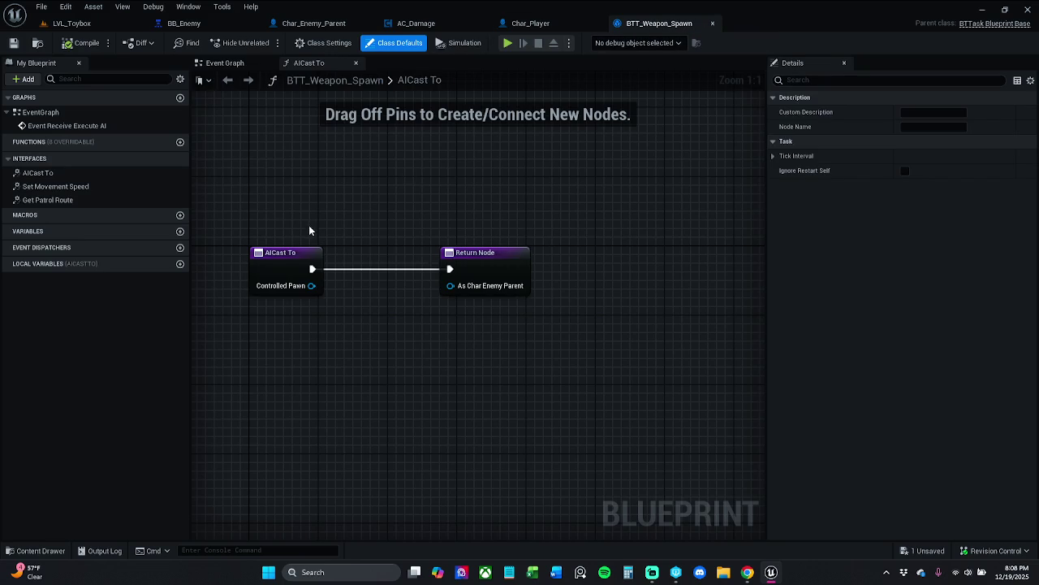
left_click(227, 64)
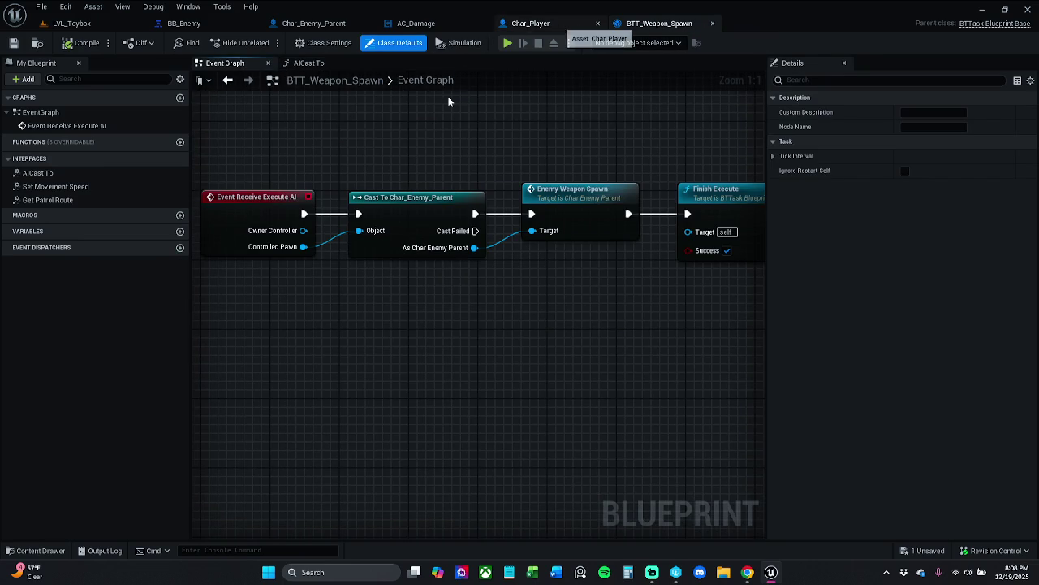
left_click(536, 23)
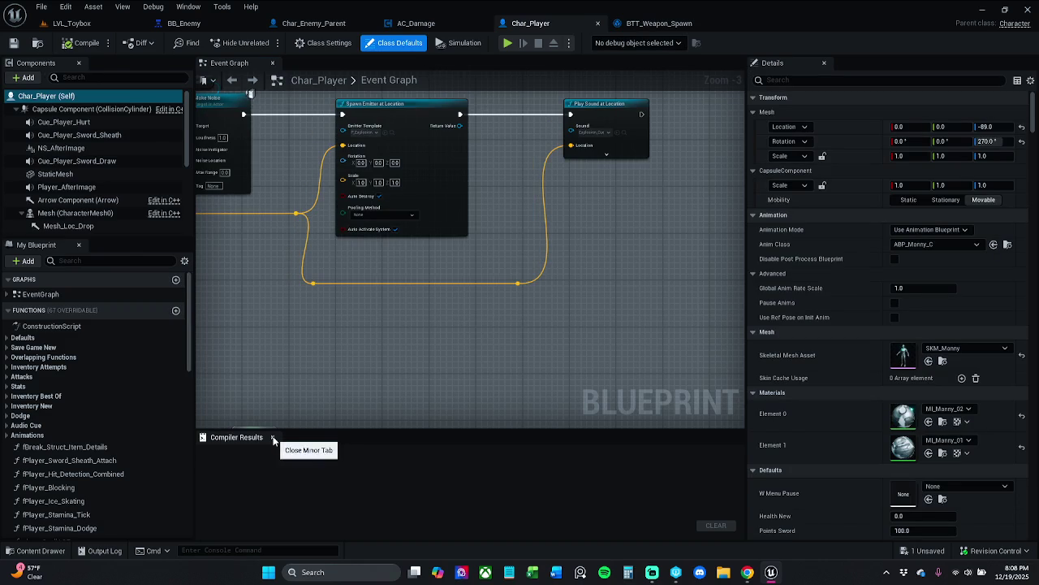
left_click(272, 437)
scroll(466, 354, "down", 2)
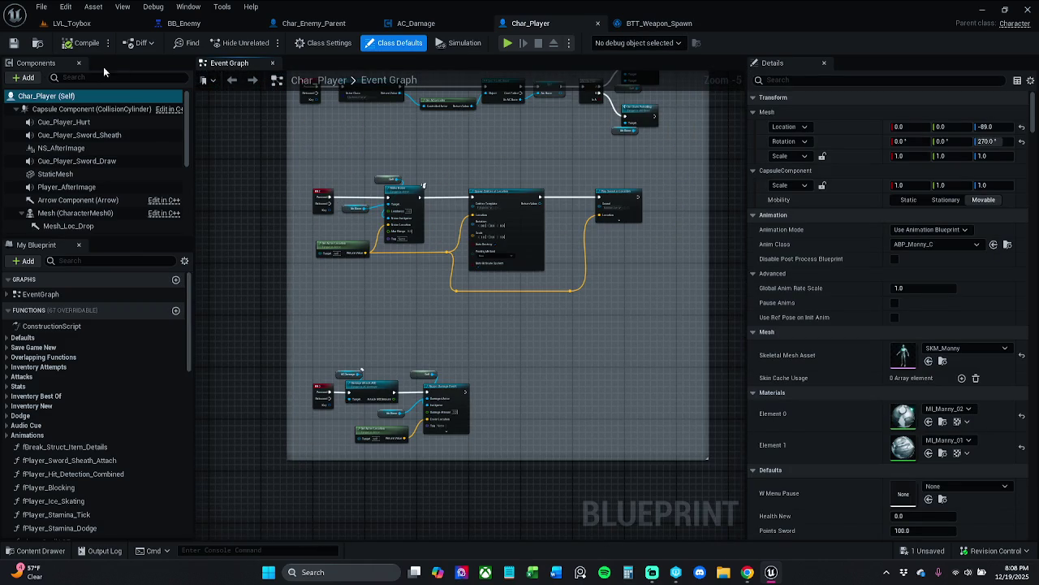
- Play-test LVL_Toybox, moving the character forward and left, then stop
left_click(101, 26)
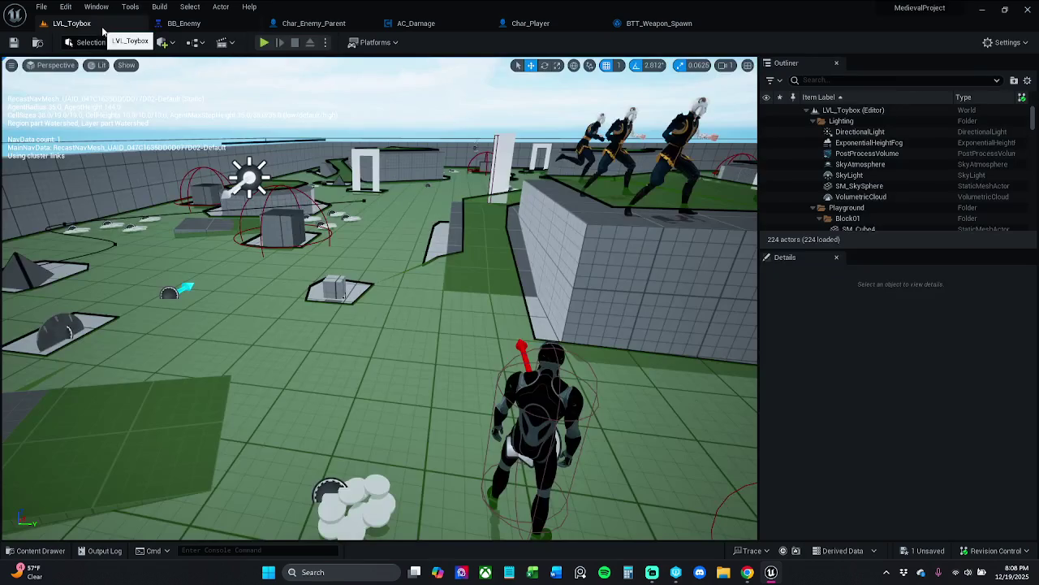
left_click(263, 43)
key("w")
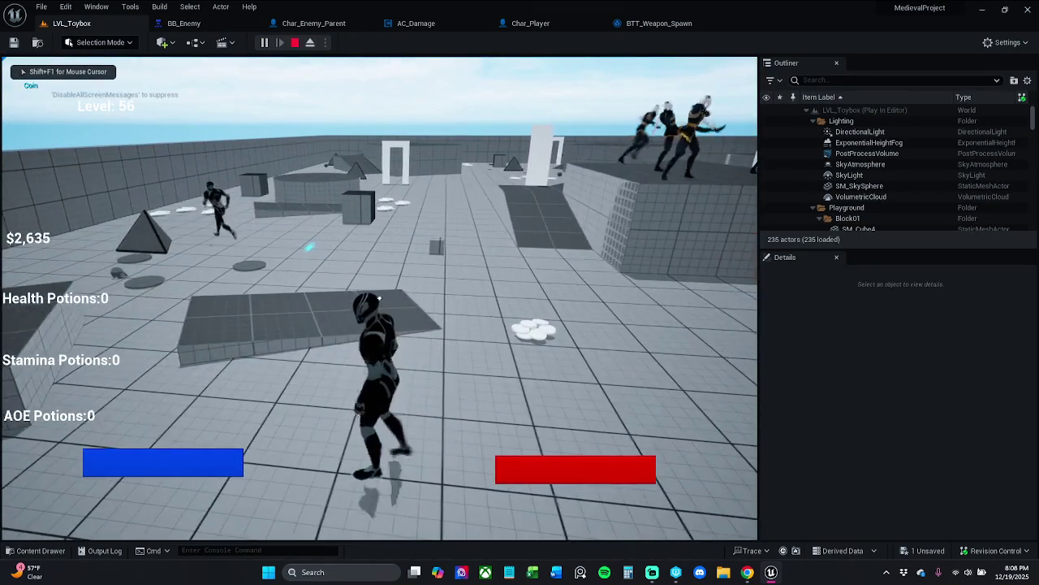
key("a")
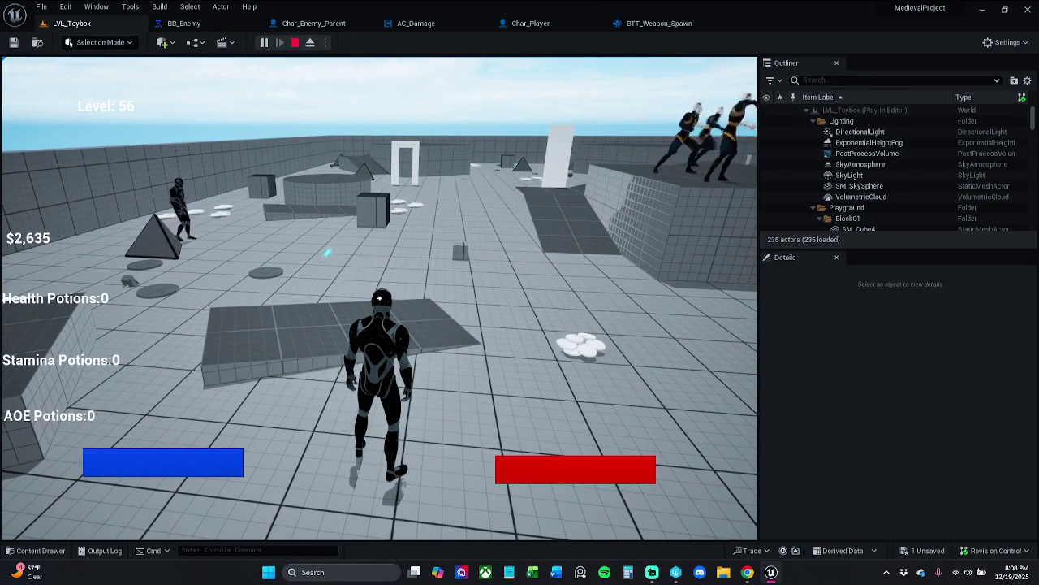
key("Escape")
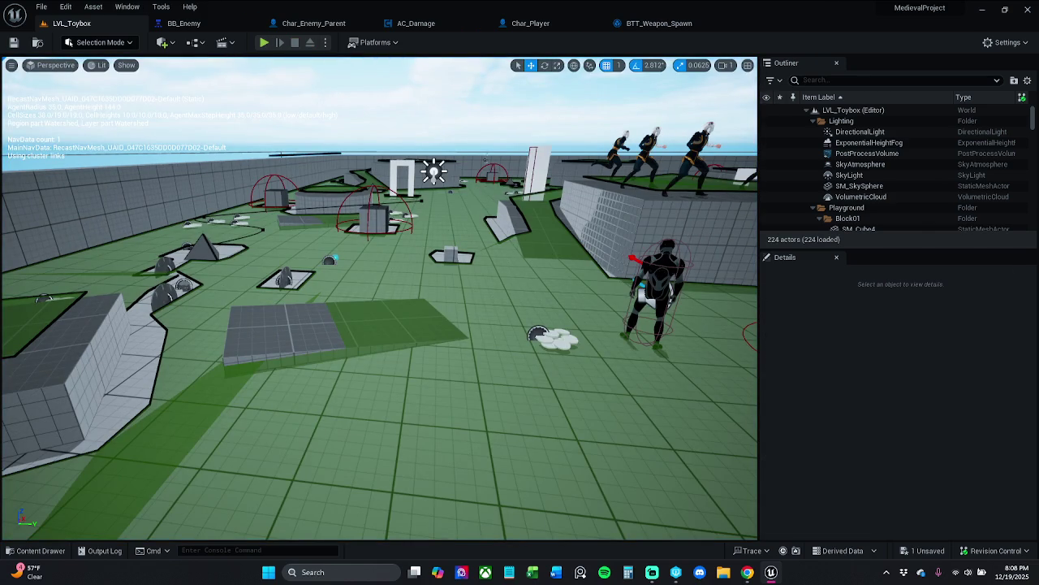
- Select the Char_Enemy_Parent enemy in the level and check its Patrolling speed in Details
left_click(658, 292)
scroll(980, 448, "down", 10)
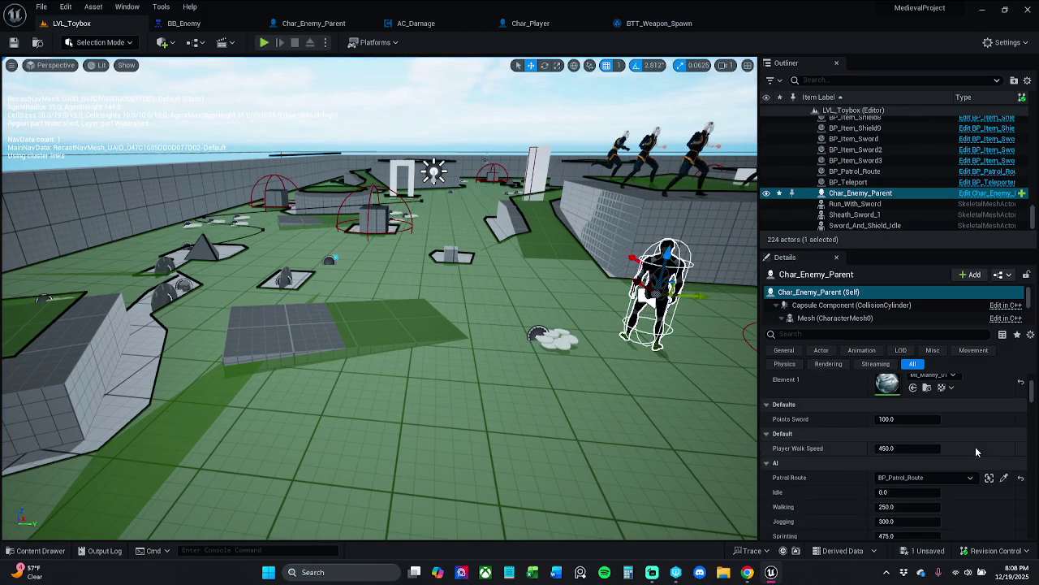
scroll(975, 451, "down", 2)
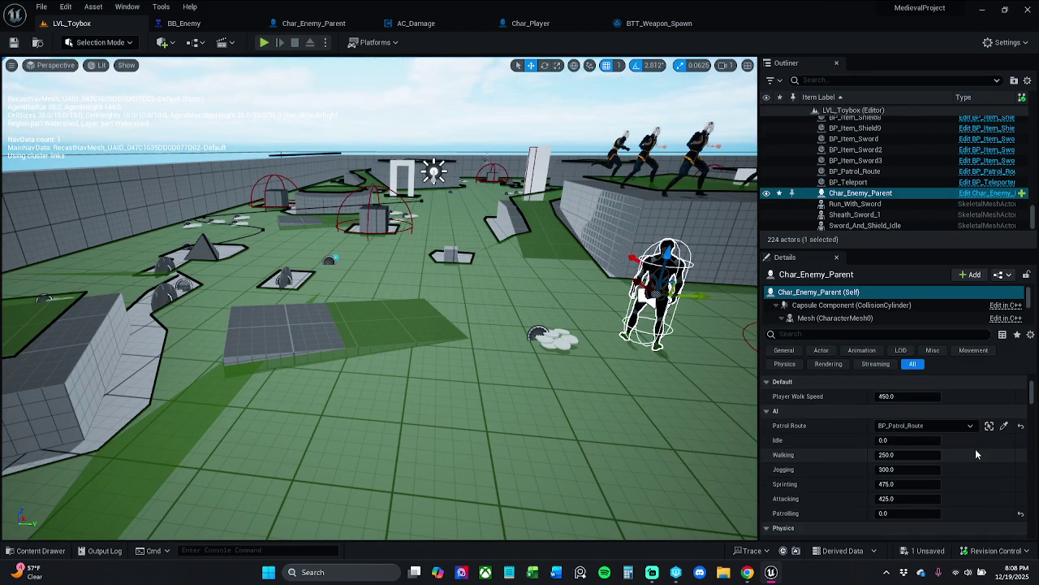
left_click(907, 513)
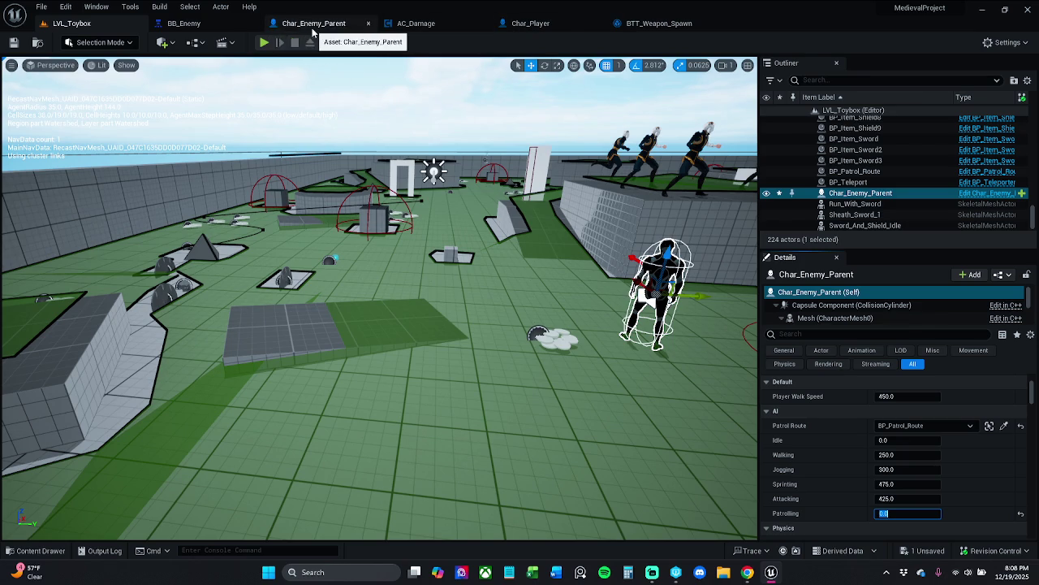
- Bring up the Char_Enemy_Parent Blueprint's Set Movement Speed graph
left_click(313, 31)
left_click(347, 384)
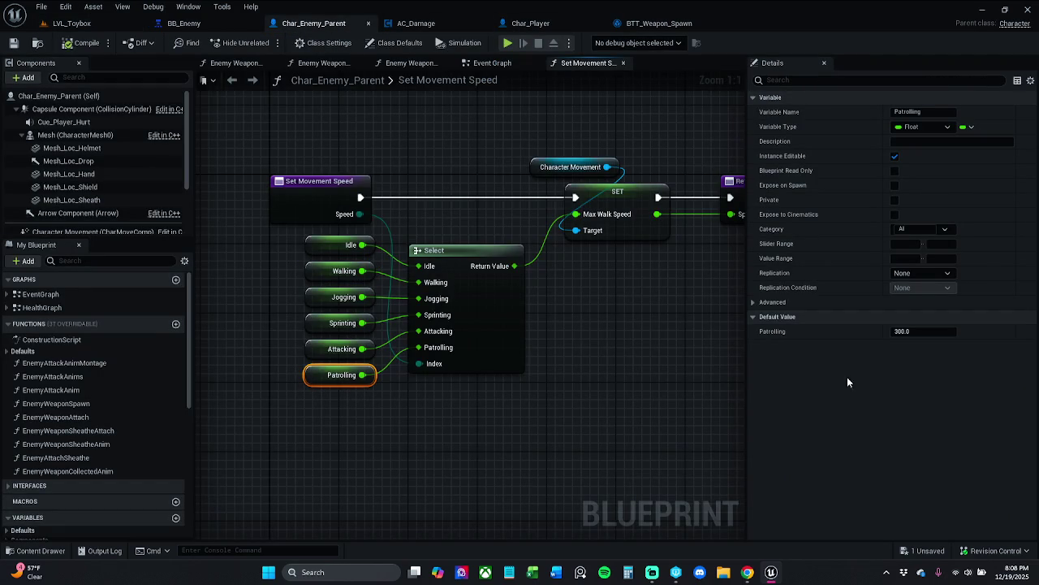
scroll(155, 469, "down", 10)
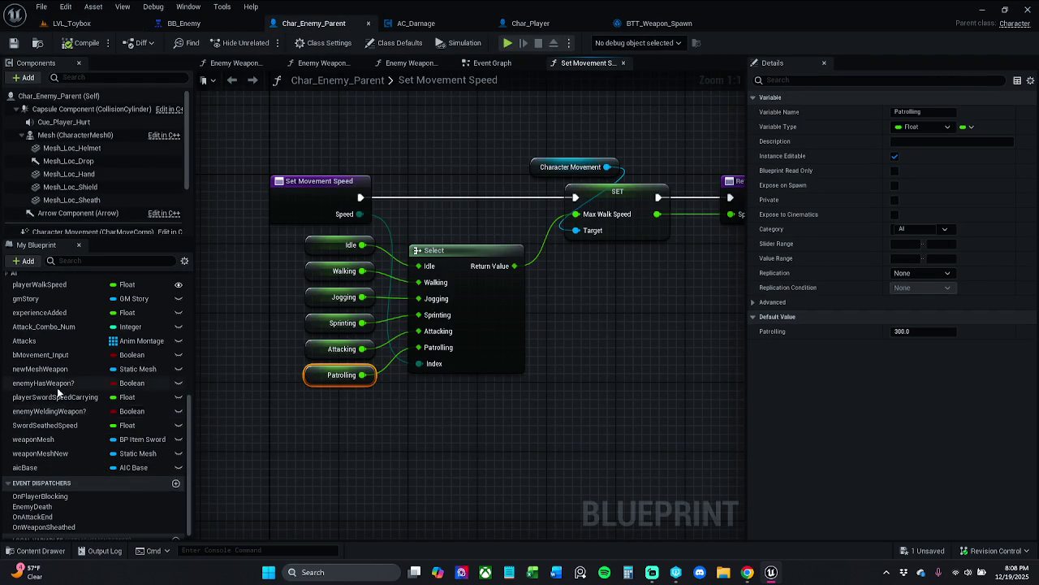
scroll(90, 371, "down", 1)
scroll(91, 416, "up", 1)
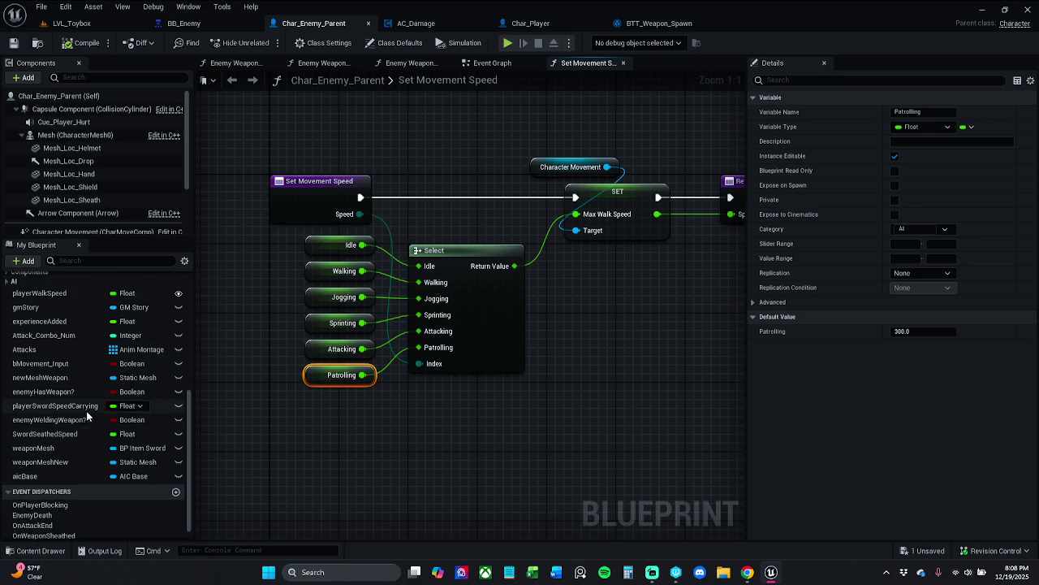
scroll(81, 488, "down", 1)
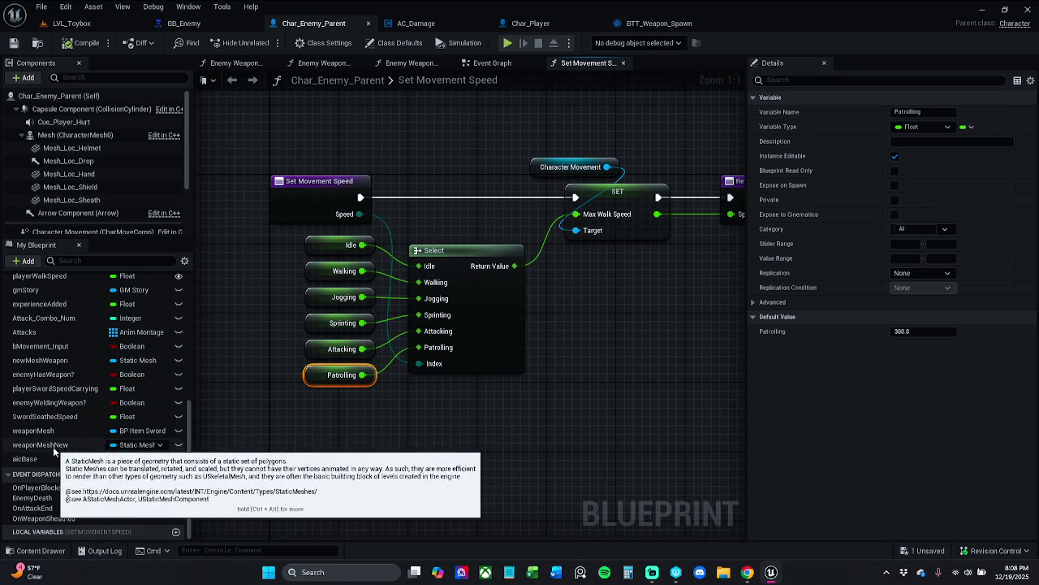
scroll(73, 406, "up", 3)
- Expand the AI variable category and box-select the six speed variable getters feeding the Select node
left_click(6, 317)
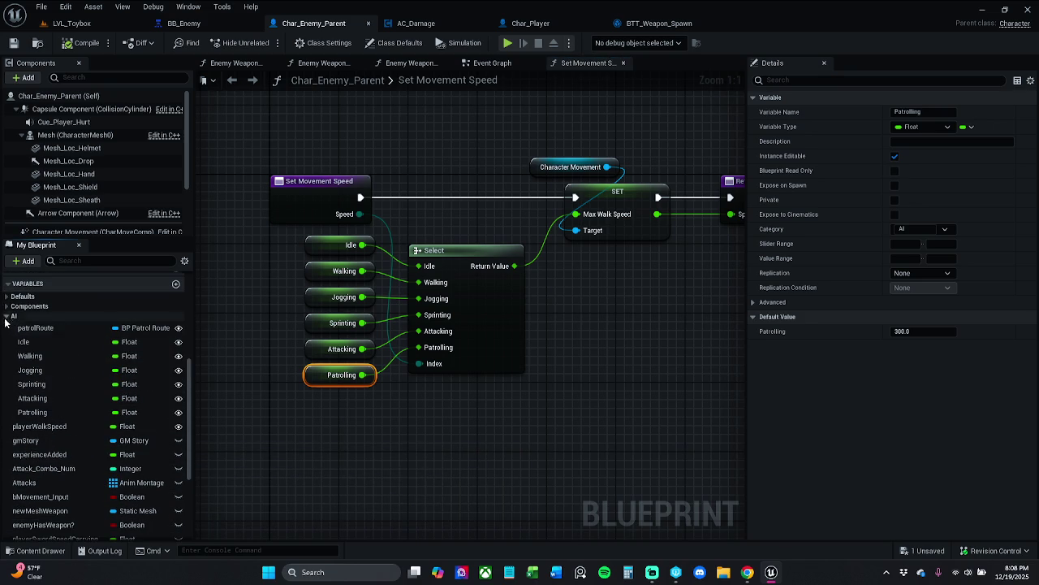
left_click(37, 412)
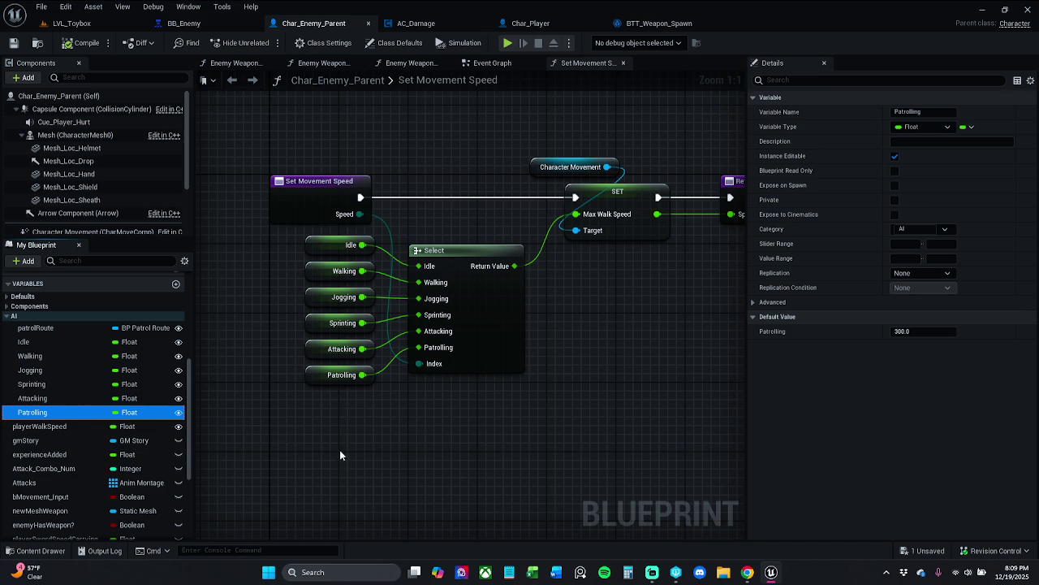
left_click_drag(327, 455, 337, 243)
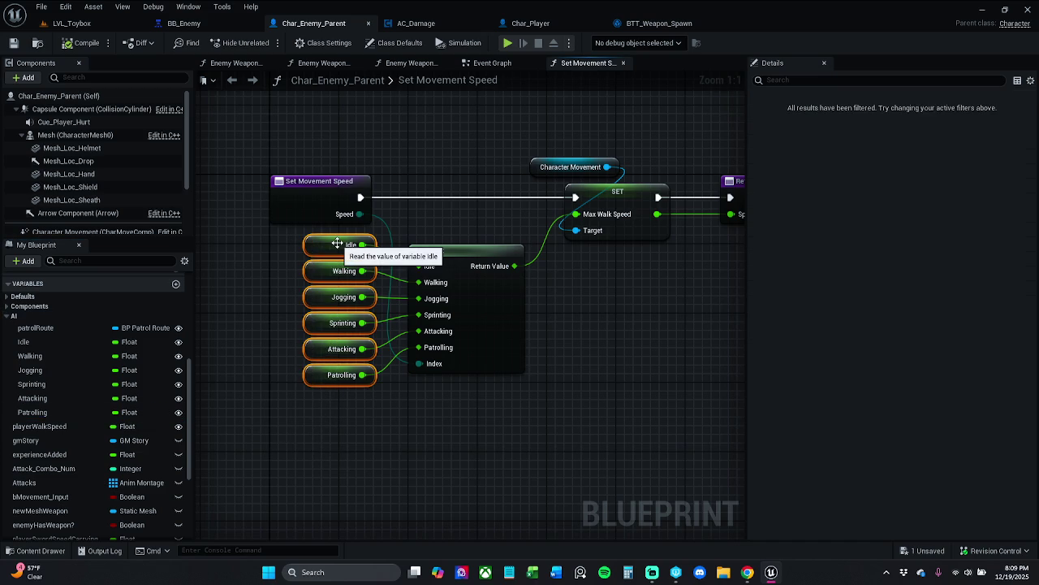
- Delete the six speed getters and set the Select node's Patrolling pin to 300
key("Delete")
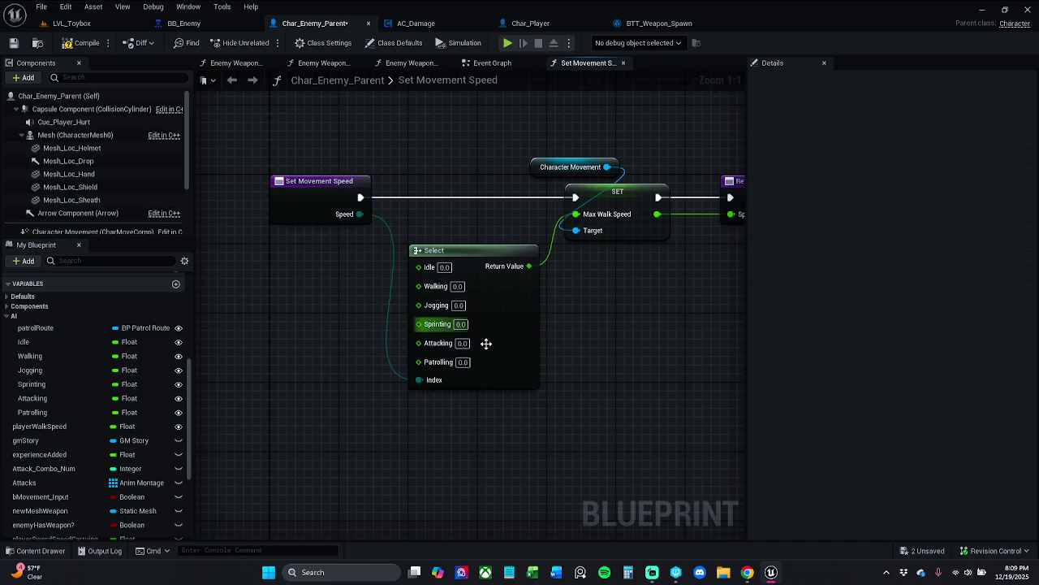
left_click(463, 362)
type("300")
key("Return")
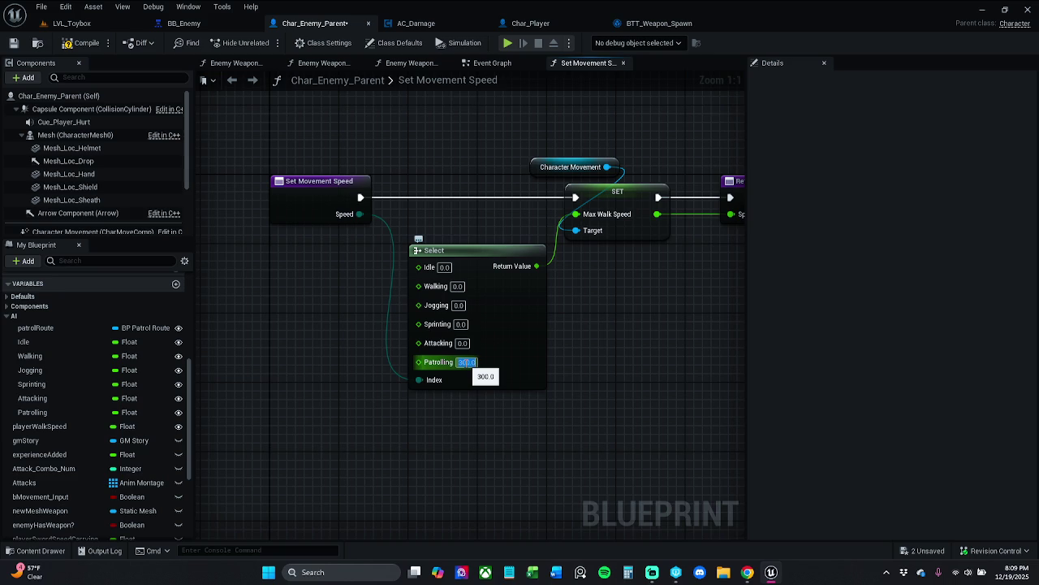
- Enter literal speeds Attacking 425, Sprinting 475, Jogging 315 and Walking 250, then save the Blueprint
left_click(59, 399)
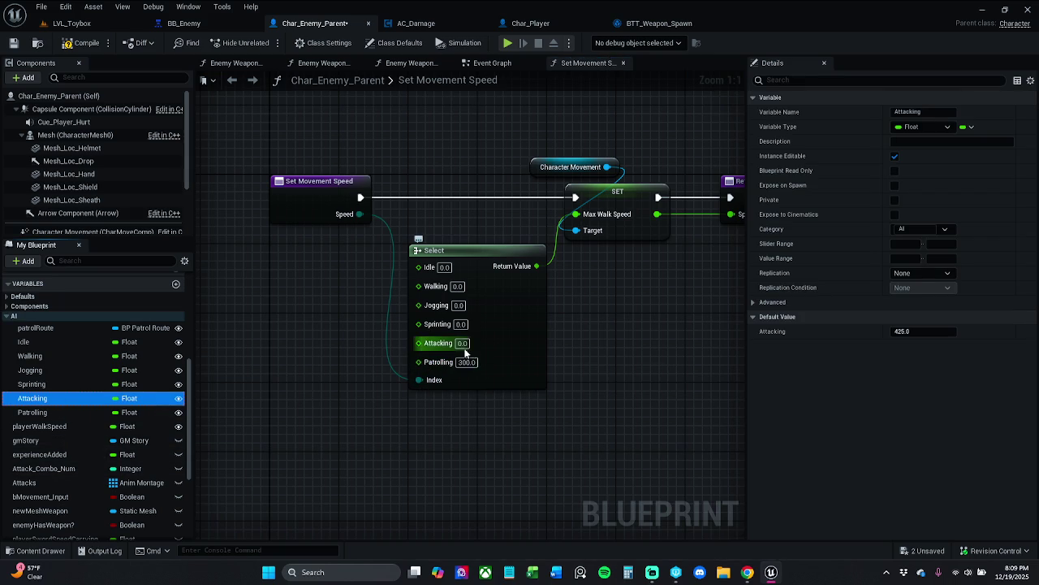
left_click(463, 342)
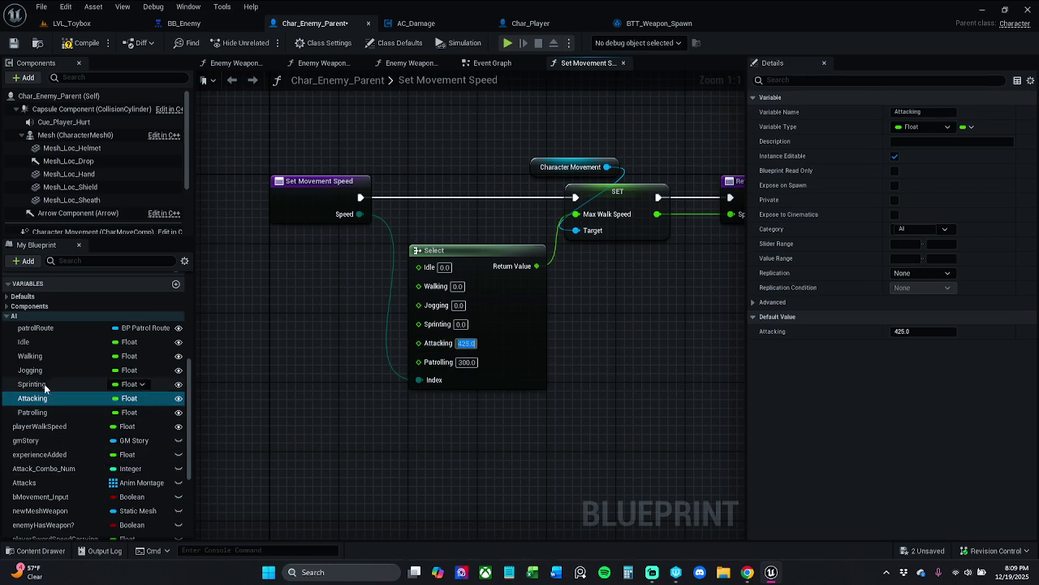
left_click(81, 384)
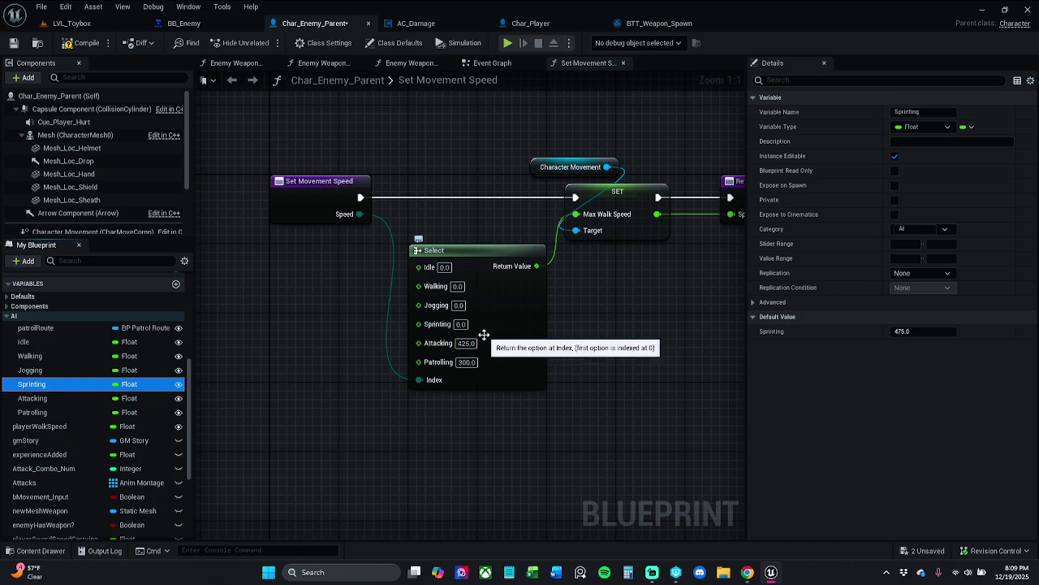
left_click(461, 325)
type("475")
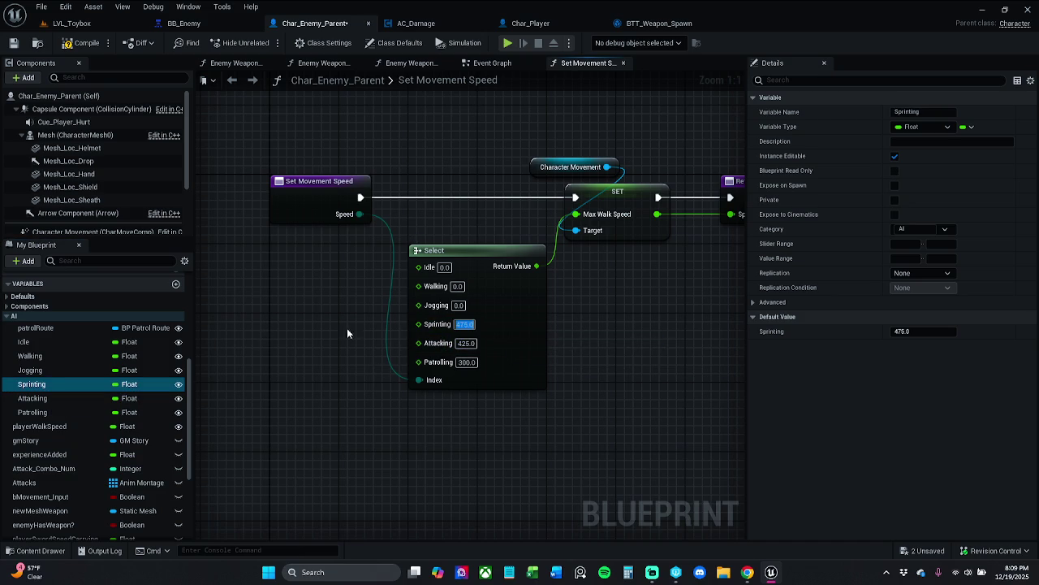
type("75.0")
key("Return")
left_click(65, 371)
left_click(459, 306)
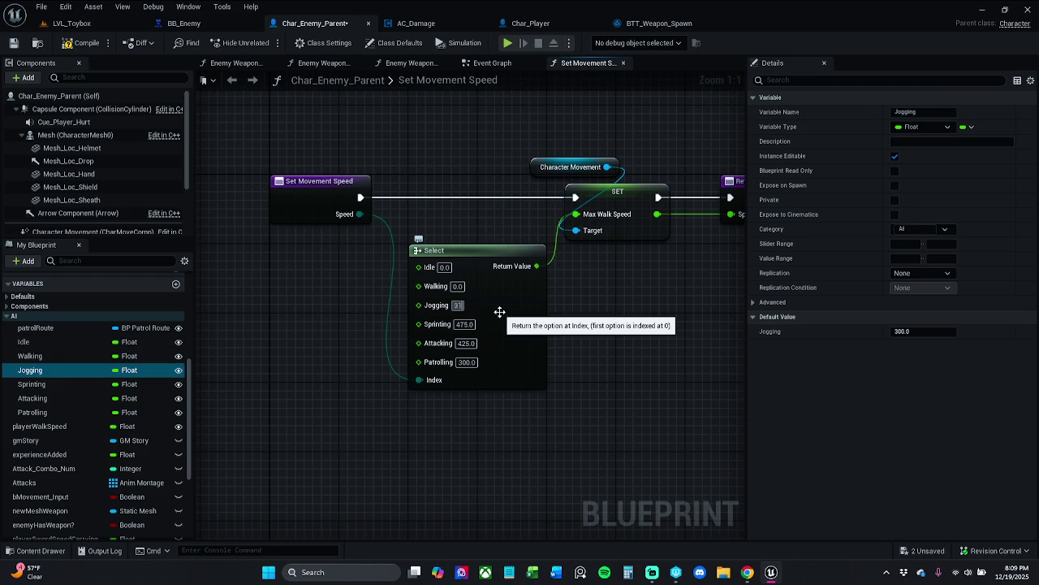
left_click(32, 356)
left_click(458, 287)
type("250")
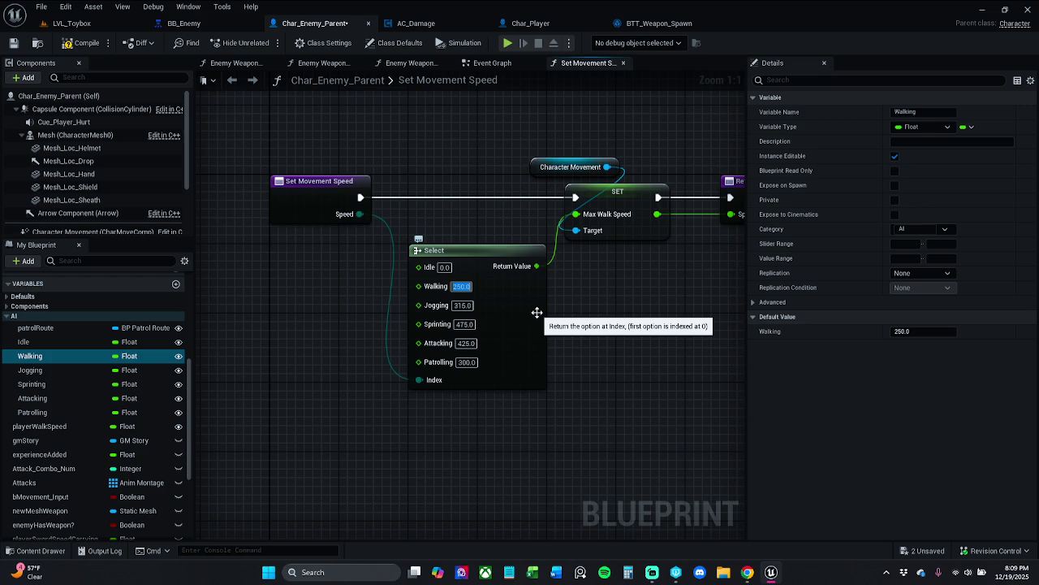
left_click(14, 43)
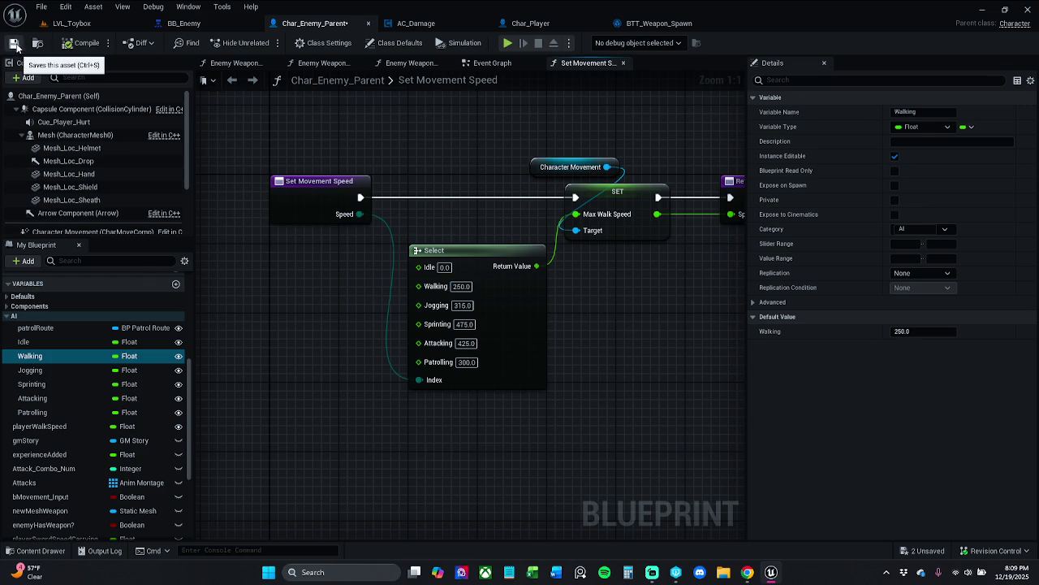
left_click(14, 43)
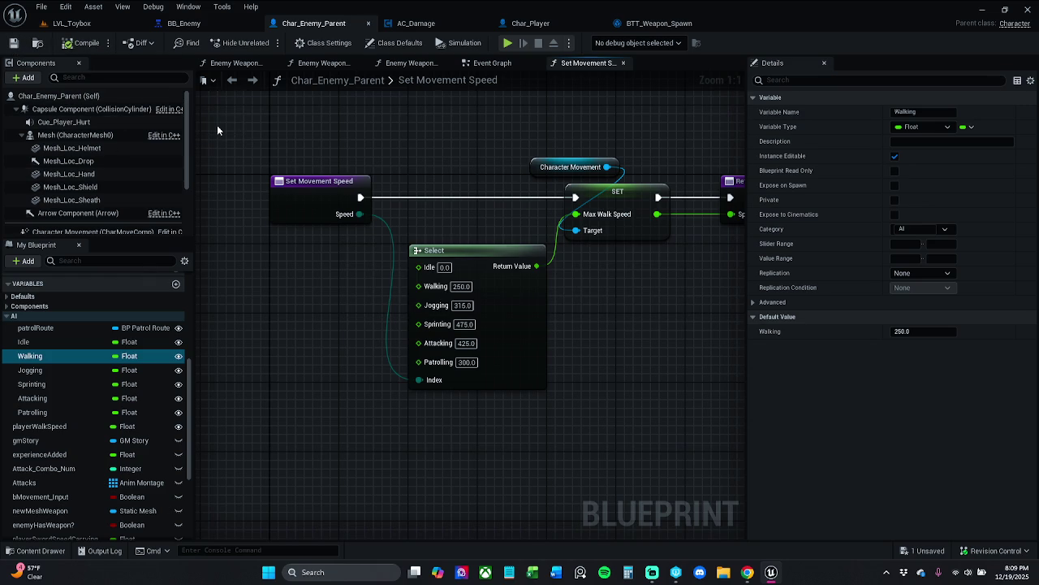
left_click(71, 23)
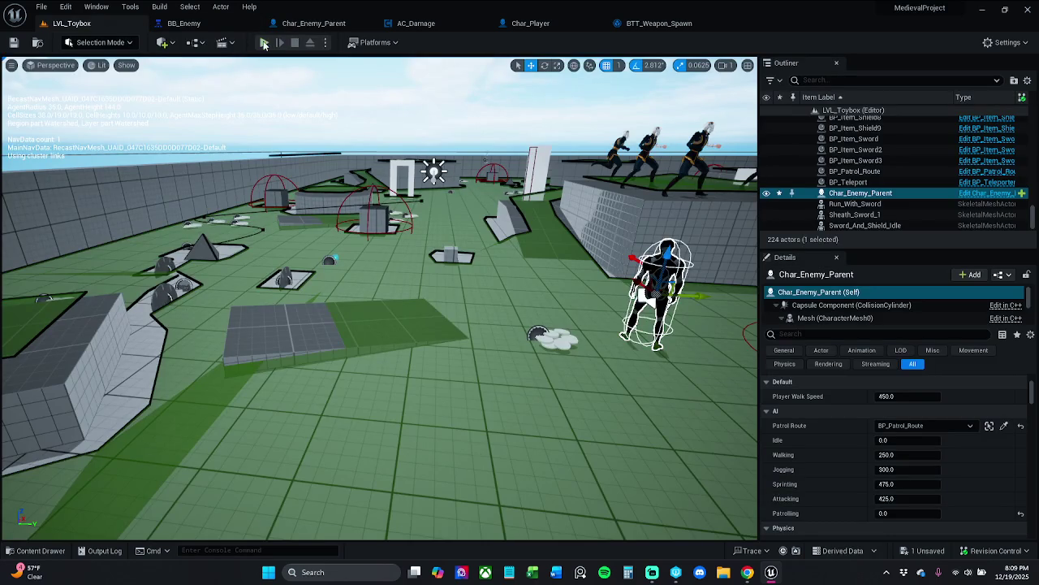
- Play-test LVL_Toybox, running onto the coin pile until cash reaches $2,665, then stop
key("alt+p")
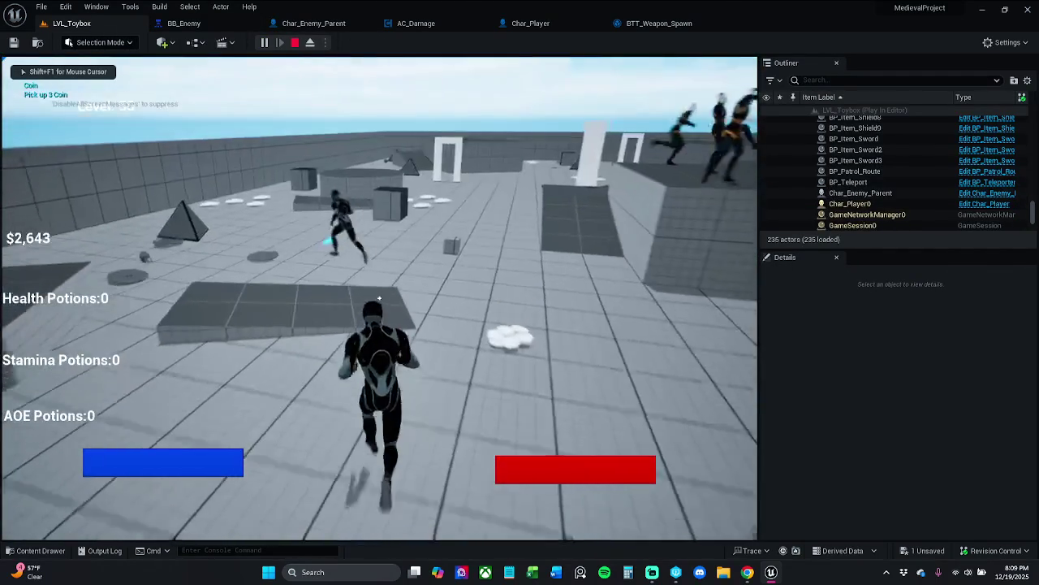
key("a")
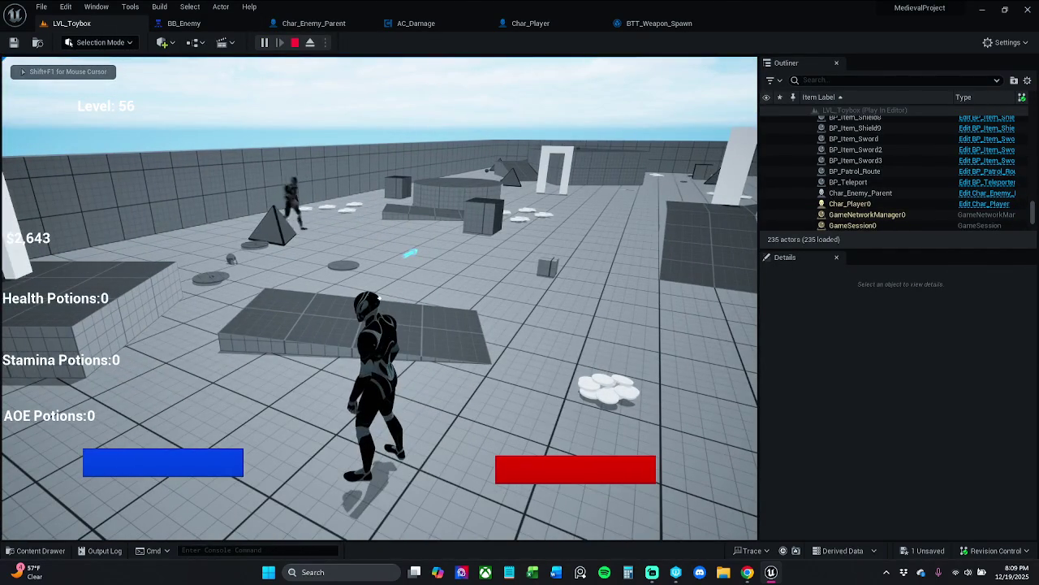
key("d")
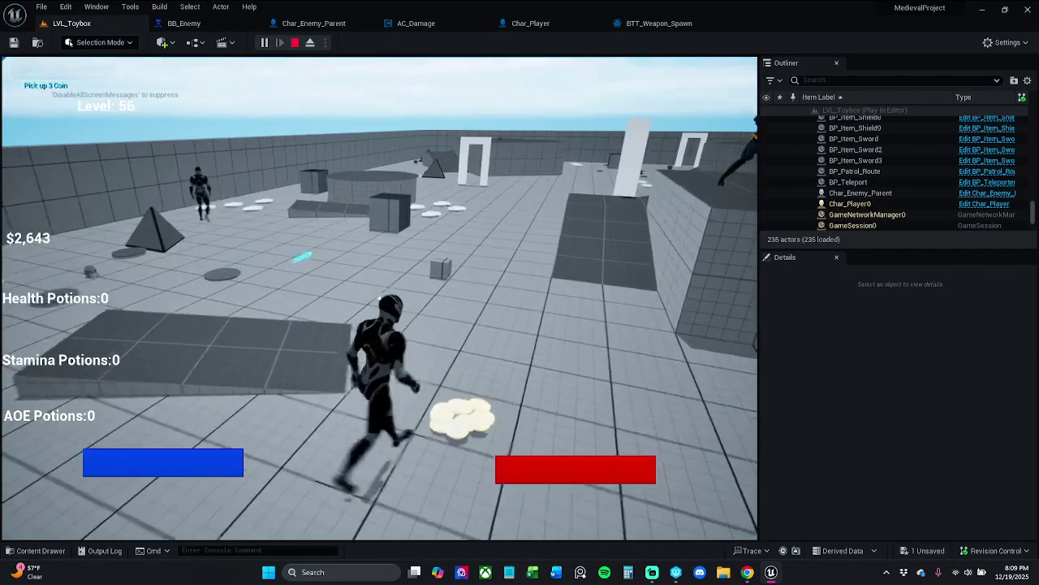
key("a")
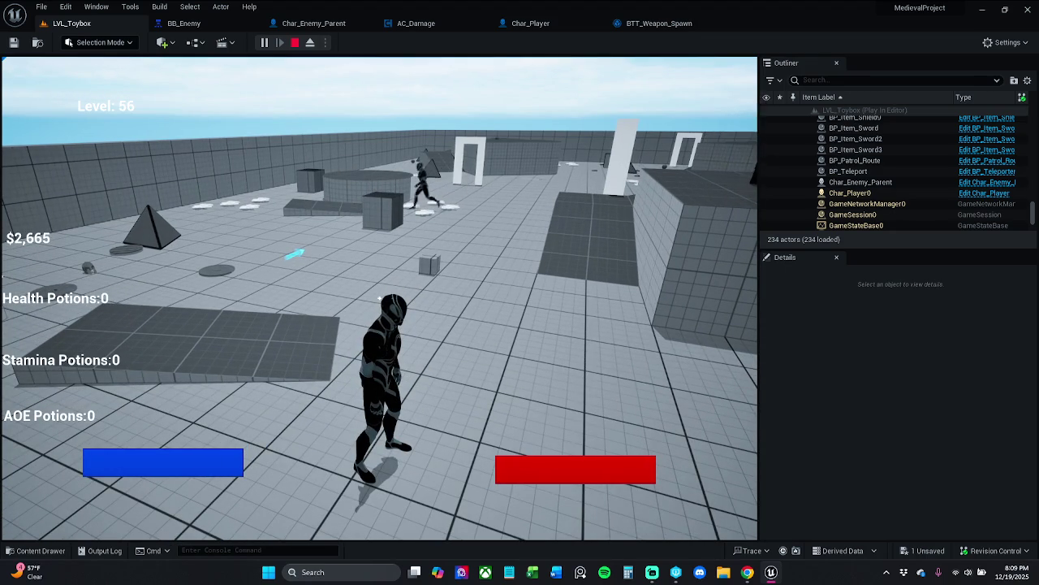
key("Escape")
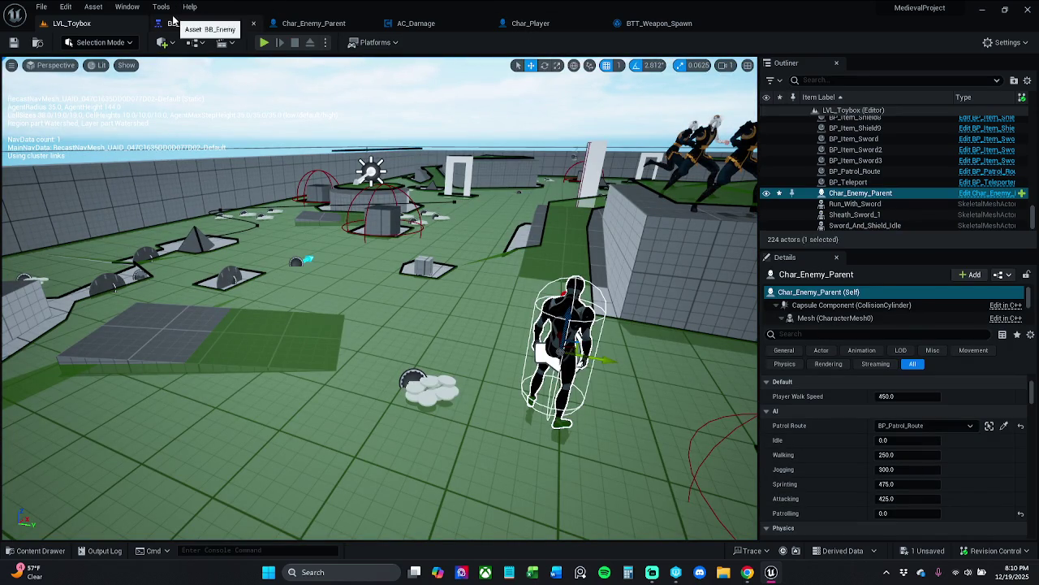
- Save all, then reset the placed enemy's Patrol Route to None and Patrolling speed to 300.0
left_click(46, 7)
left_click(63, 70)
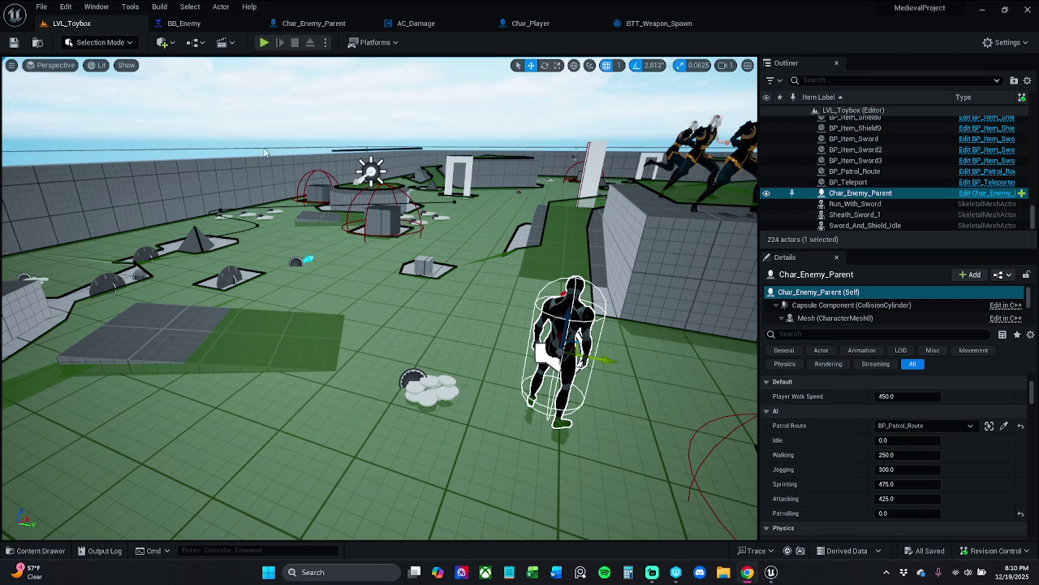
left_click(1021, 427)
left_click(1021, 513)
- Frame the enemy, save all again, and play LVL_Toybox with the AI gameplay debugger shown
left_click_drag(397, 341, 397, 269)
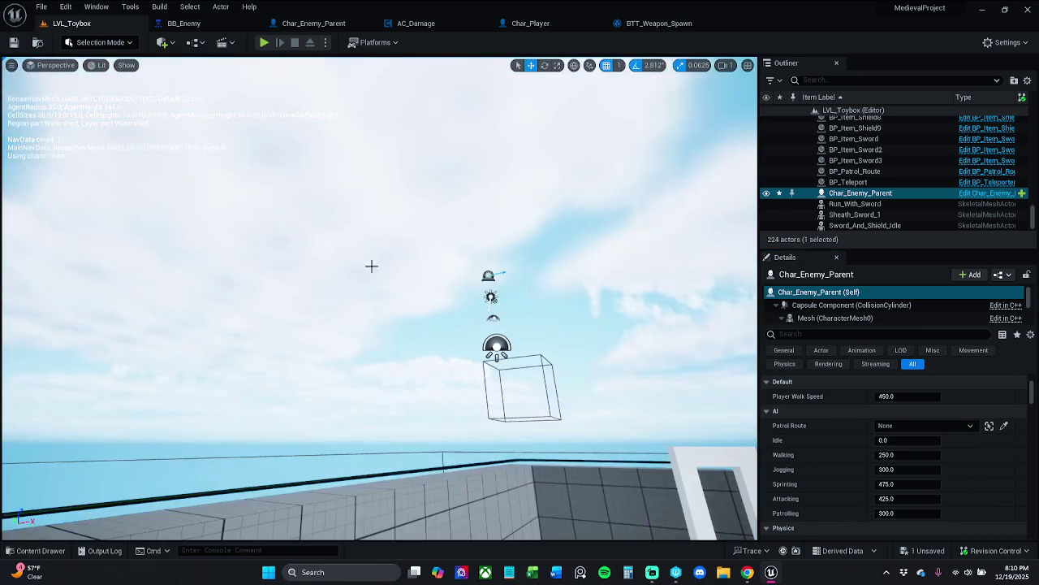
key("f")
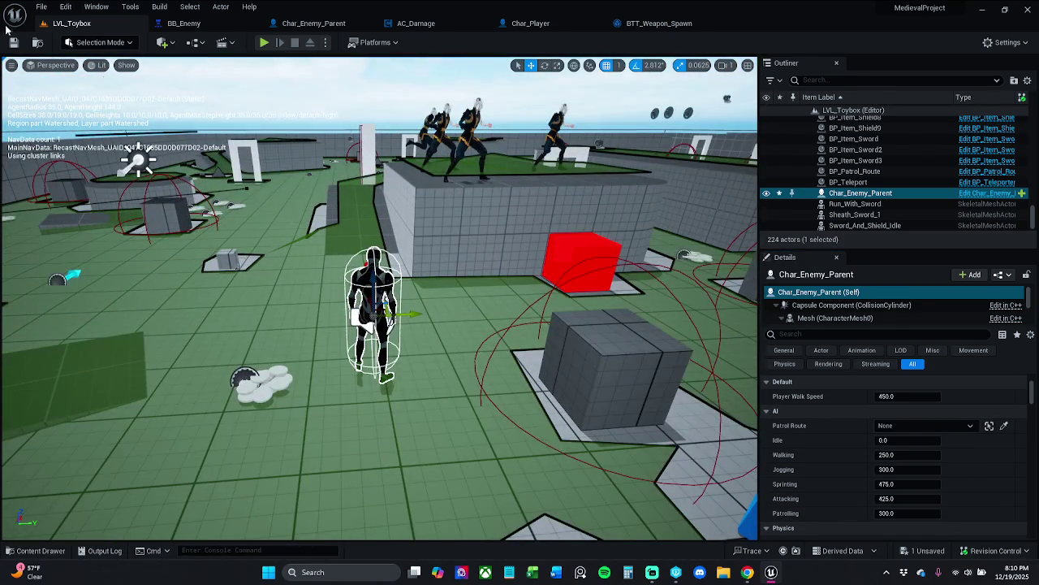
left_click(14, 44)
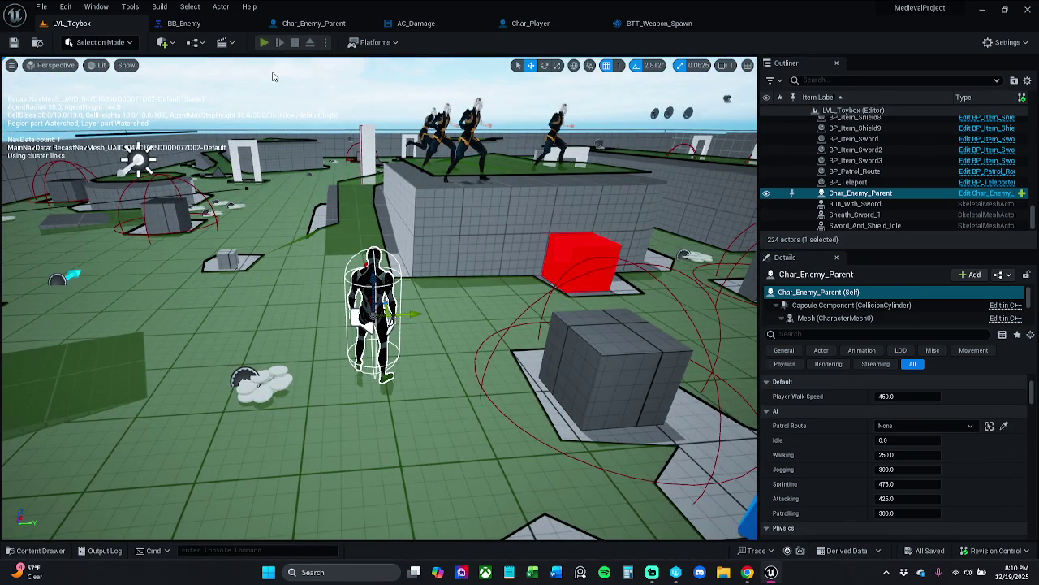
left_click(264, 42)
key("apostrophe")
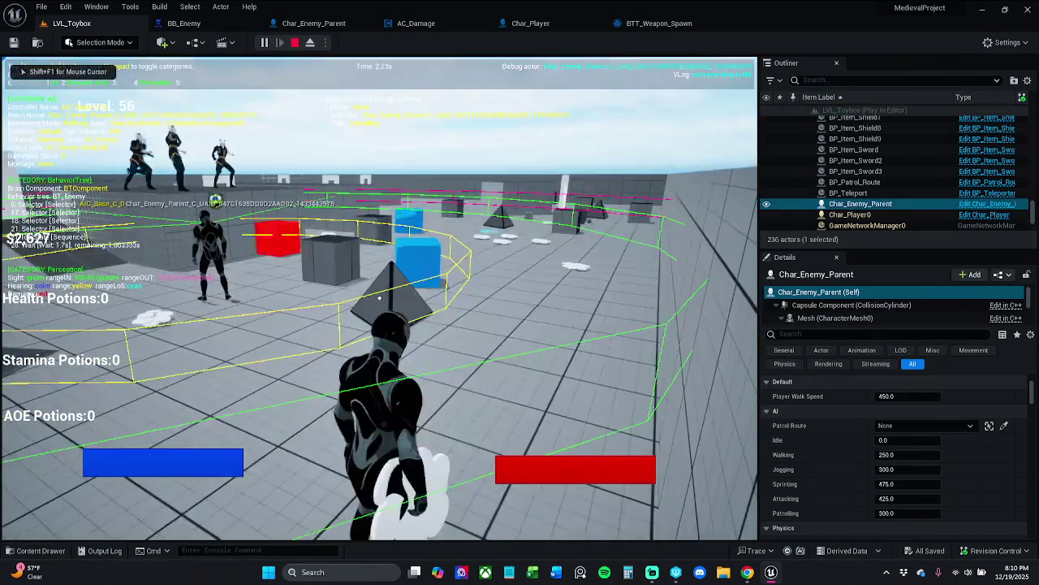
- Walk to the pyramid and pick up the AOE potion (AOE Potions: 1)
key("w")
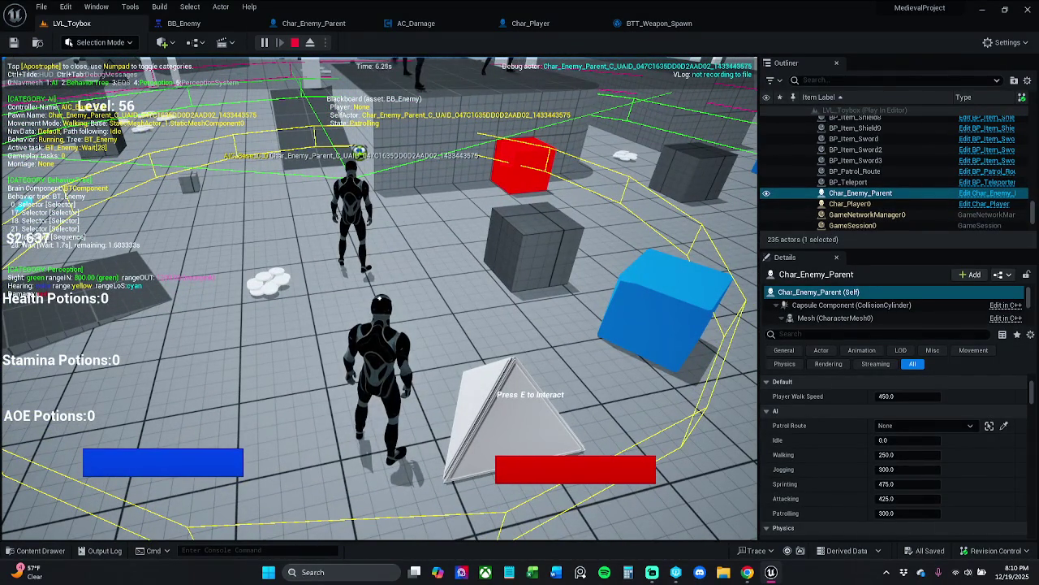
key("e")
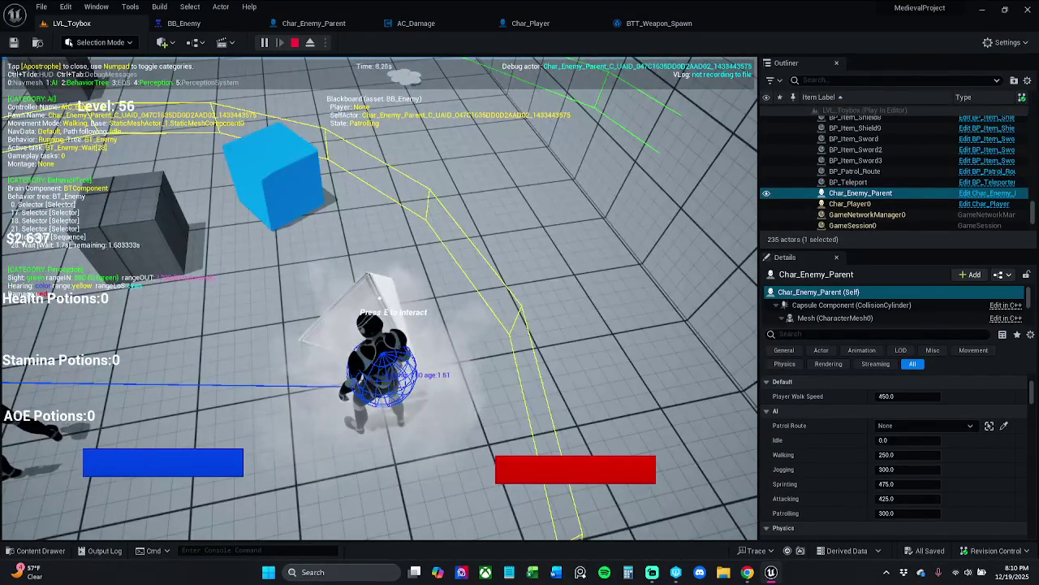
key("e")
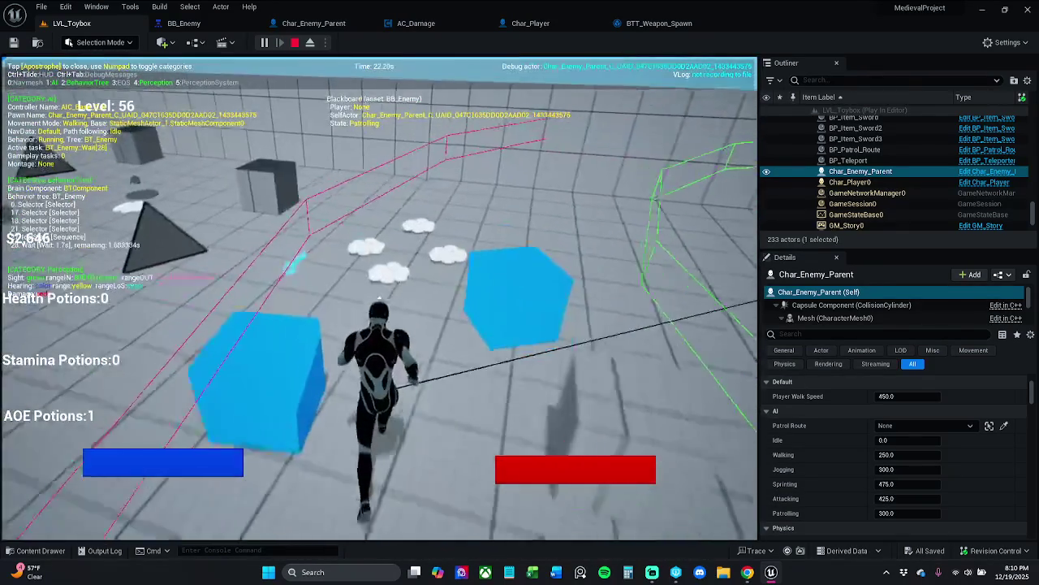
- Run toward the enemy, pause the game, and list the actors available for Patrol Route
key("w")
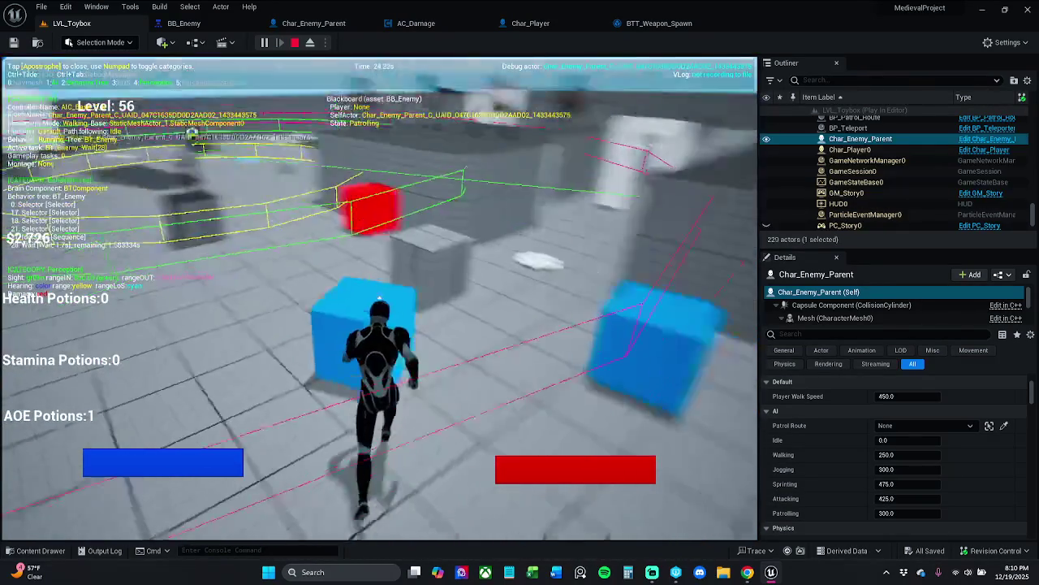
key("w")
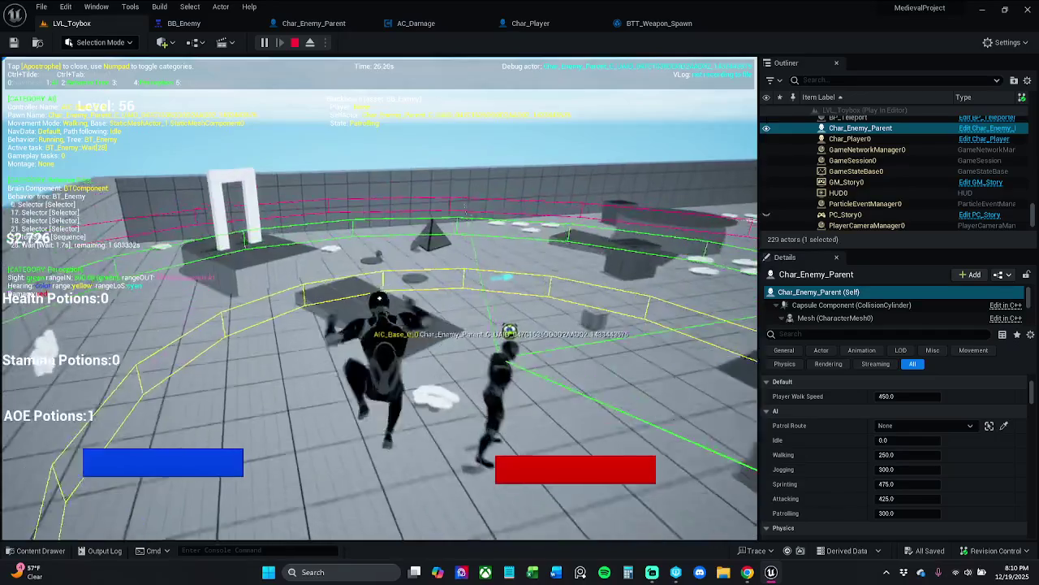
key("w")
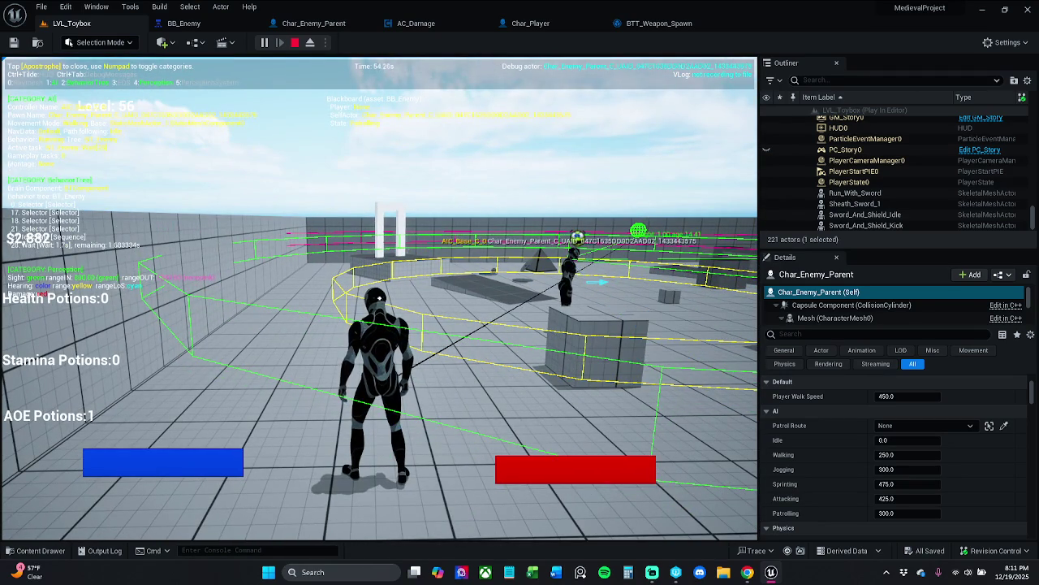
key("p")
left_click(903, 427)
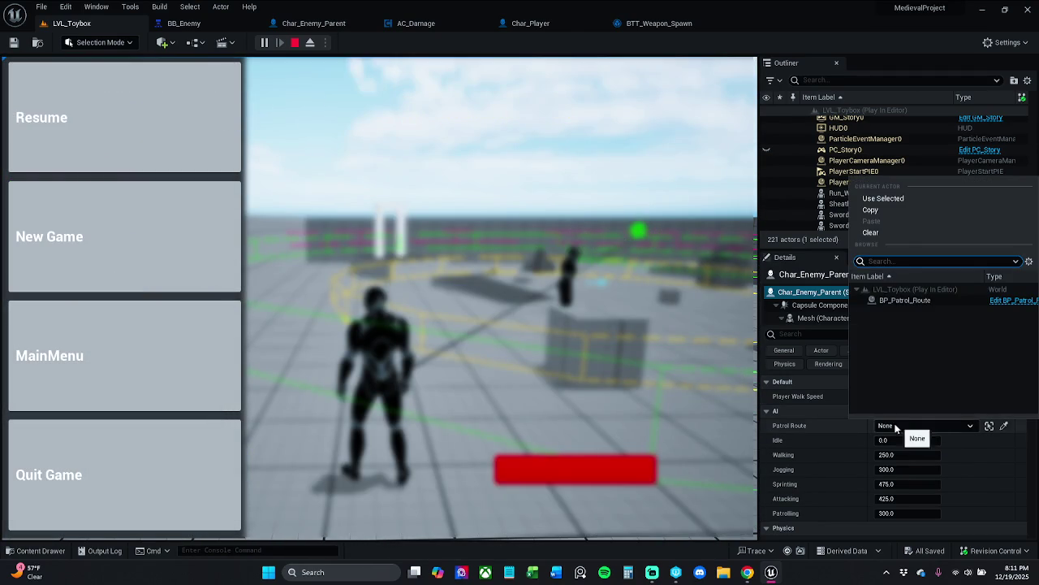
- Assign BP_Patrol_Route mid-play, resume and watch the enemy patrol, then end the test
left_click(938, 301)
key("apostrophe")
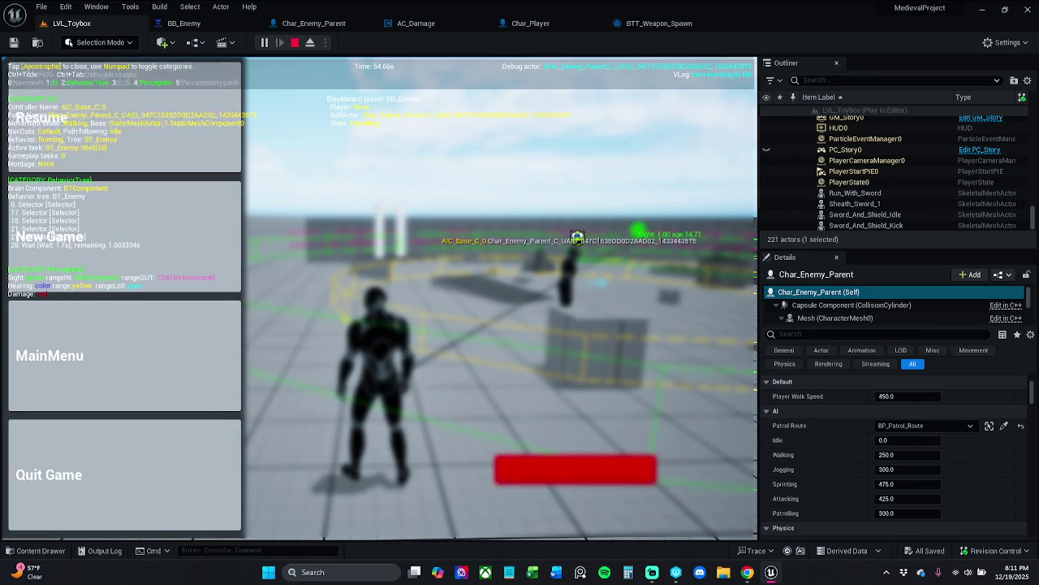
key("p")
key("w")
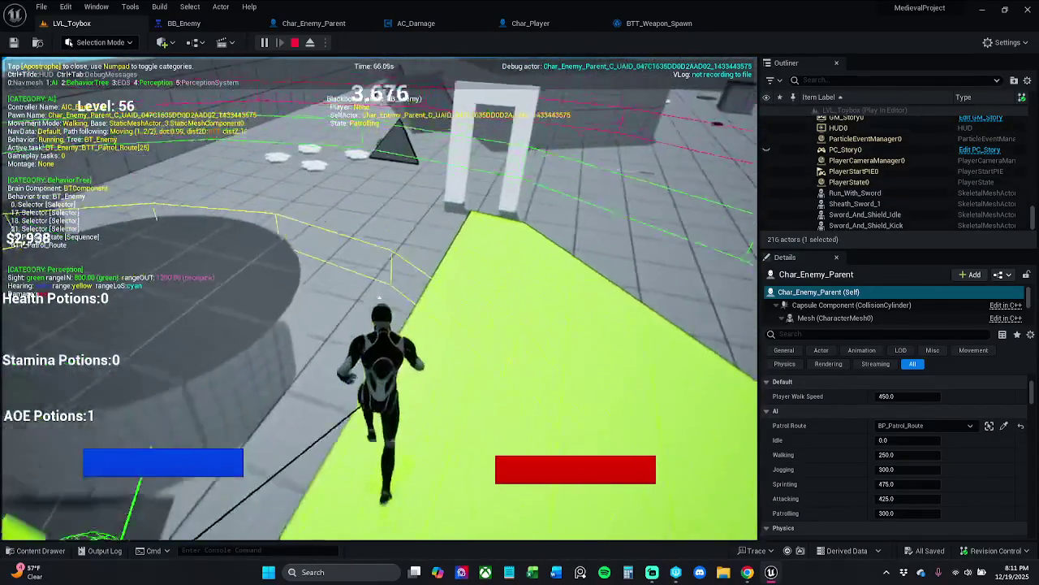
key("Escape")
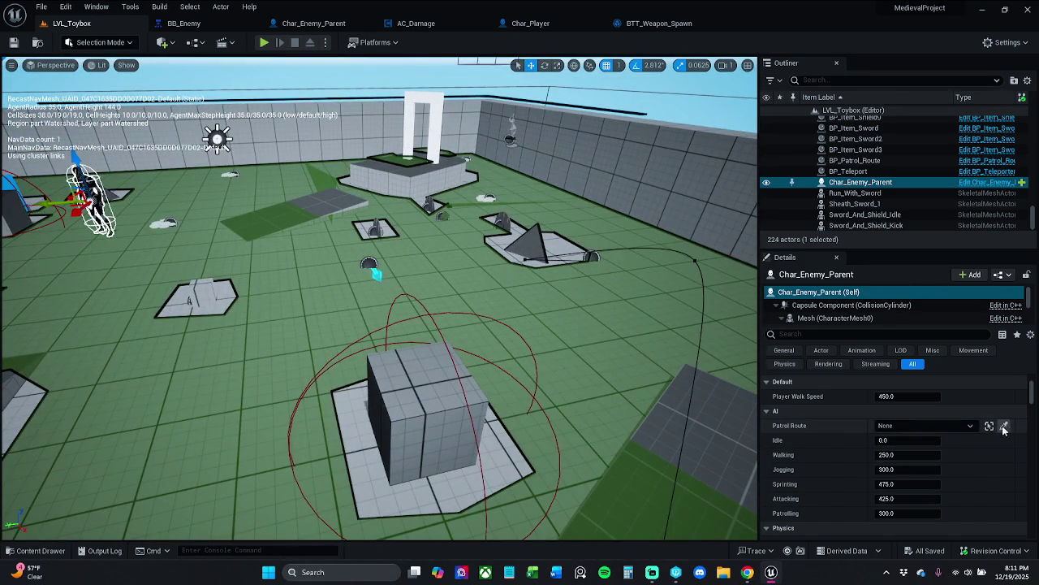
- Eyedrop BP_Patrol_Route as the enemy's Patrol Route and save all
left_click(1004, 426)
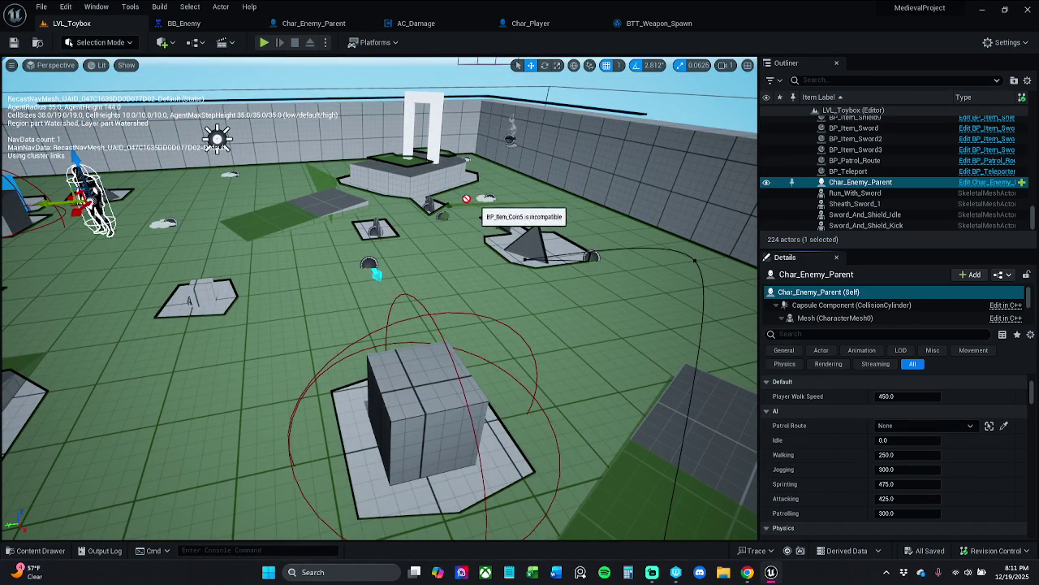
left_click(599, 251)
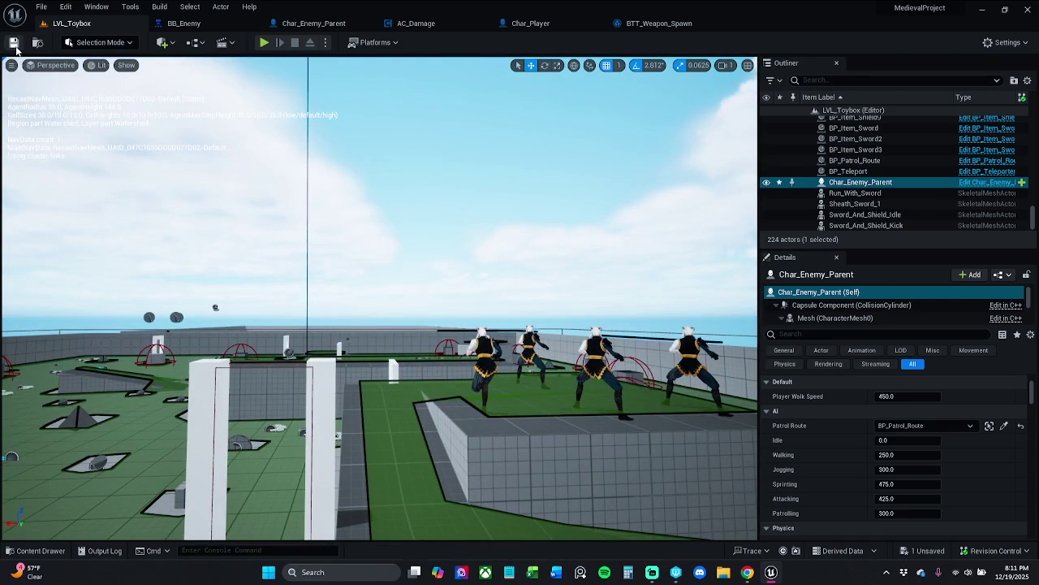
left_click(13, 42)
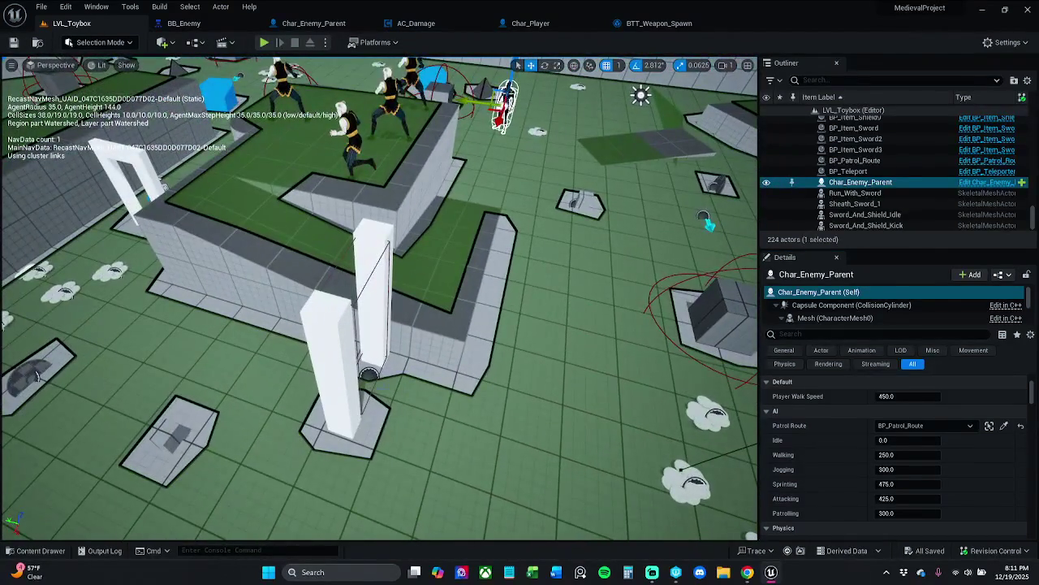
- Select BP_Teleport to confirm its Level Name is LVL_Toybox1, then open the Content Drawer
left_click(369, 376)
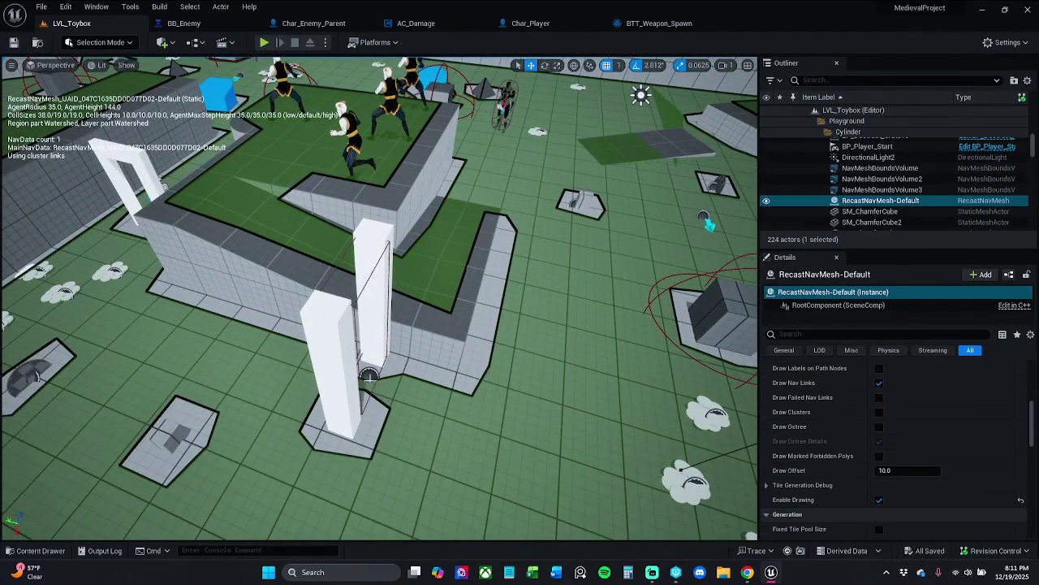
left_click(369, 371)
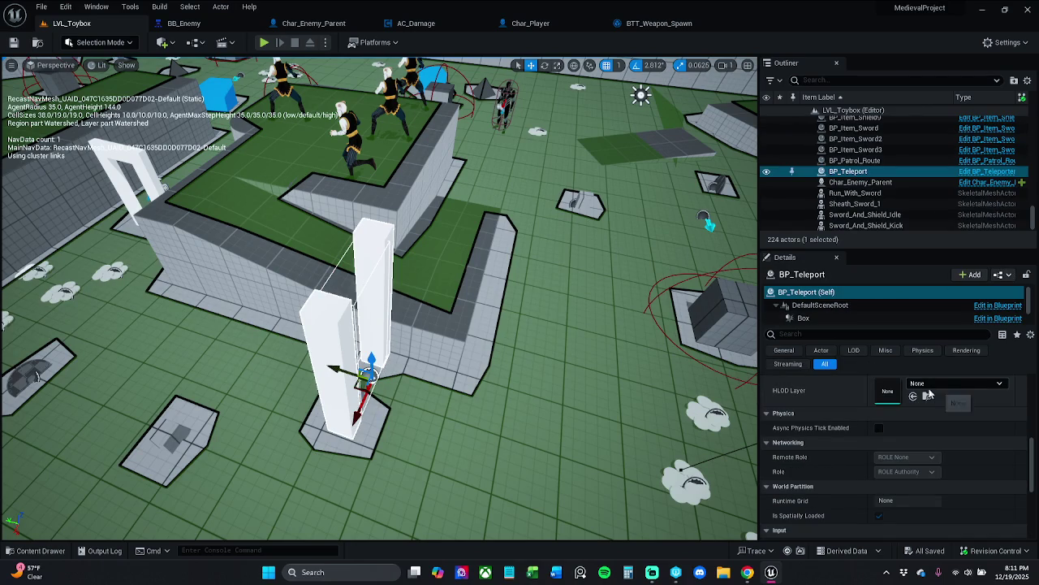
scroll(918, 398, "up", 5)
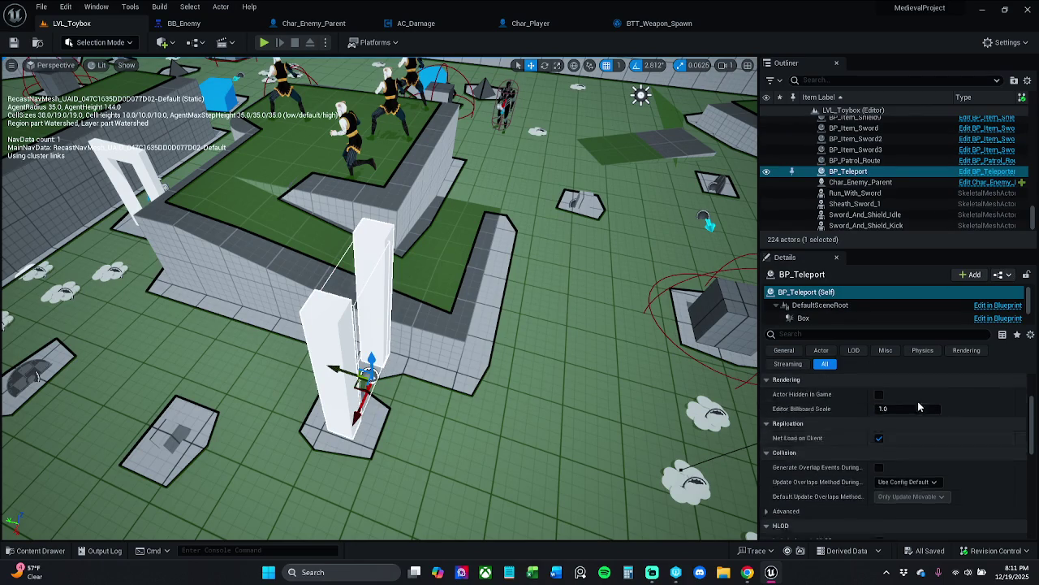
left_click(908, 452)
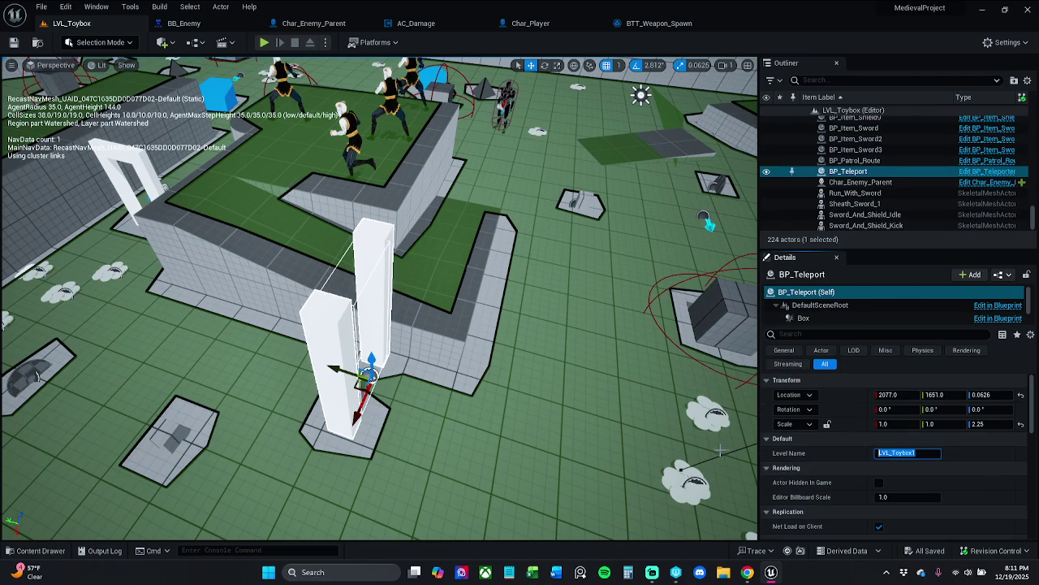
left_click(35, 550)
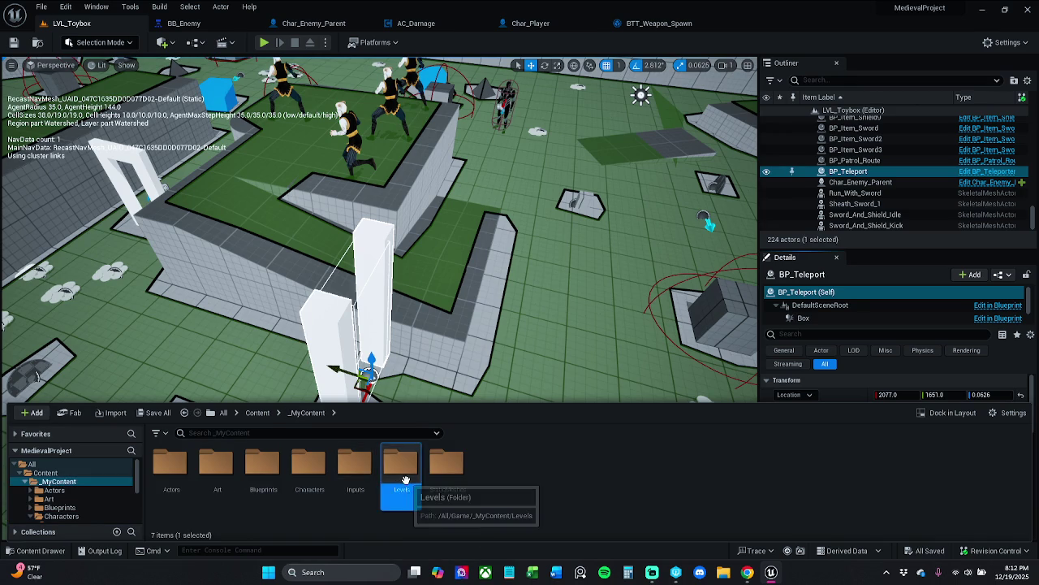
- Open LVL_Toybox1 from the Levels folder and start a play test
double_click(401, 463)
double_click(308, 471)
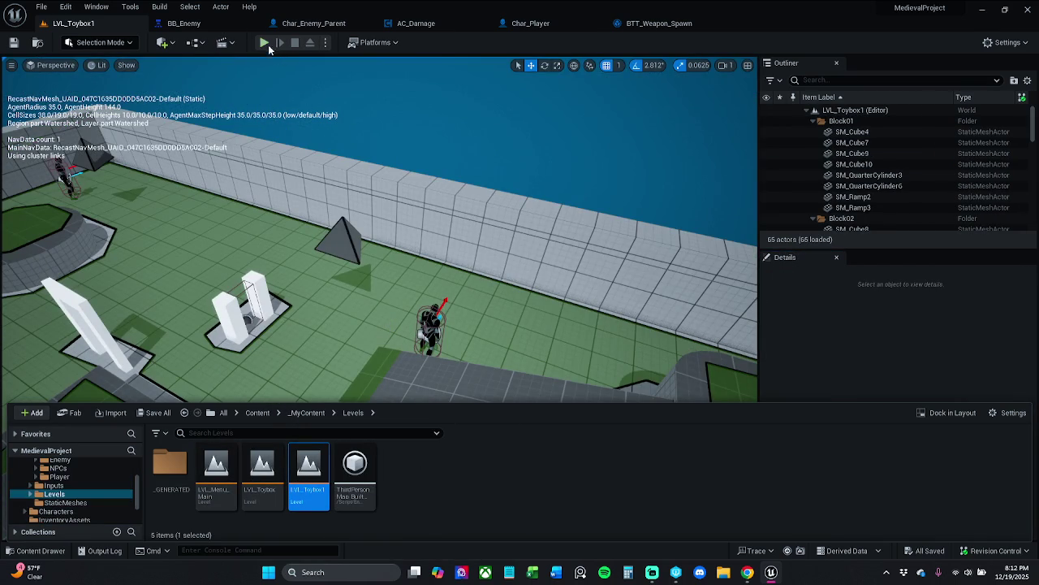
left_click(269, 49)
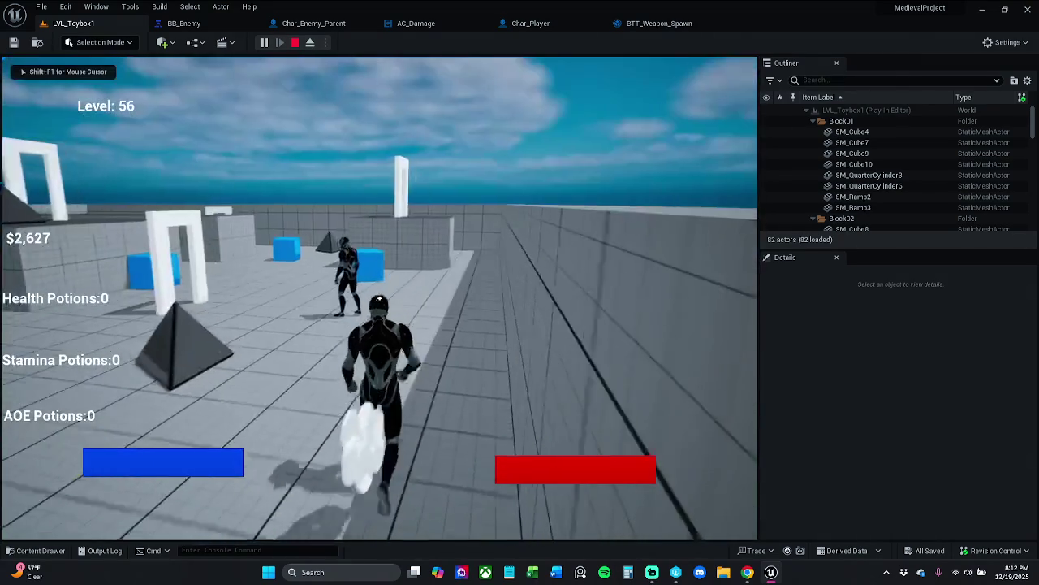
- Run the character toward the pyramid and enemies, stop, and view the arena from overhead
key("s")
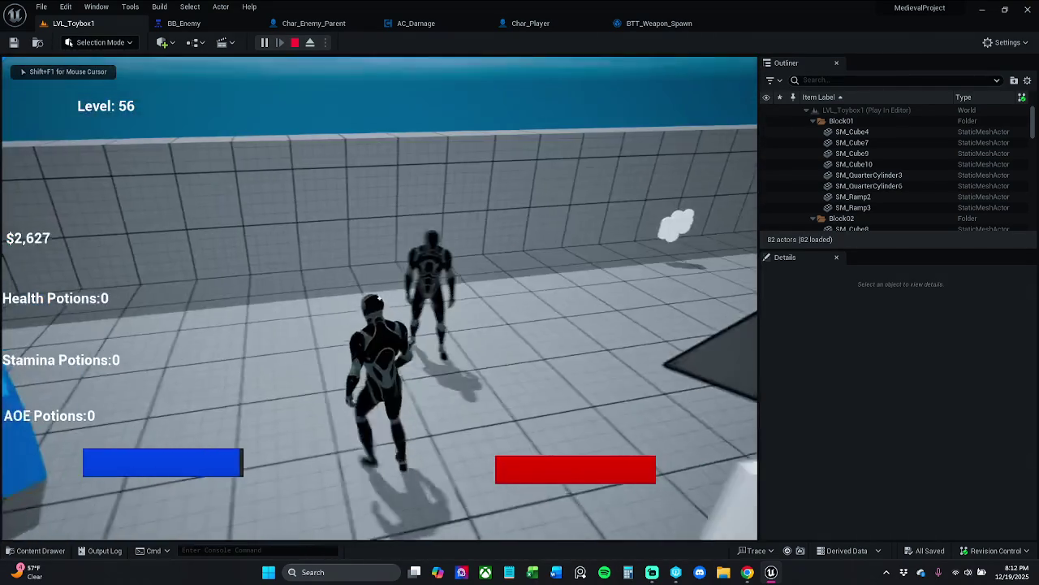
key("w")
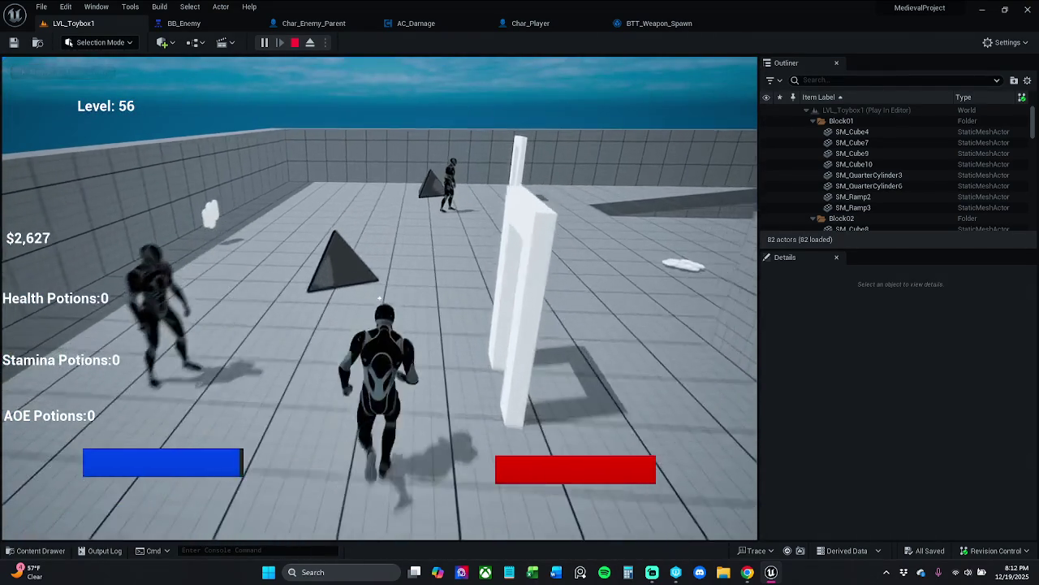
key("w")
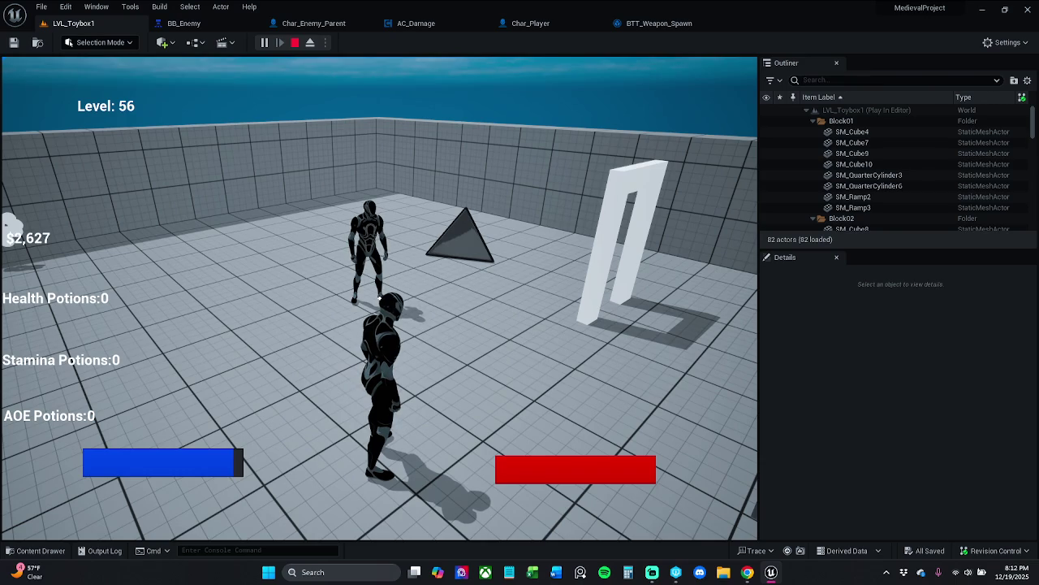
key("Escape")
left_click_drag(498, 296, 532, 232)
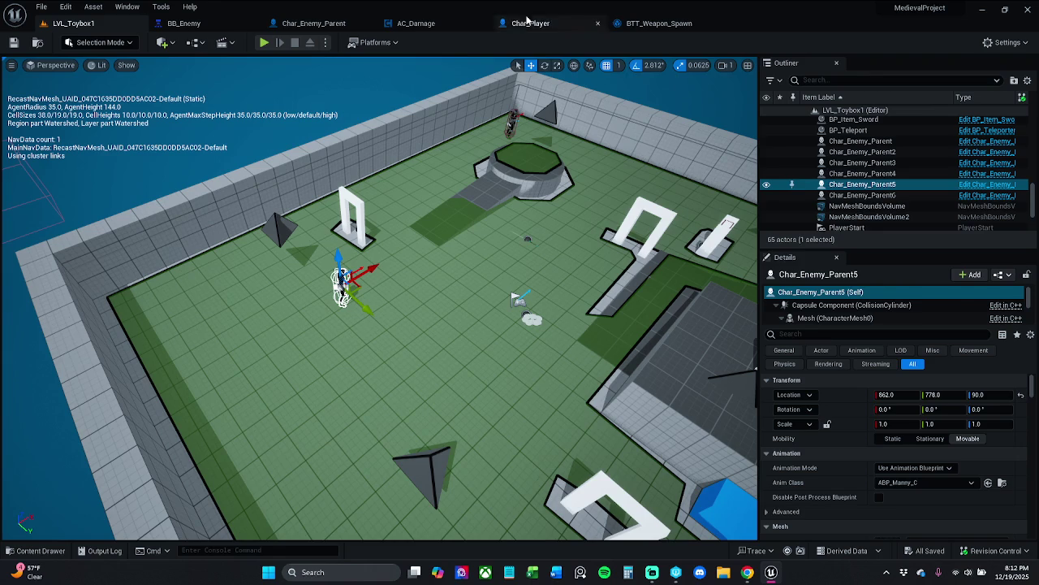
- Review the BB_Enemy, BTT_Weapon_Spawn and Char_Enemy_Parent tabs, then return to LVL_Toybox1
left_click(201, 25)
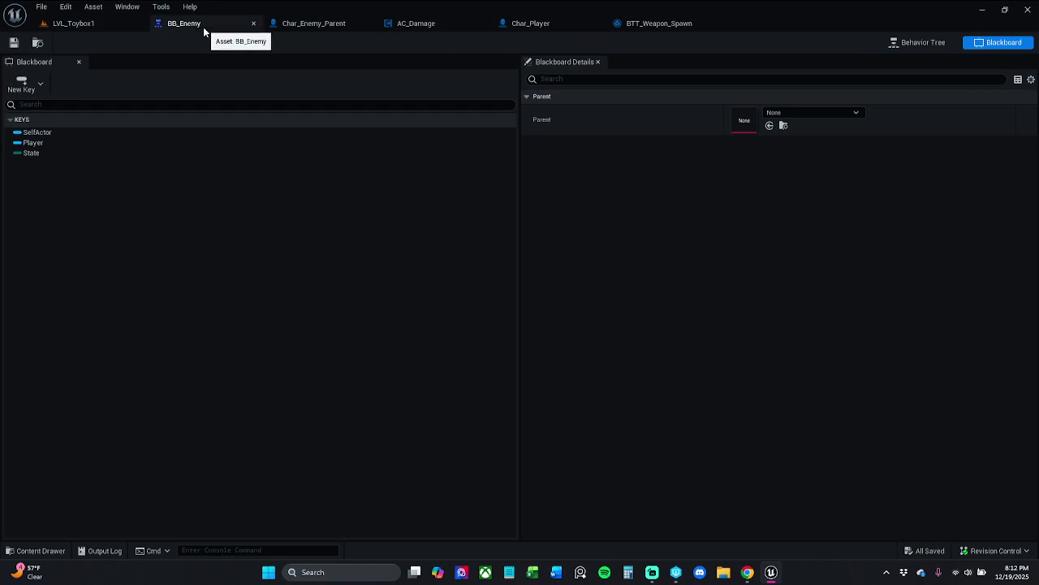
left_click(656, 23)
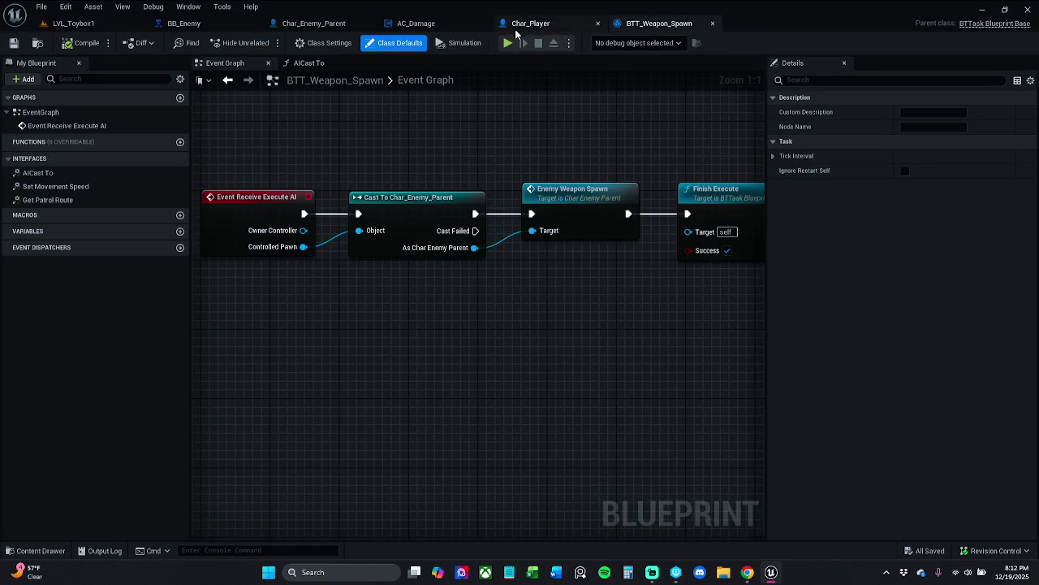
left_click(313, 24)
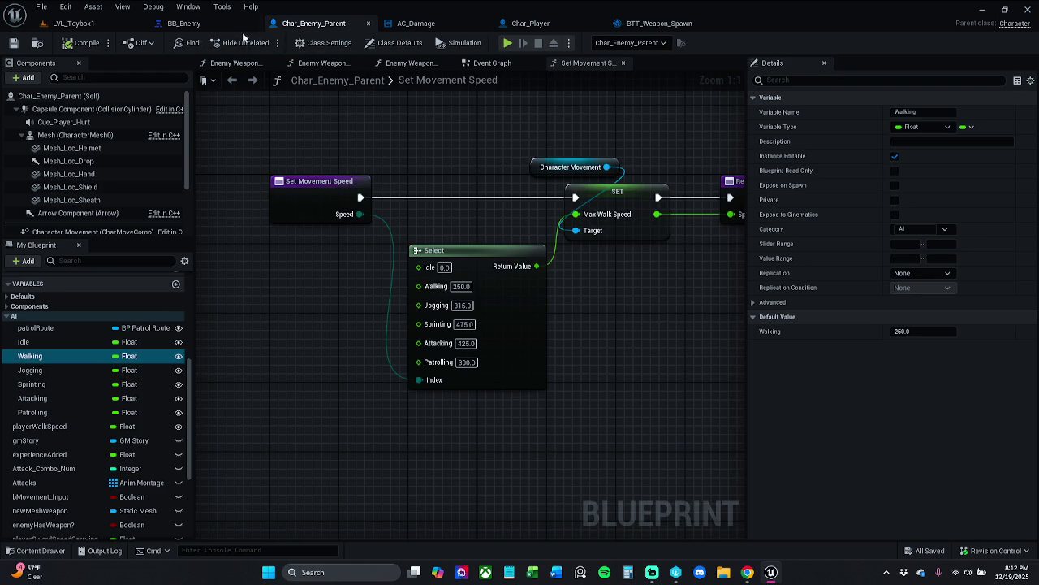
left_click(185, 24)
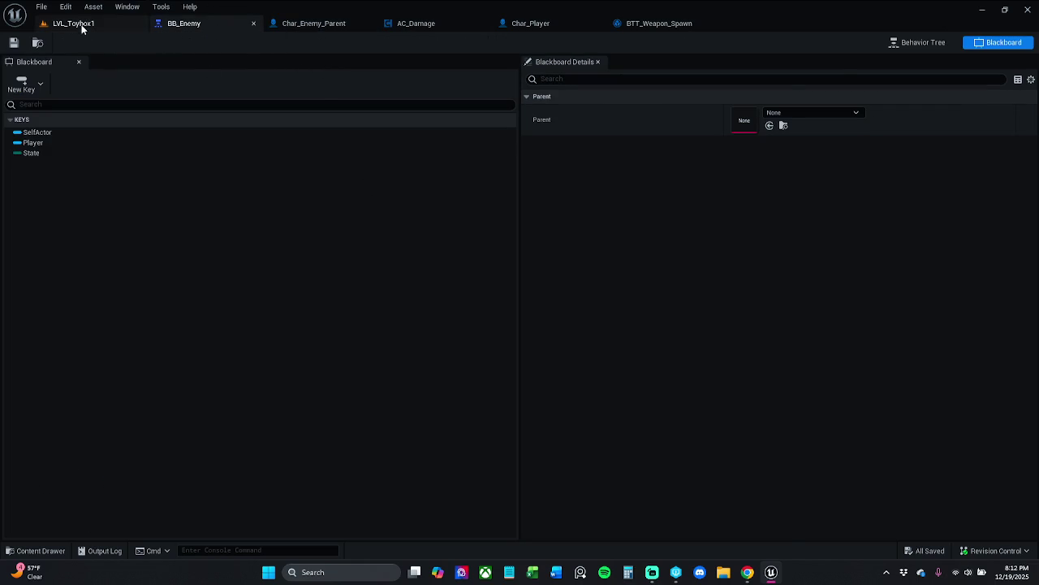
left_click(77, 23)
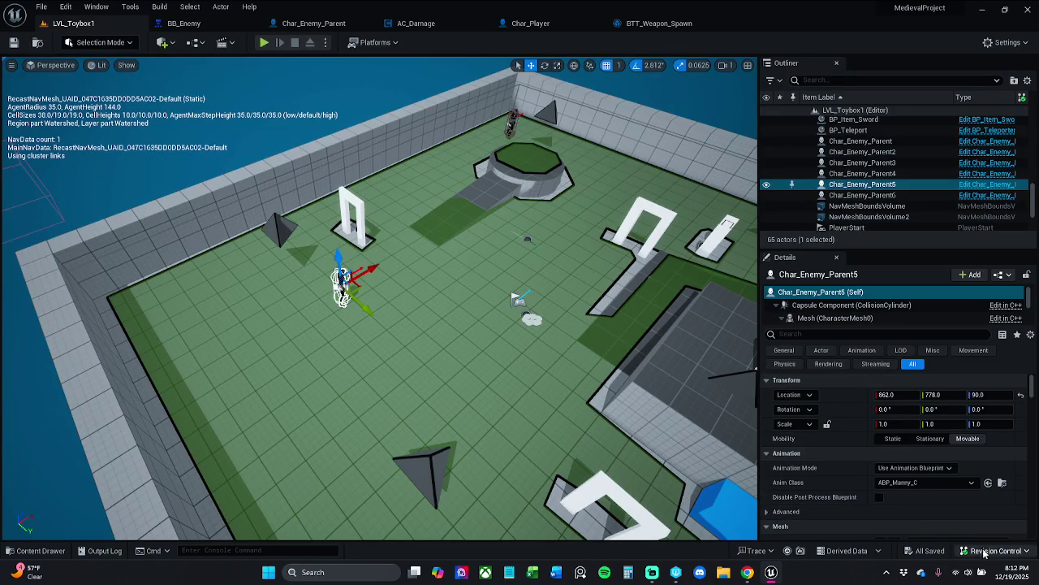
- Save all modified assets with File > Save All and start a new LVL_Toybox1 play test
left_click(995, 551)
left_click_drag(343, 195, 347, 213)
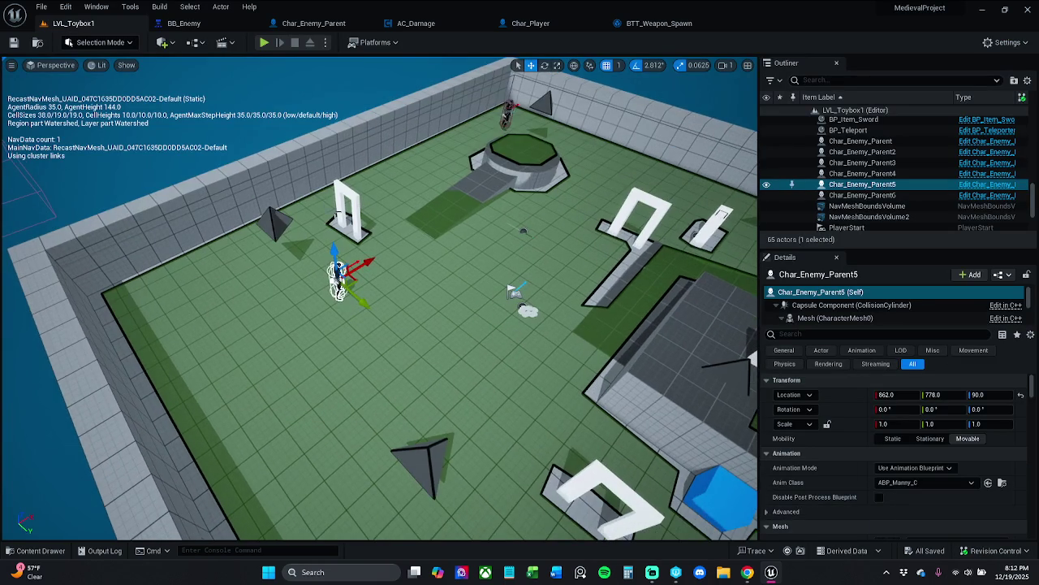
left_click(41, 6)
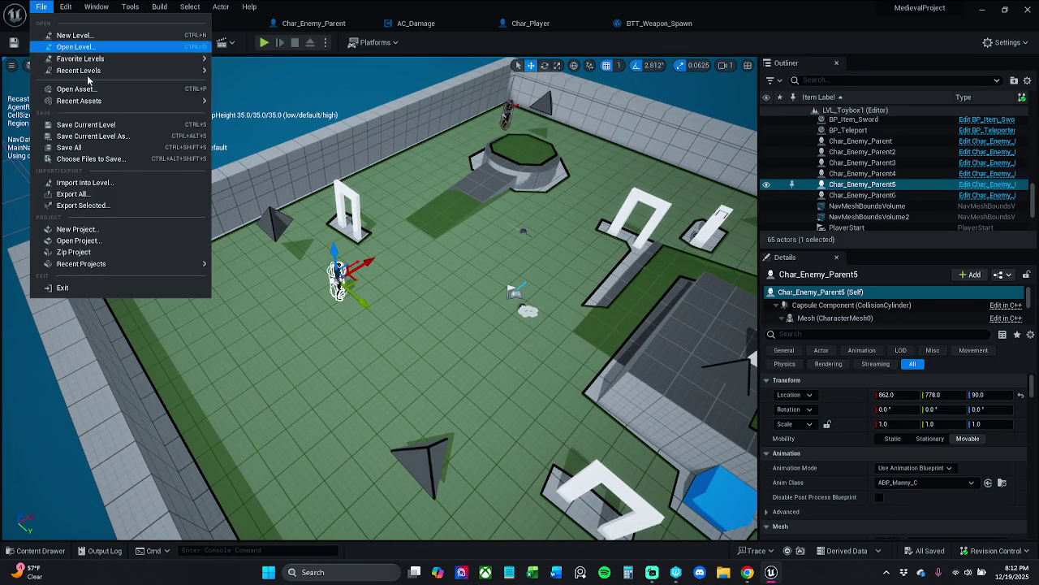
left_click(90, 148)
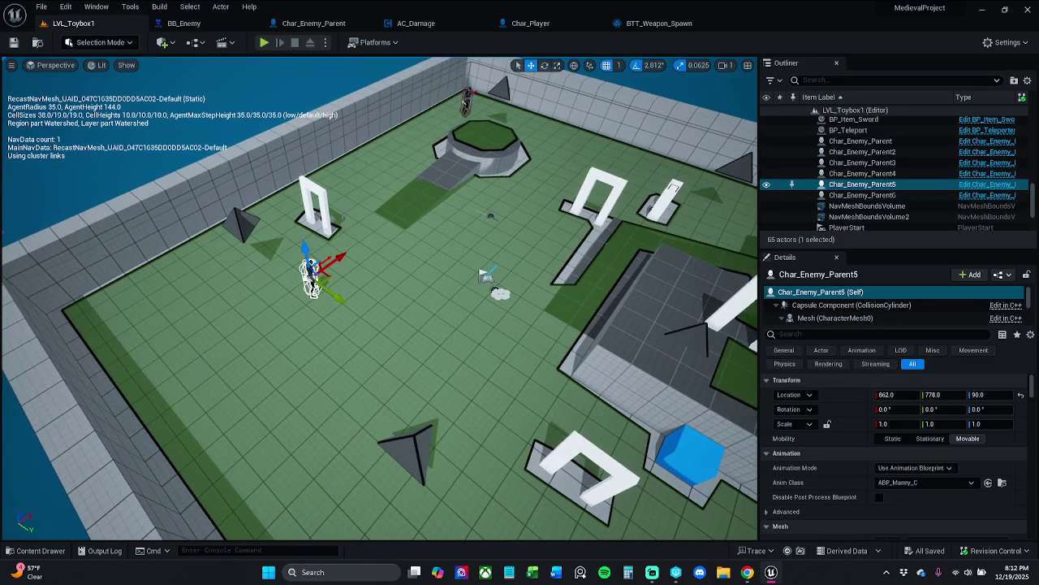
left_click(264, 43)
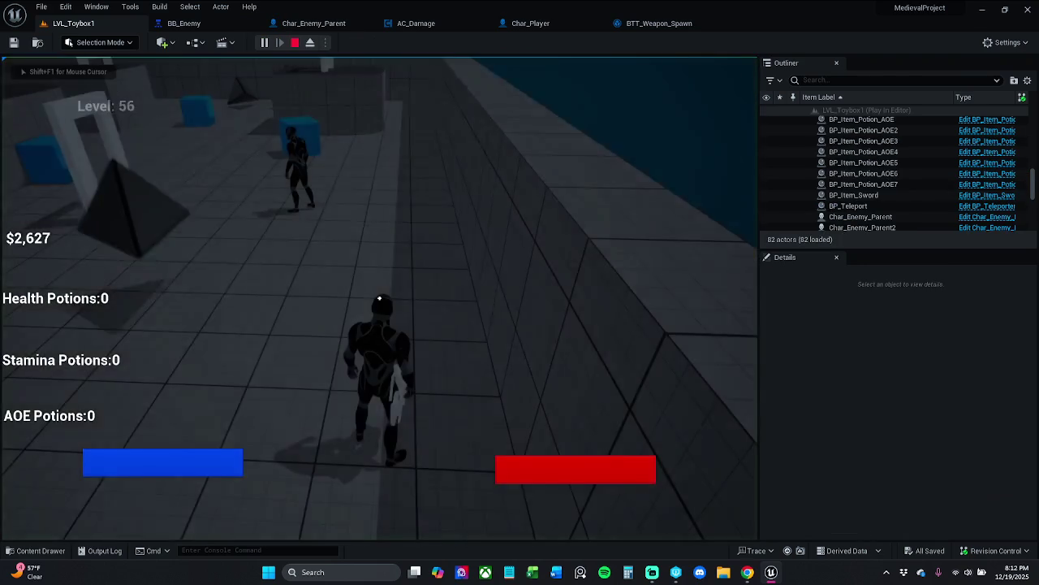
- Run to the white arch, pick up the sword, and collect a money pickup
key("w")
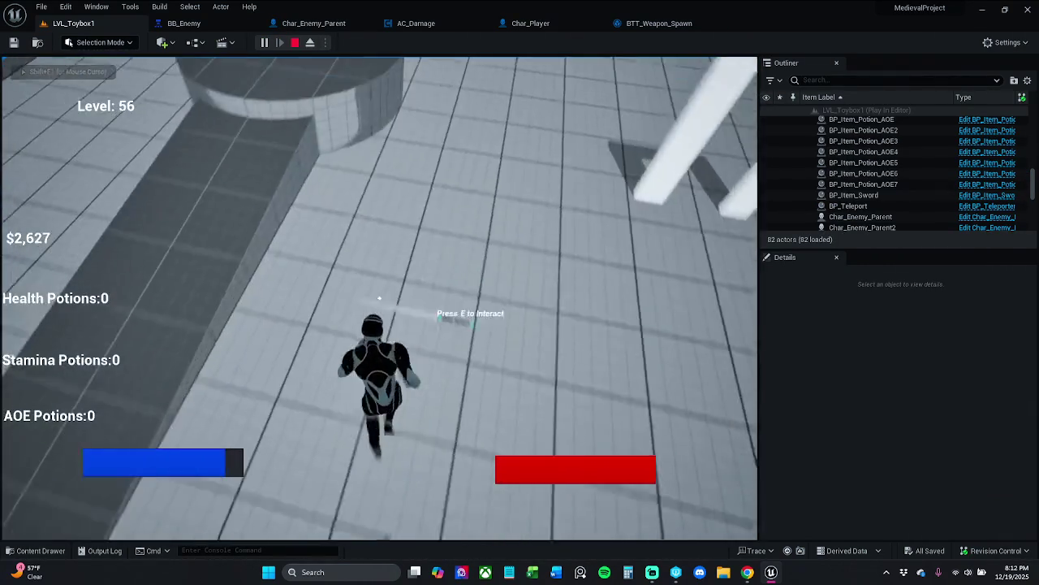
left_click(380, 298)
key("w")
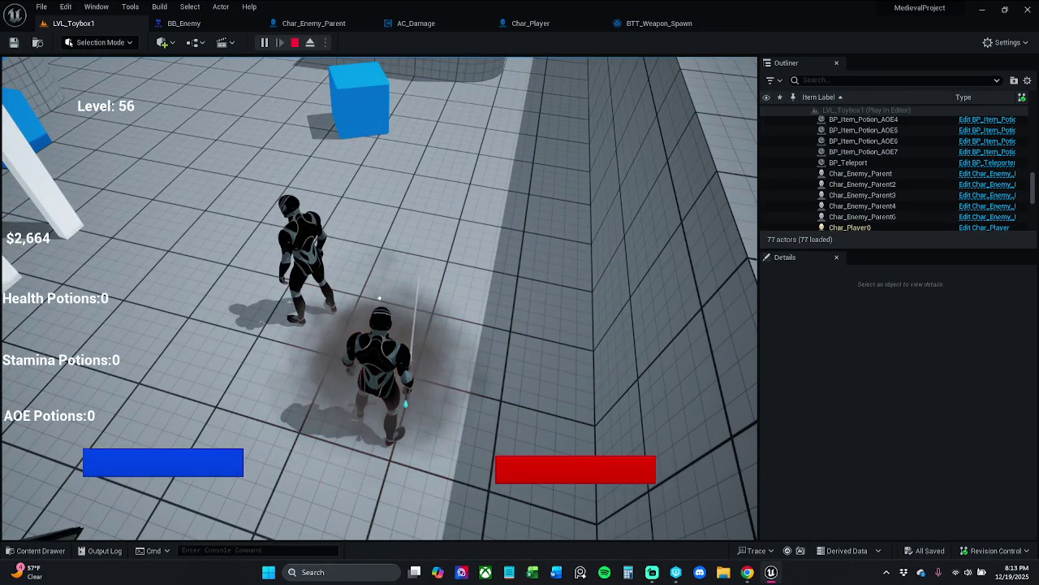
- Check the enemy's Patrolling state in the gameplay debugger with perception drawings hidden, then stop playing
key("apostrophe")
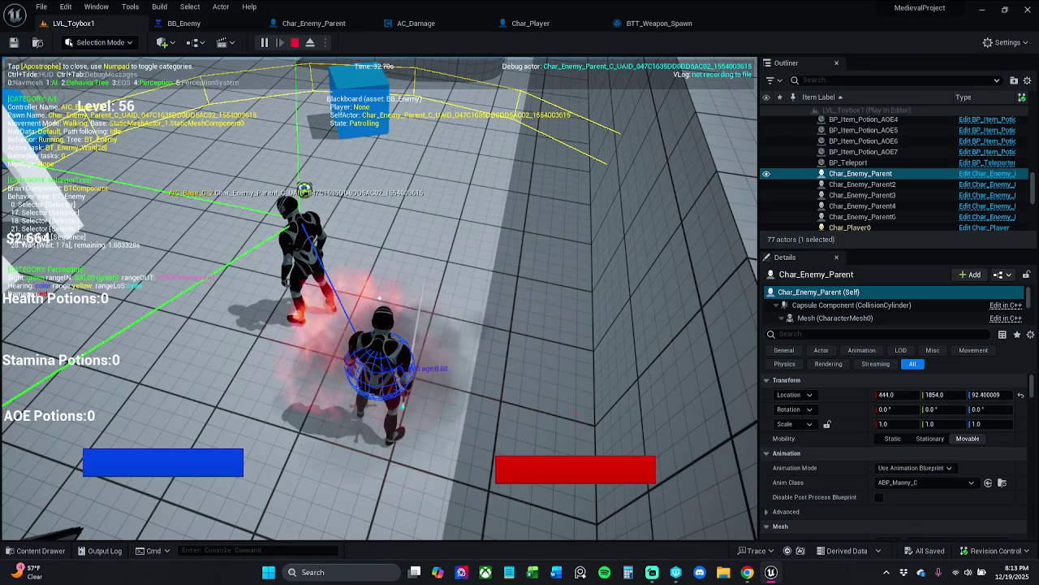
key("KP_4")
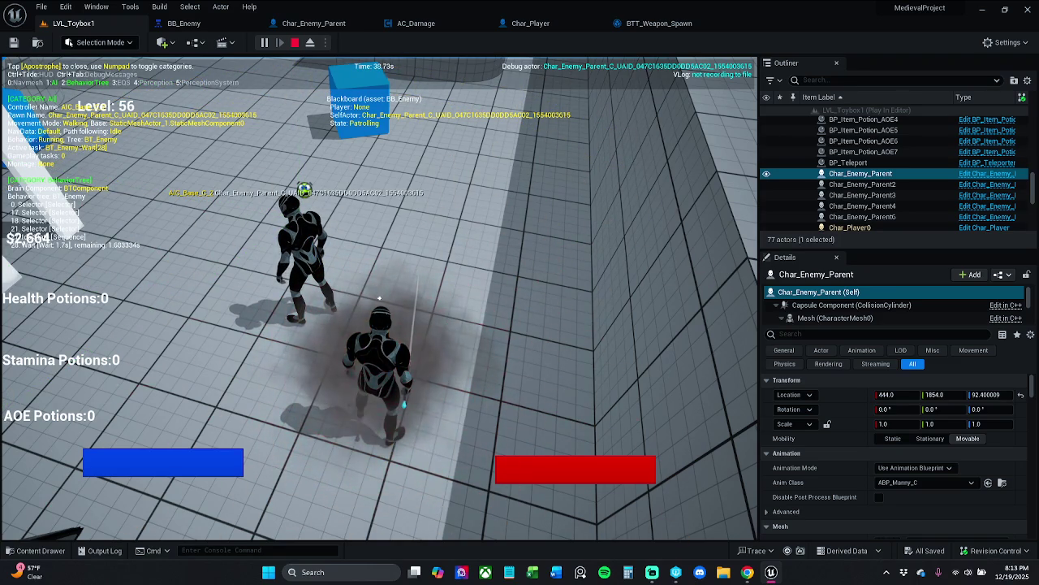
key("apostrophe")
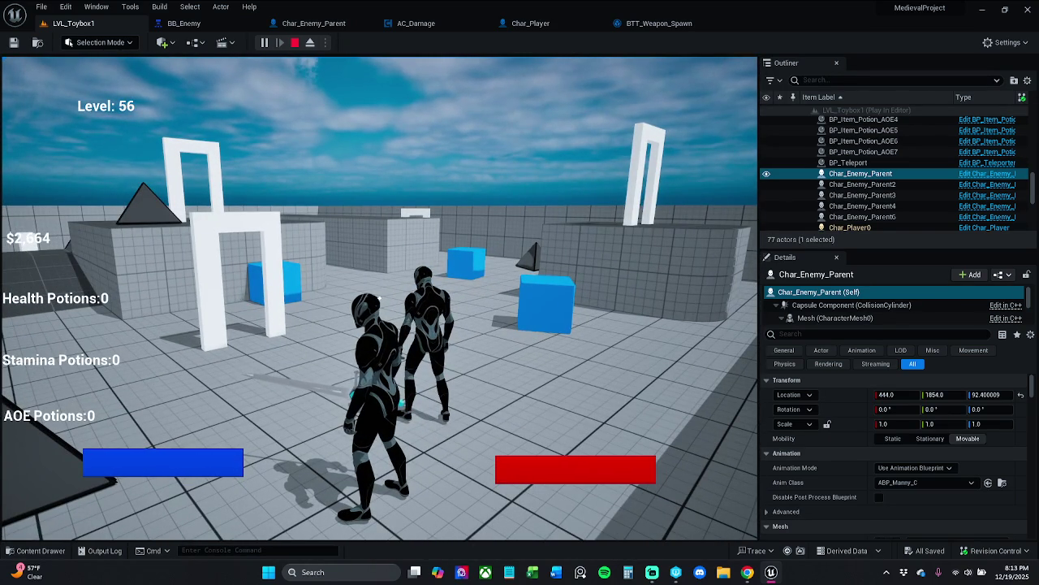
key("Escape")
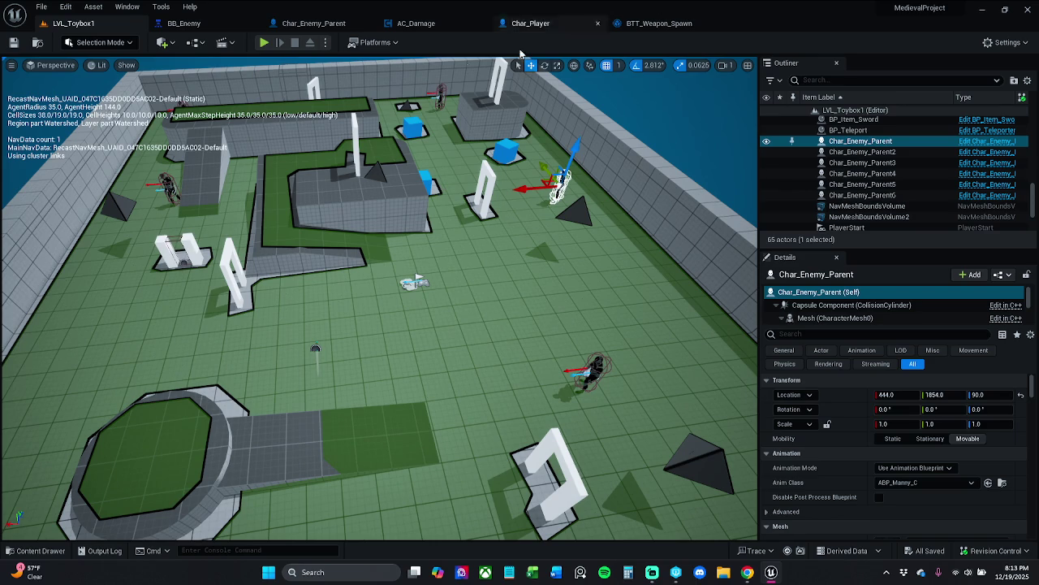
- Check the Char_Player and BTT_Weapon_Spawn graphs, then load LVL_Toybox from the Levels folder
left_click(526, 30)
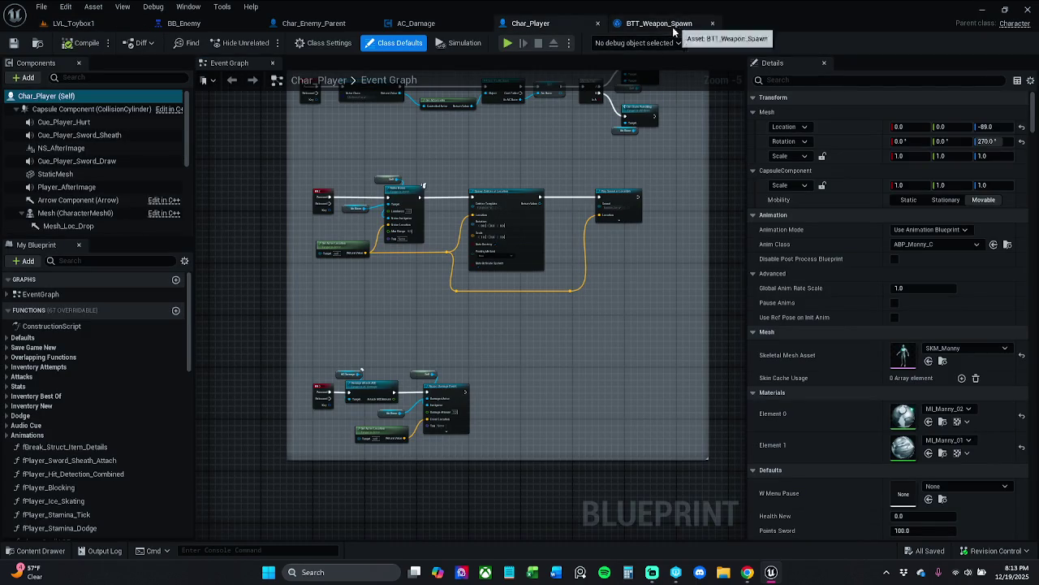
left_click(658, 22)
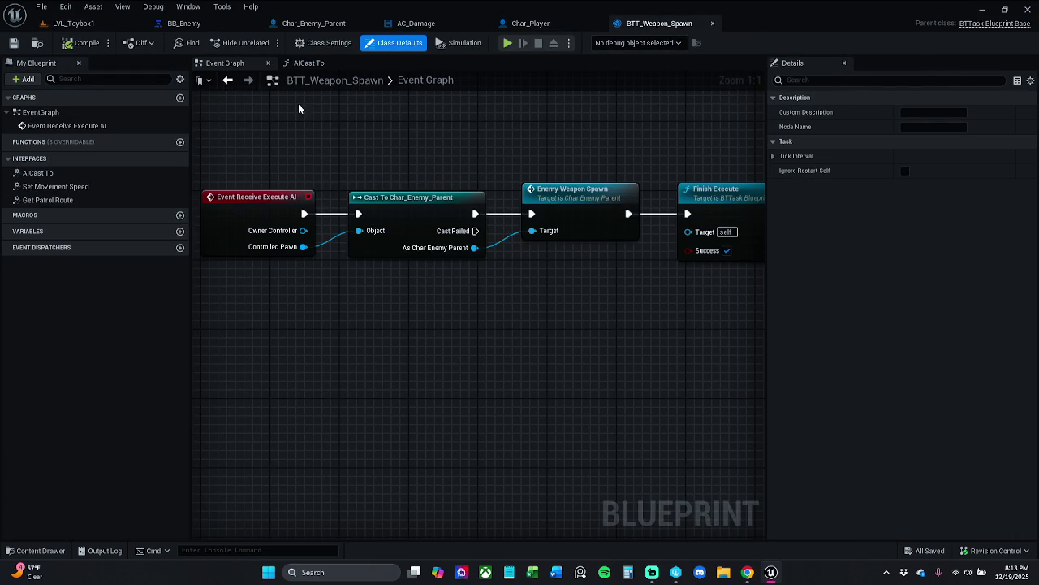
left_click(73, 22)
left_click(45, 551)
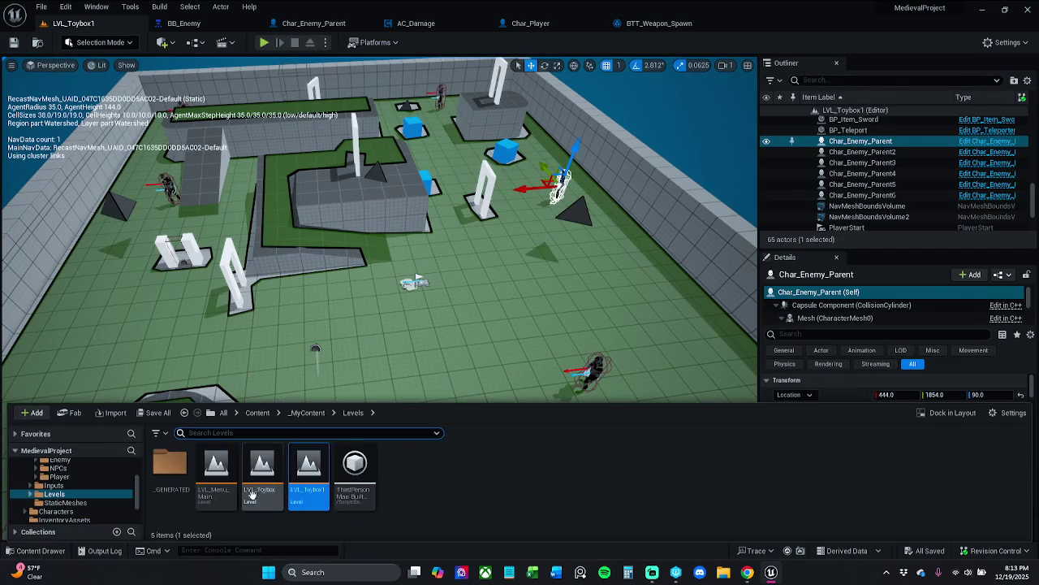
double_click(263, 471)
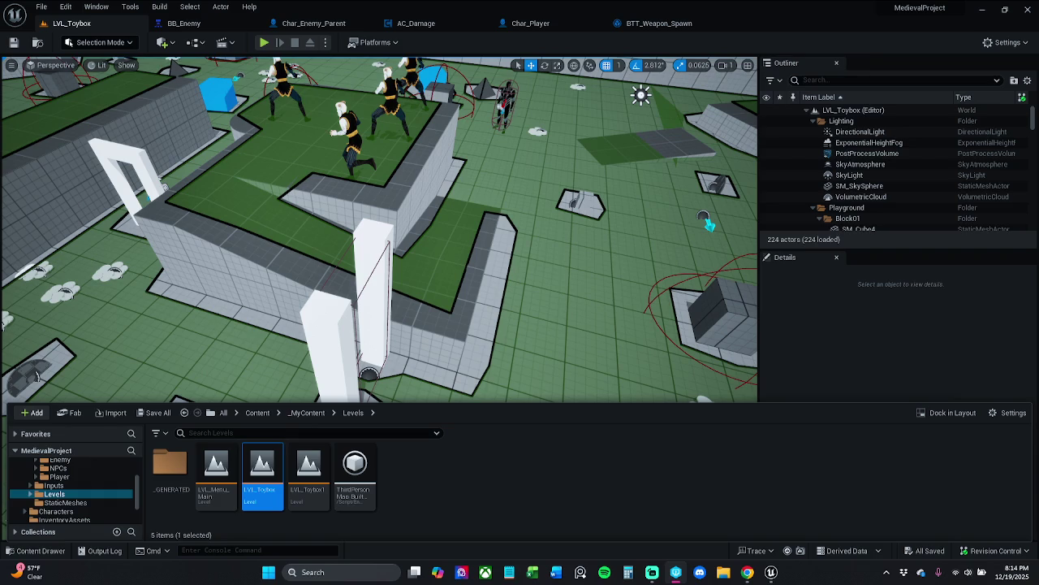
- Show the navigation mesh with P and inspect the SM_Cube9 wall's context options
key("p")
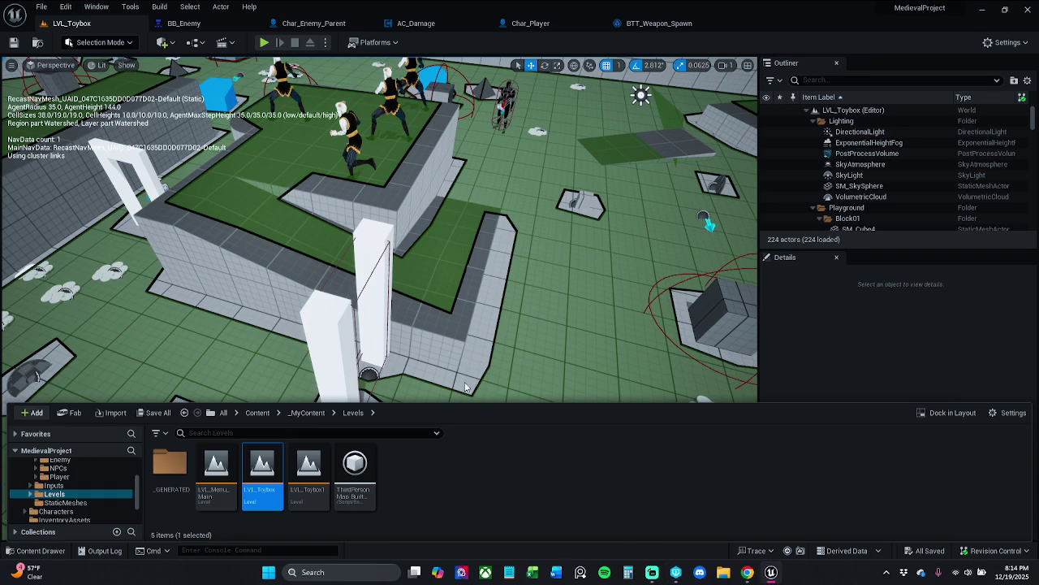
left_click(459, 380)
right_click(659, 225)
key("Escape")
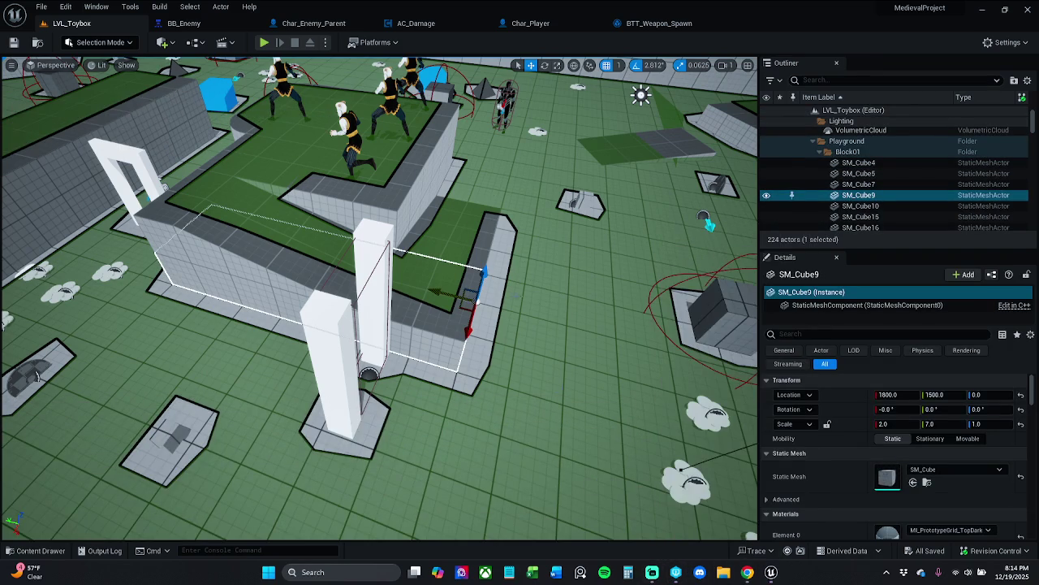